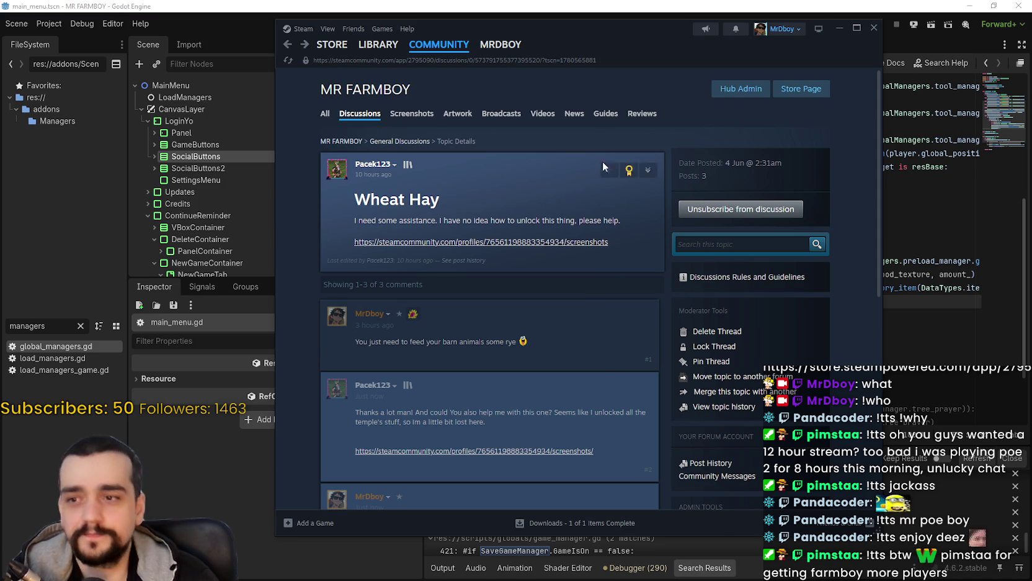
# Move the Steam 'Wheat Hay' discussion aside and switch back to chopping_state.gd in Godot
pyautogui.moveTo(617, 48); pyautogui.dragTo(664, 67)
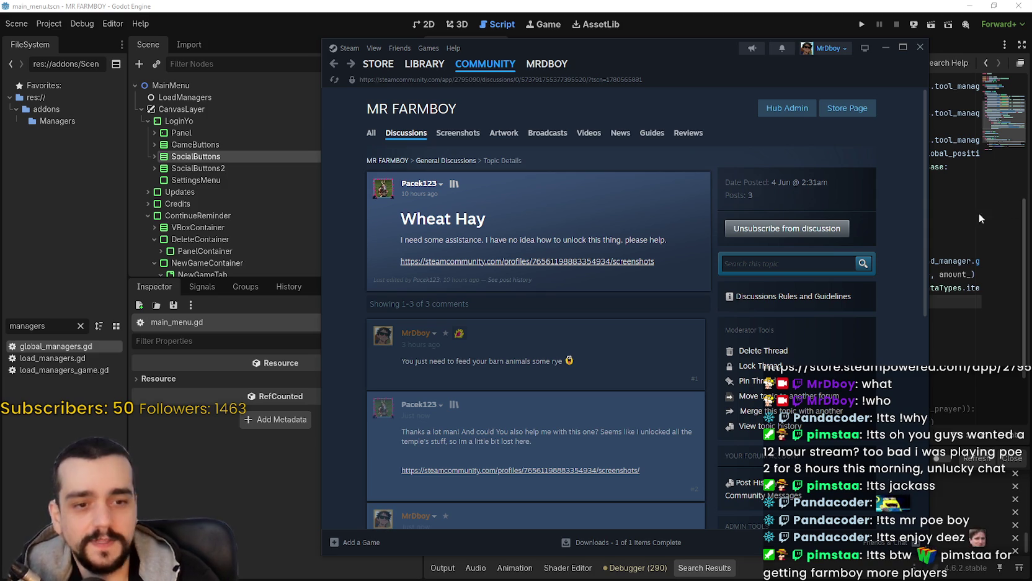
pyautogui.hotkey('alt', 'Tab')
pyautogui.press('Down')
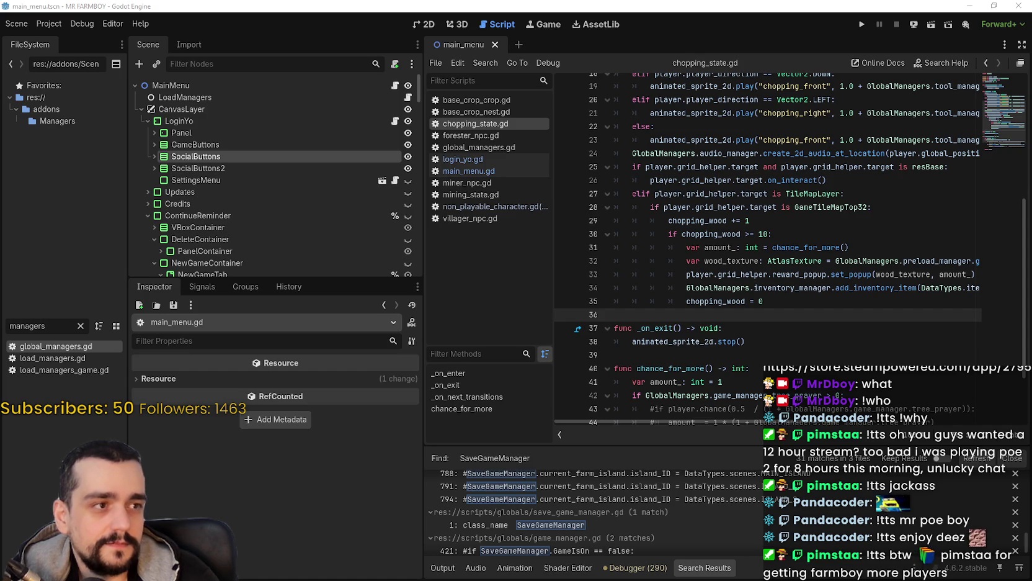
# Review lines 27–35 of chopping_state.gd and the AtlasTexture docs, then run Mr Farmboy
pyautogui.moveTo(769, 314)
pyautogui.mouseDown()
pyautogui.moveTo(770, 274)
pyautogui.moveTo(769, 317)
pyautogui.mouseUp()
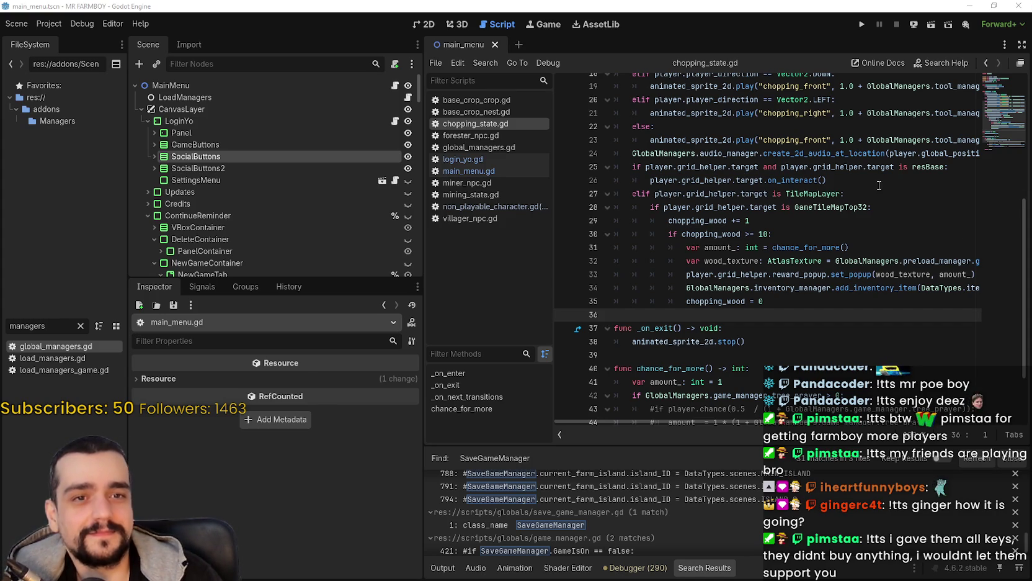
pyautogui.click(808, 181)
pyautogui.click(819, 222)
pyautogui.click(873, 274)
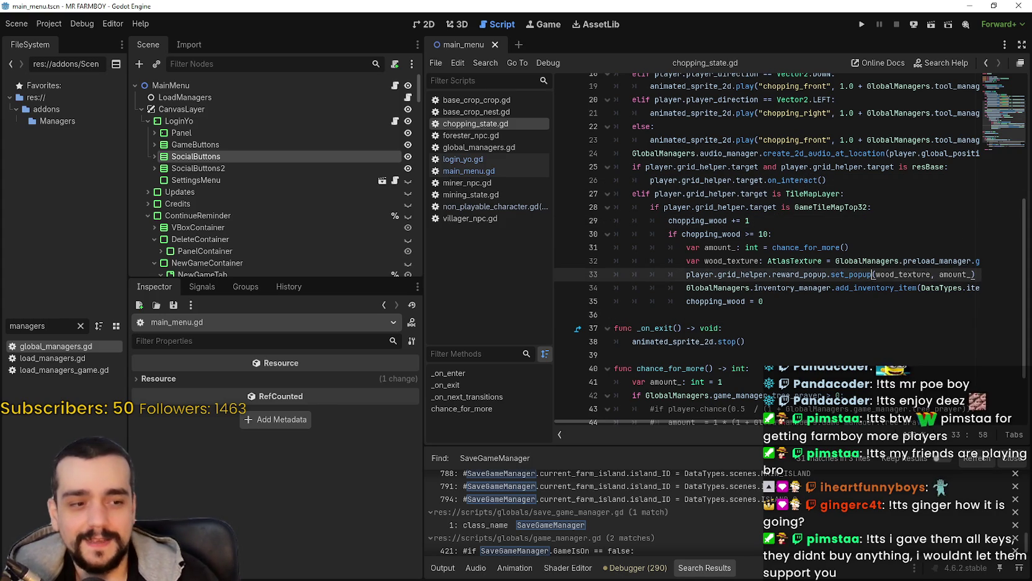
pyautogui.click(796, 305)
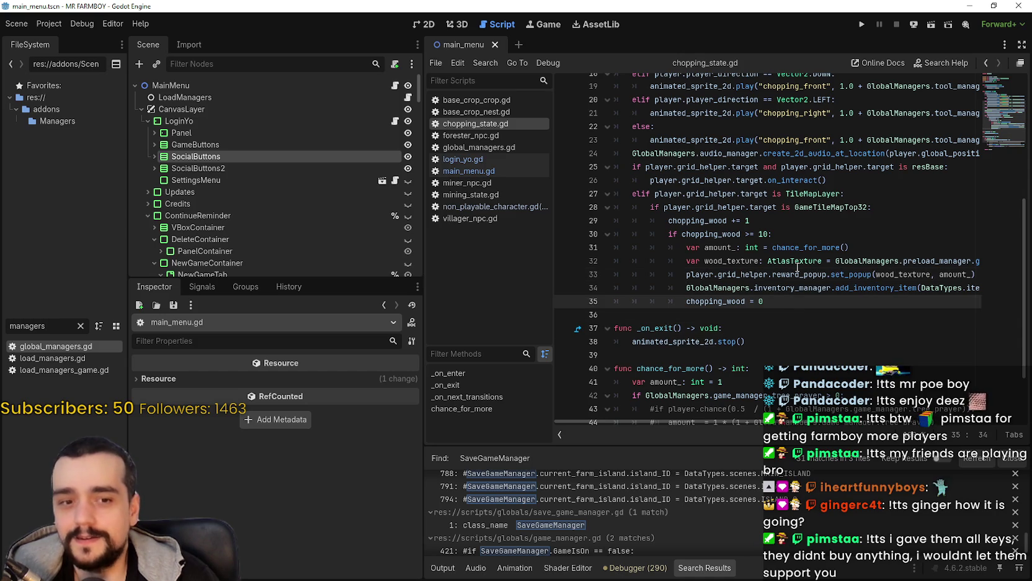
pyautogui.moveTo(798, 267)
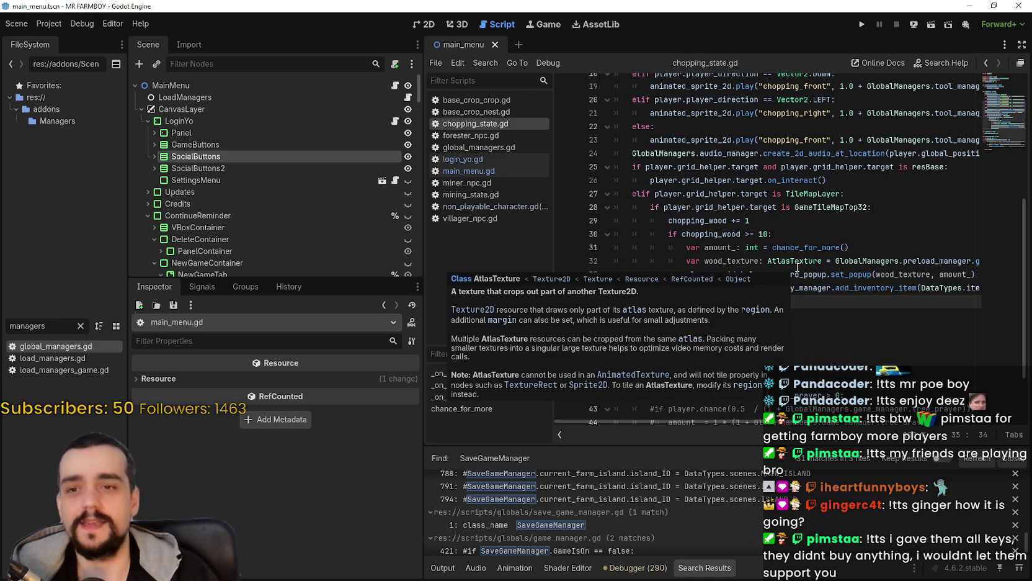
pyautogui.click(763, 196)
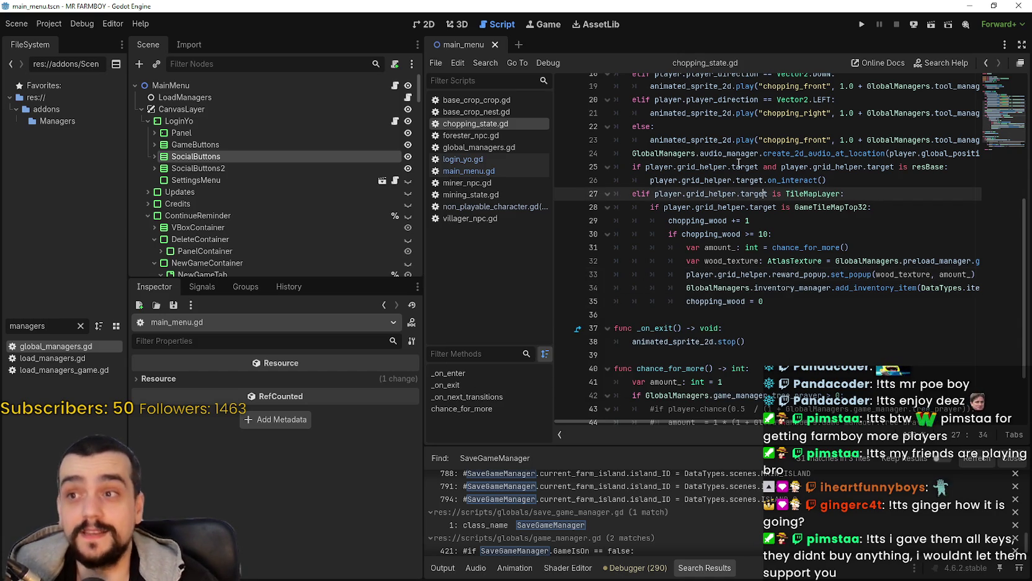
pyautogui.click(859, 25)
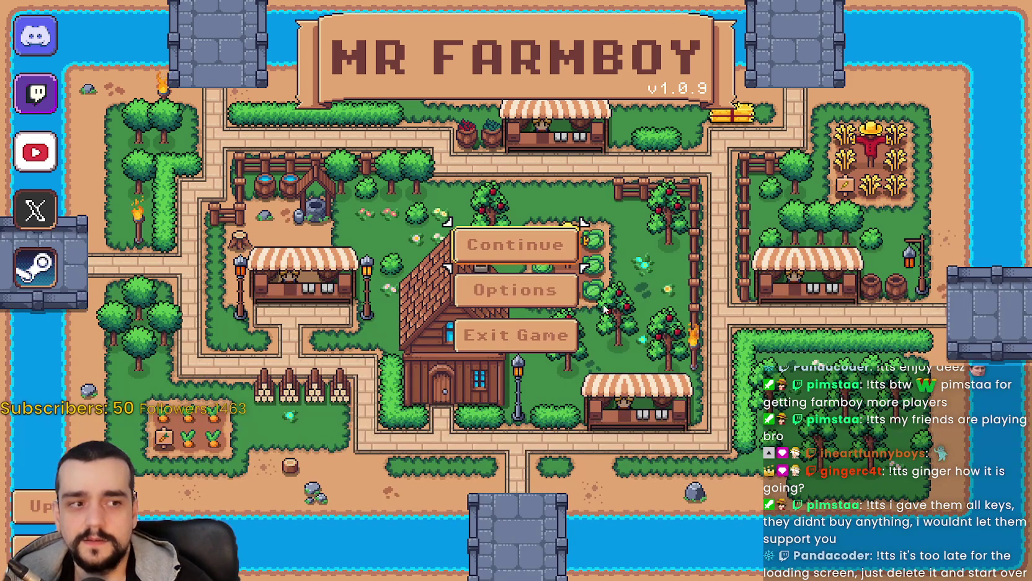
# Preview the Save 1 (Normal) slot from Continue, then cancel without loading
pyautogui.click(512, 245)
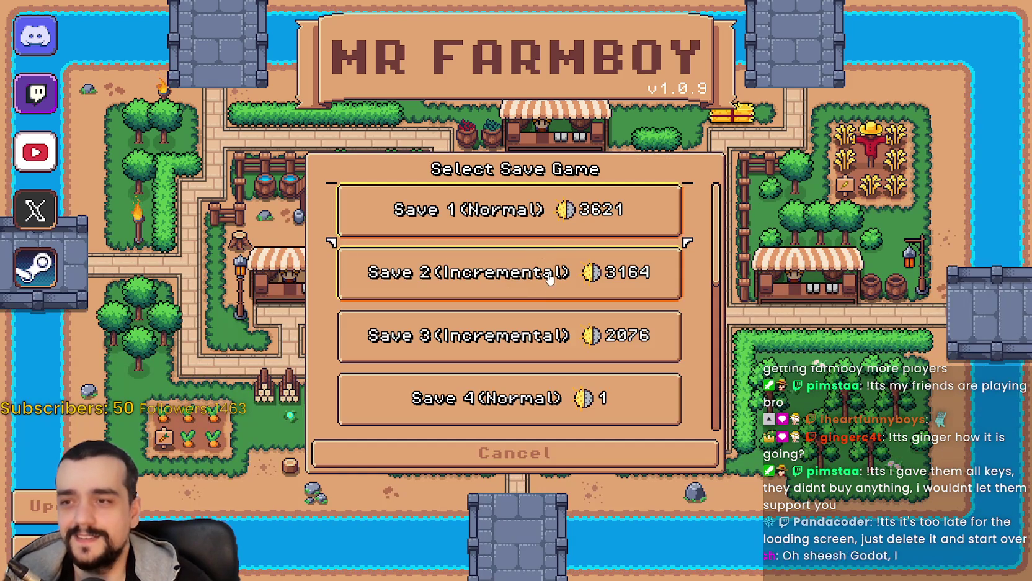
pyautogui.click(509, 219)
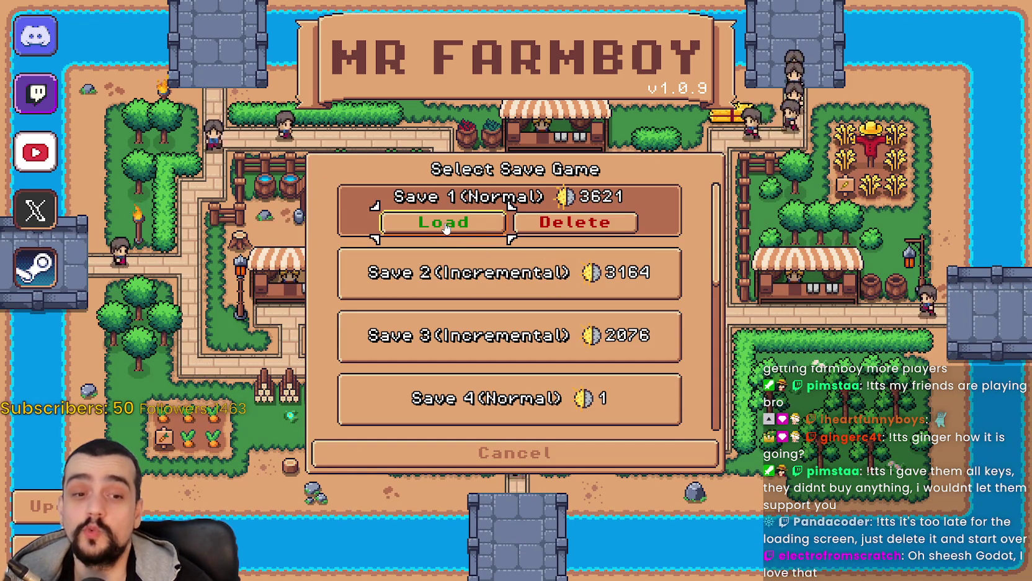
pyautogui.click(554, 453)
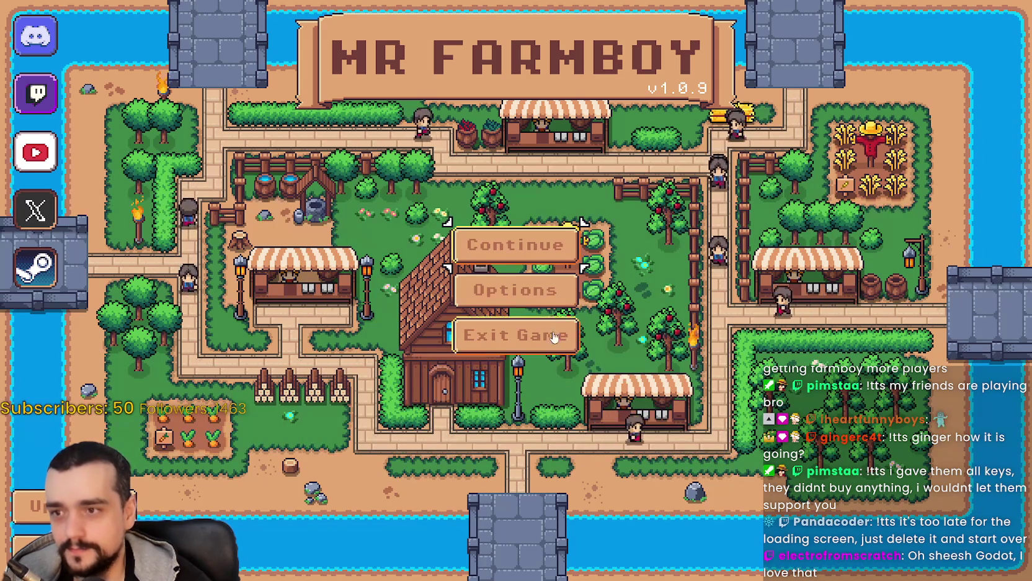
# Look through the Game and Video options, then load Save 1 (Normal)
pyautogui.click(562, 287)
pyautogui.click(201, 112)
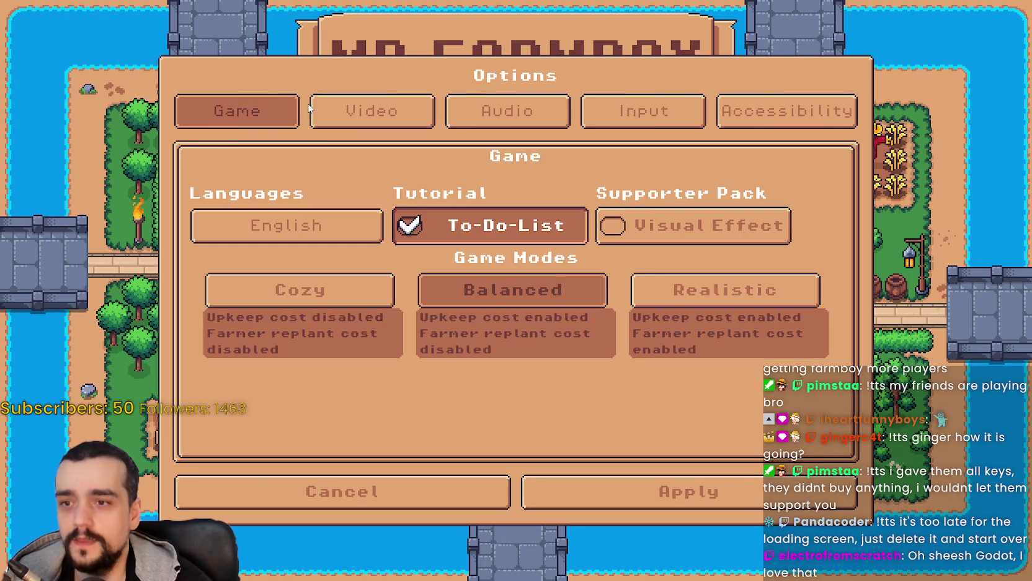
pyautogui.click(323, 107)
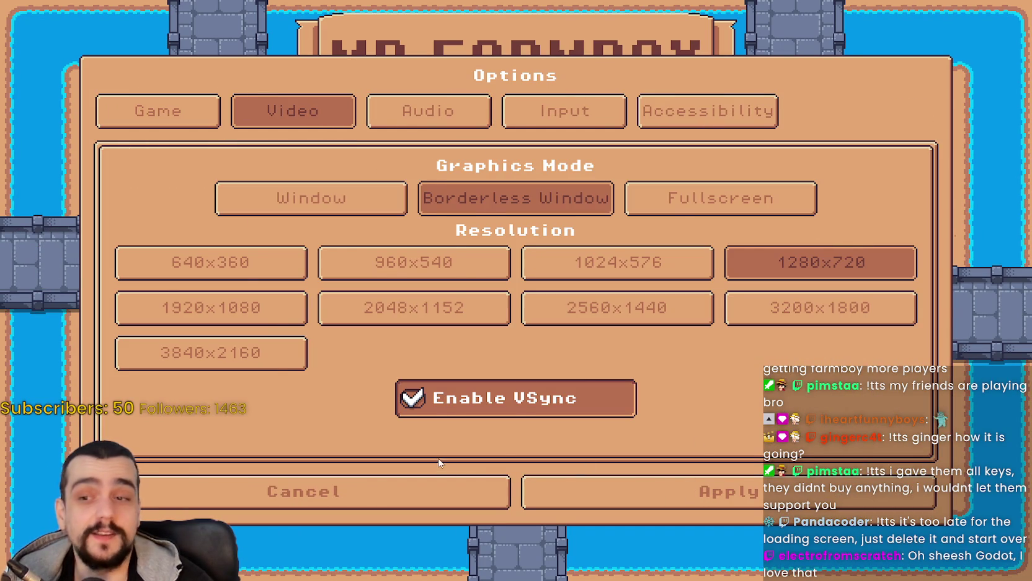
pyautogui.click(440, 490)
pyautogui.click(484, 243)
pyautogui.click(466, 224)
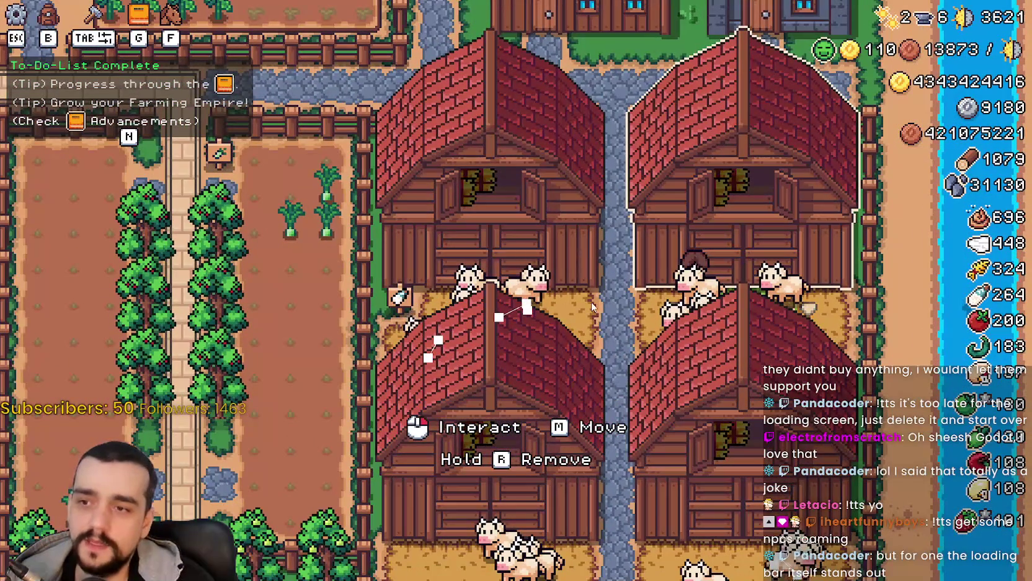
# Walk the farmer from the cow barns through the crop field, then ride the horse into the village
pyautogui.press('a')
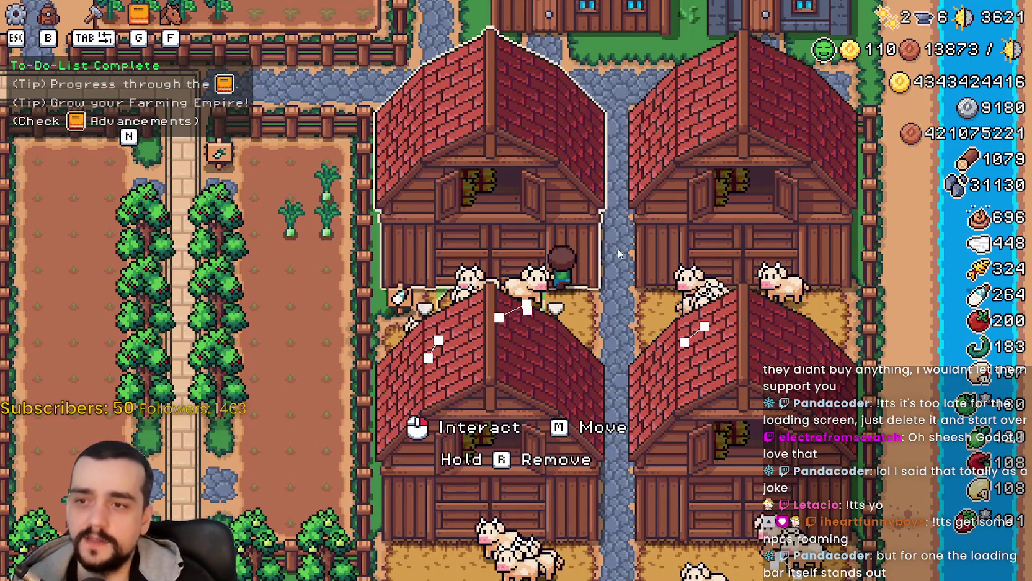
pyautogui.press('w')
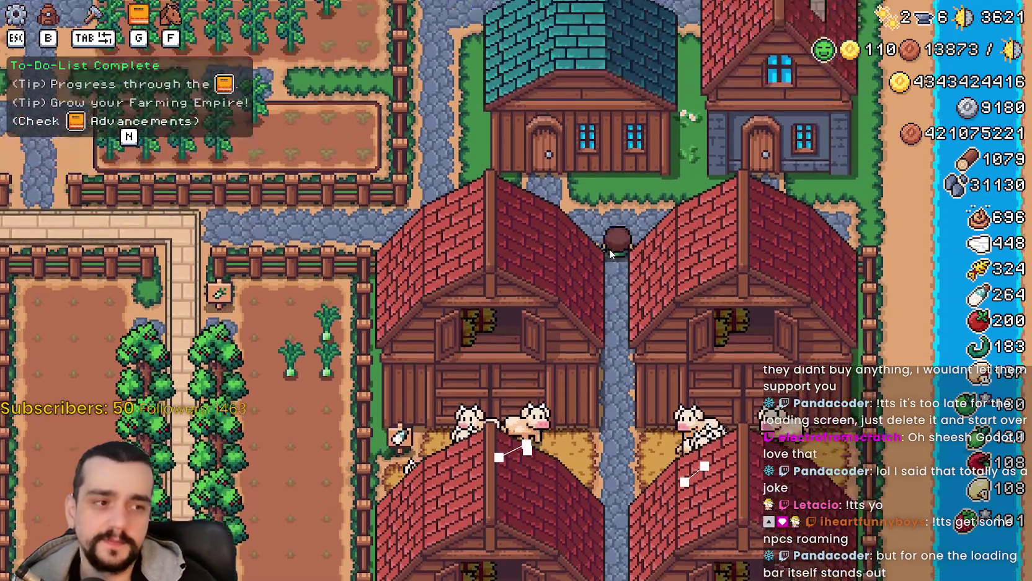
pyautogui.press('w')
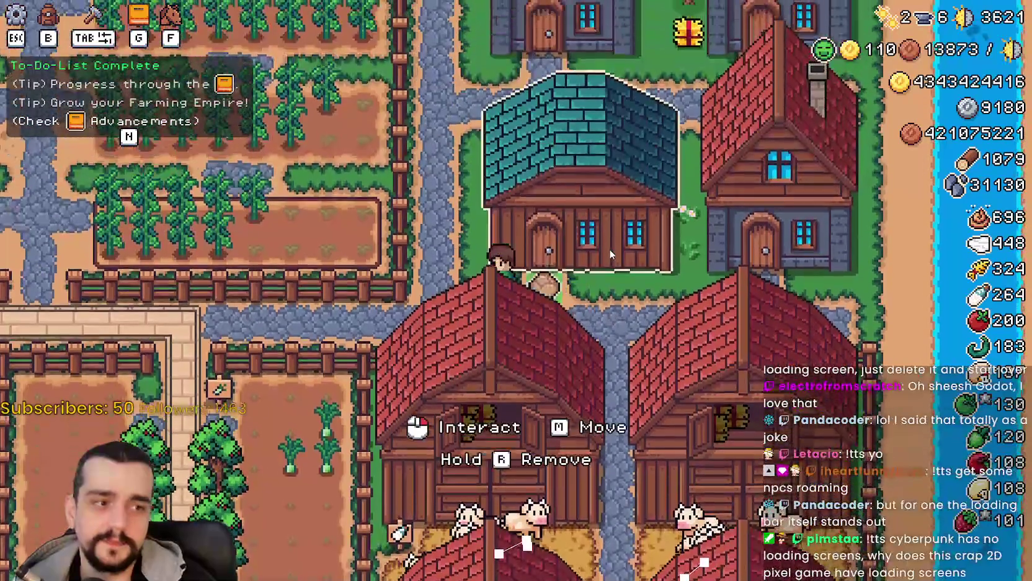
pyautogui.press('a')
pyautogui.scroll(-3, 608, 254)
pyautogui.press('w')
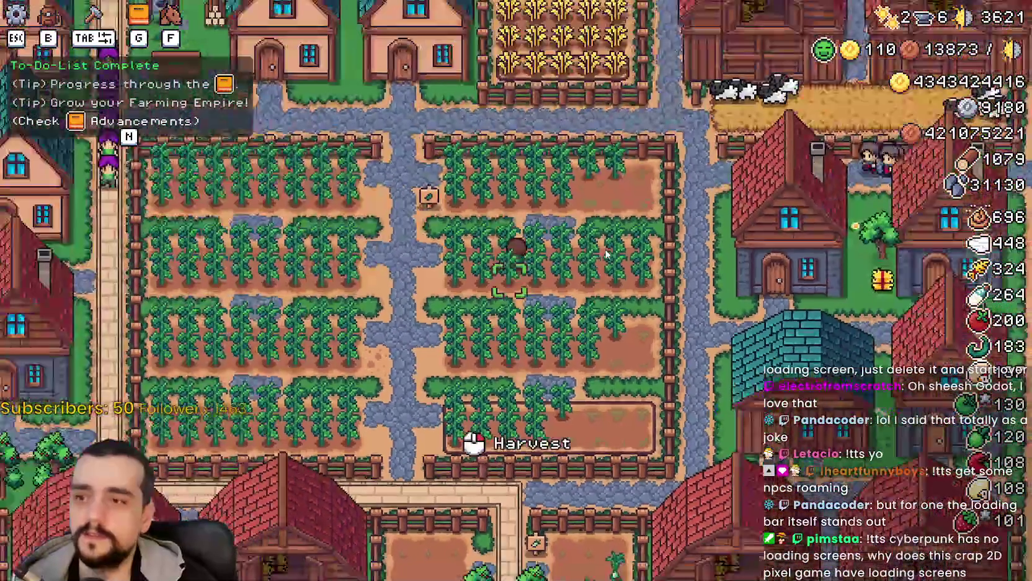
pyautogui.scroll(3, 607, 253)
pyautogui.scroll(-3, 604, 253)
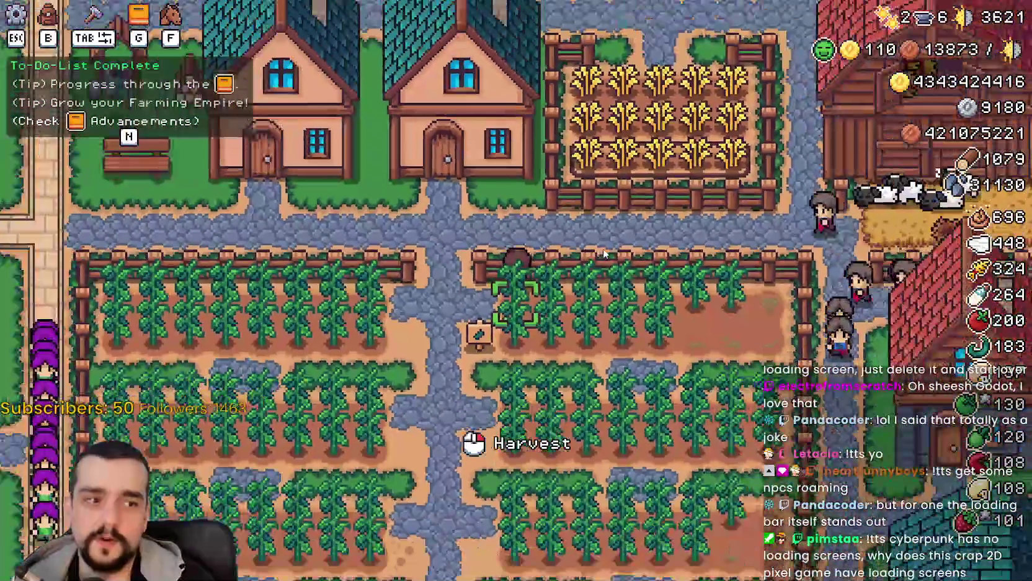
pyautogui.press('s')
pyautogui.scroll(3, 605, 253)
pyautogui.press('s')
pyautogui.press('d')
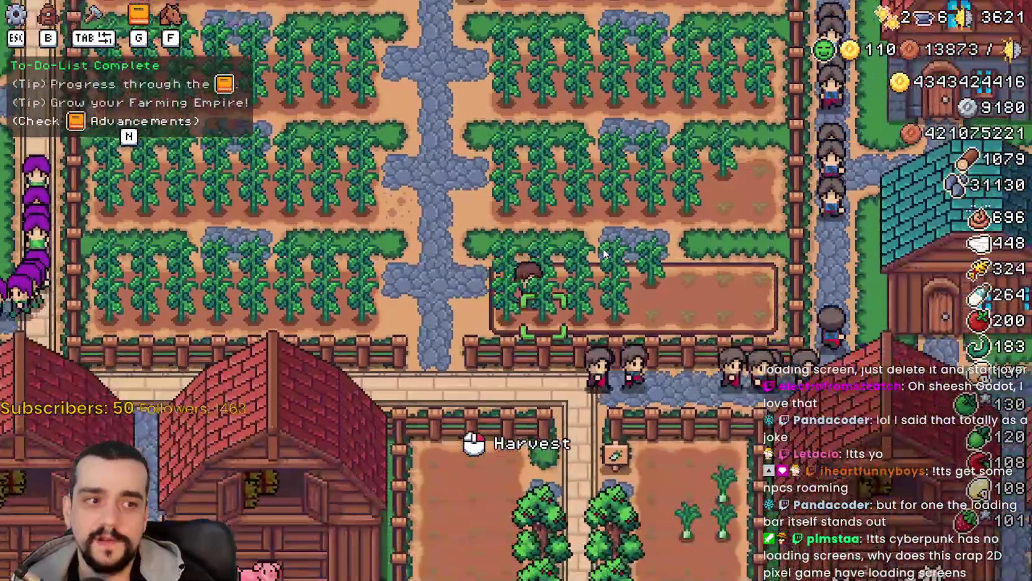
pyautogui.press('w')
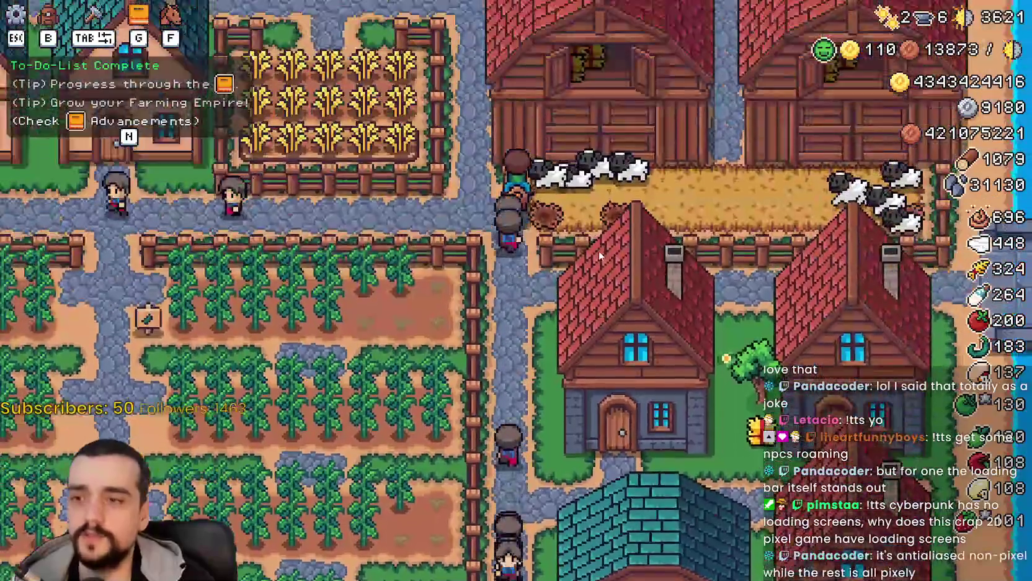
pyautogui.press('a')
pyautogui.scroll(-2, 597, 250)
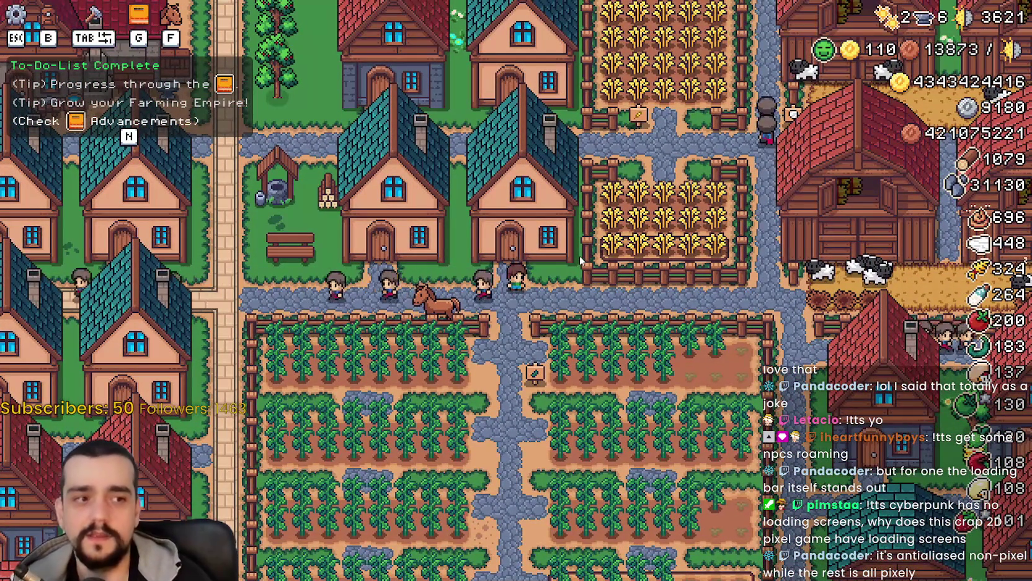
# Walk the farmer through the village to the houses beside the wheat patch
pyautogui.moveTo(578, 256)
pyautogui.mouseDown()
pyautogui.moveTo(157, 177)
pyautogui.moveTo(325, 261)
pyautogui.moveTo(330, 254)
pyautogui.mouseUp()
pyautogui.press('s')
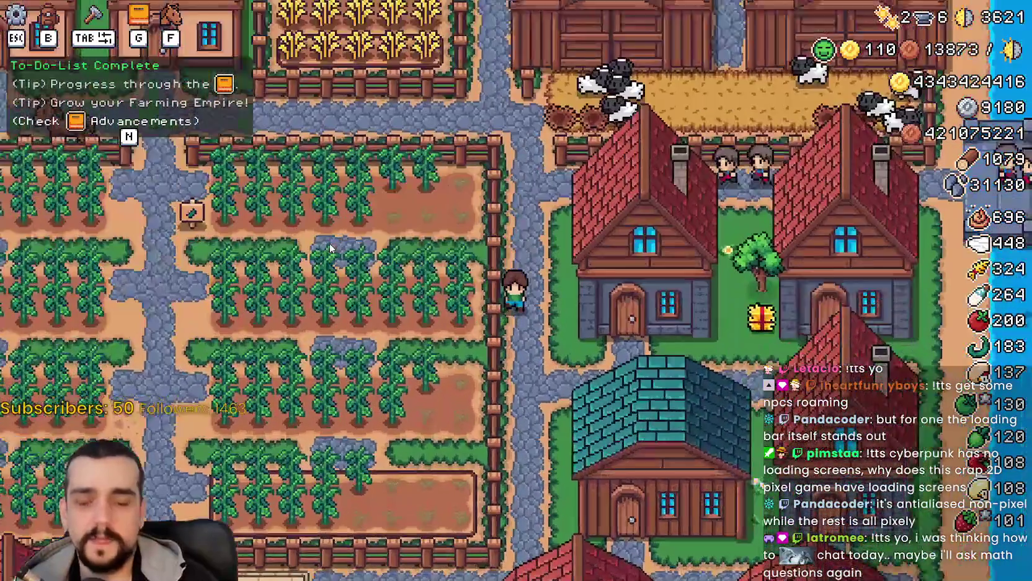
pyautogui.press('a')
pyautogui.press('w')
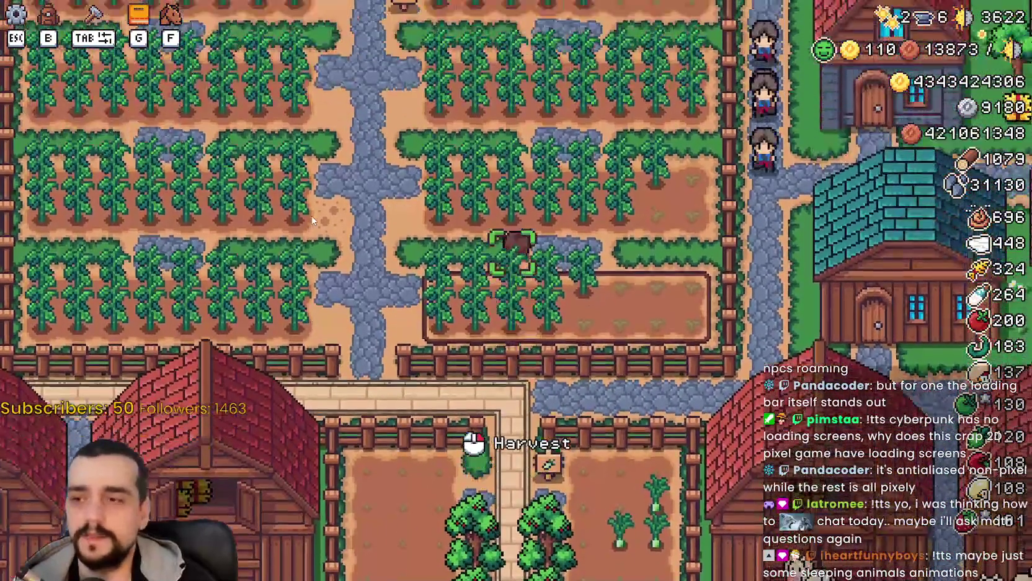
pyautogui.scroll(-3, 312, 219)
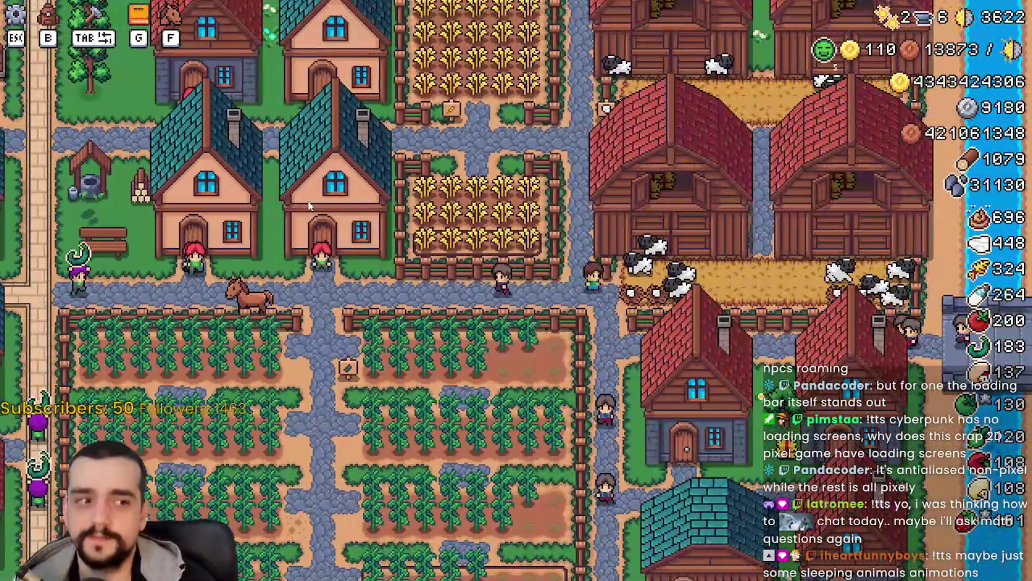
pyautogui.press('w')
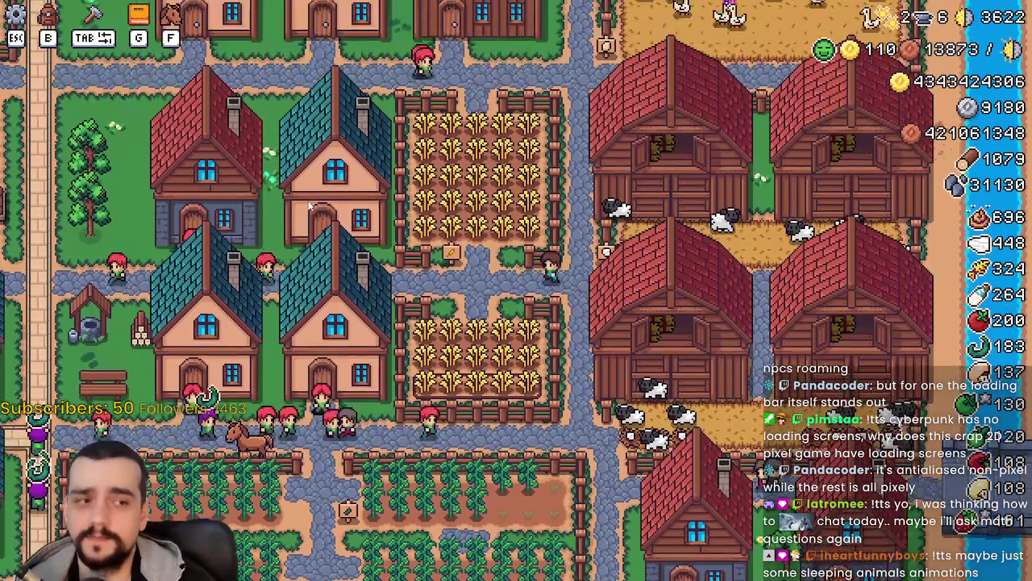
pyautogui.press('a')
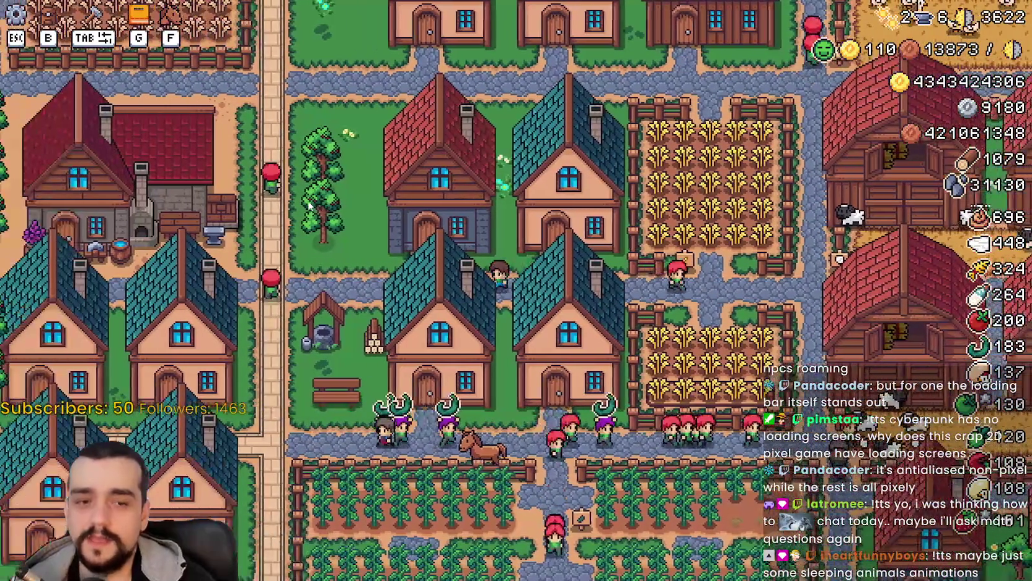
pyautogui.scroll(3, 312, 251)
pyautogui.scroll(-3, 299, 247)
pyautogui.press('w')
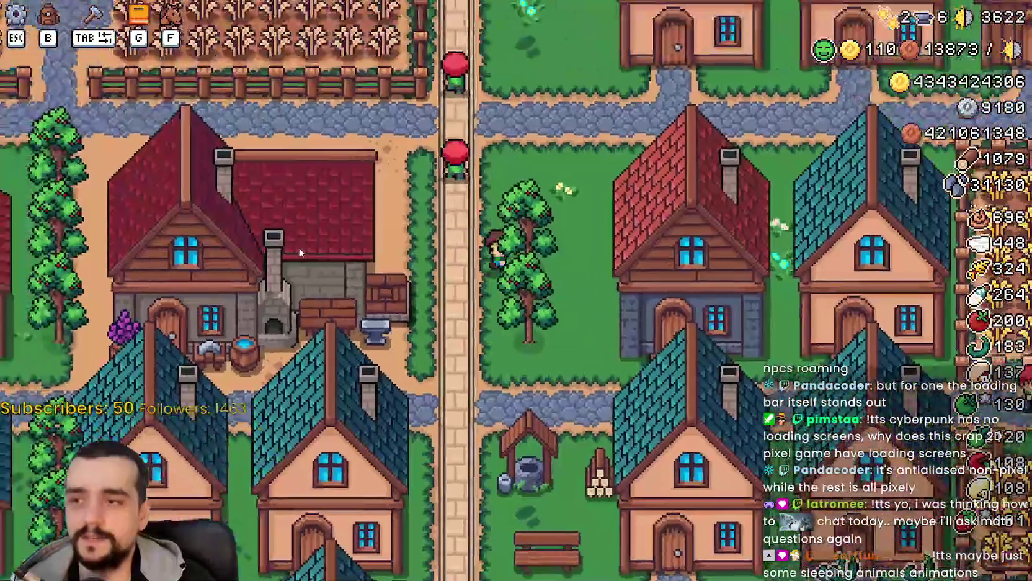
pyautogui.scroll(2, 301, 250)
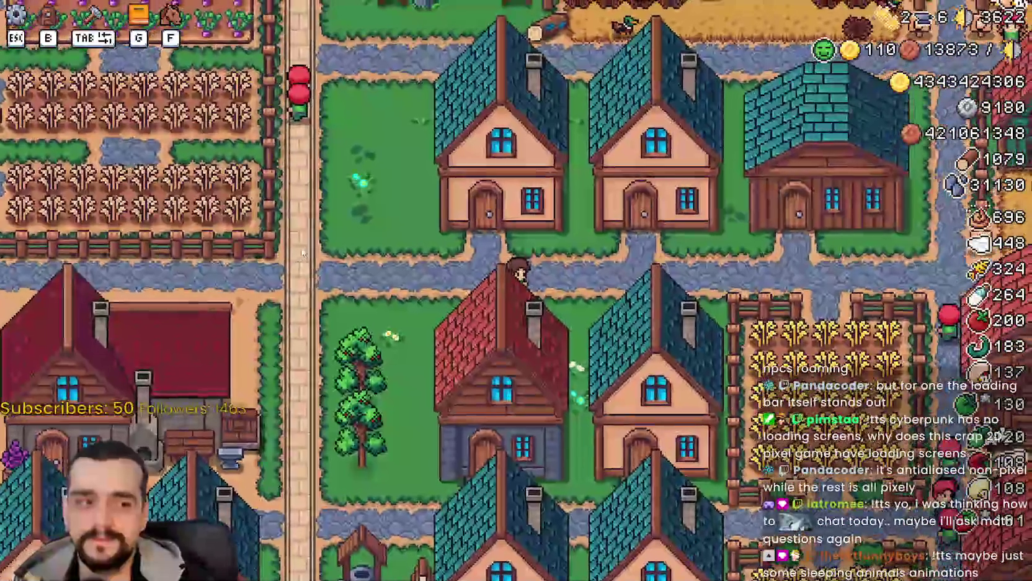
pyautogui.press('d')
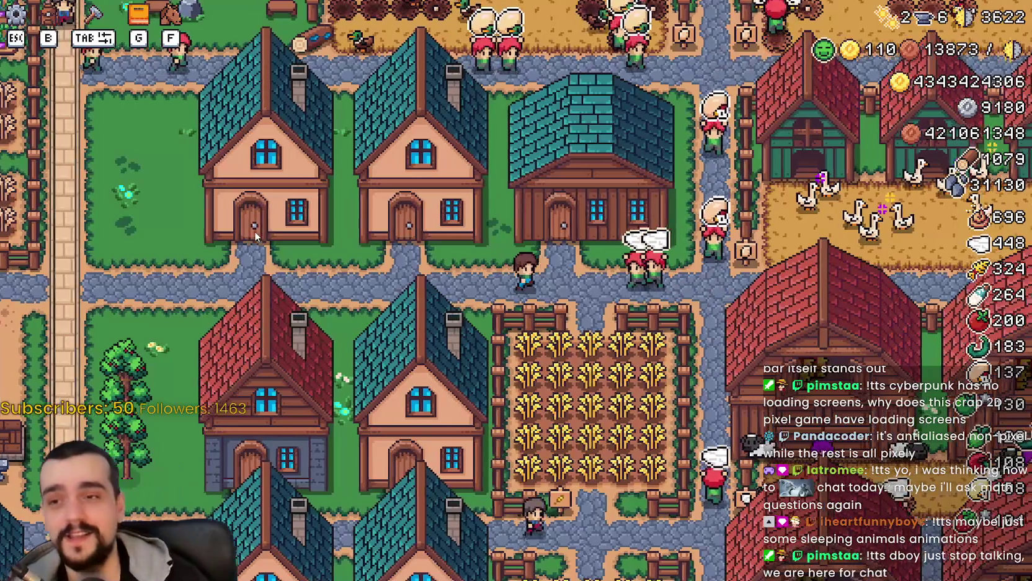
pyautogui.moveTo(255, 231); pyautogui.dragTo(192, 240)
pyautogui.press('w')
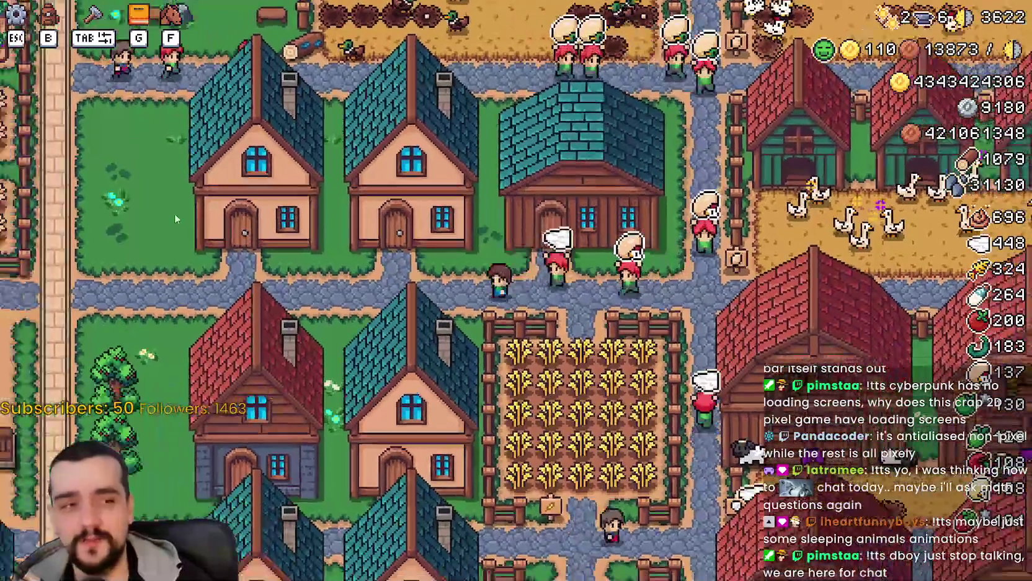
pyautogui.press('a')
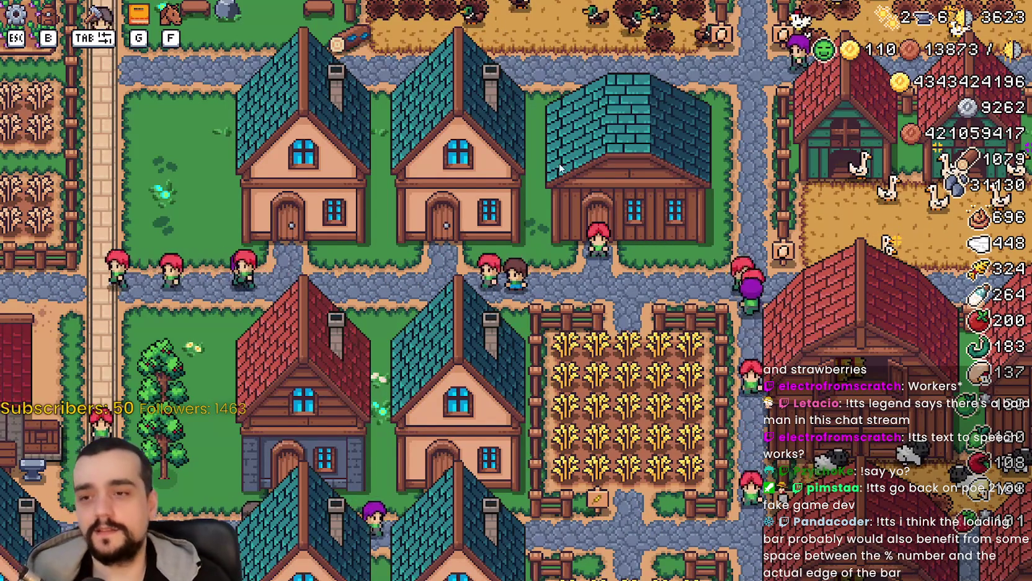
# Walk the farmer right, back left, then right again along the village streets
pyautogui.press('d')
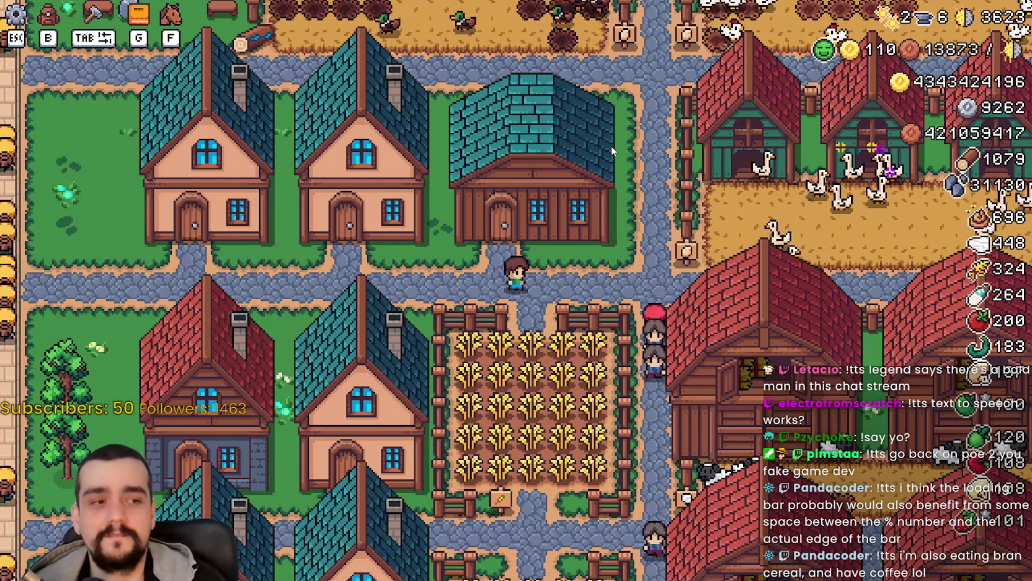
pyautogui.press('d')
pyautogui.press('d')
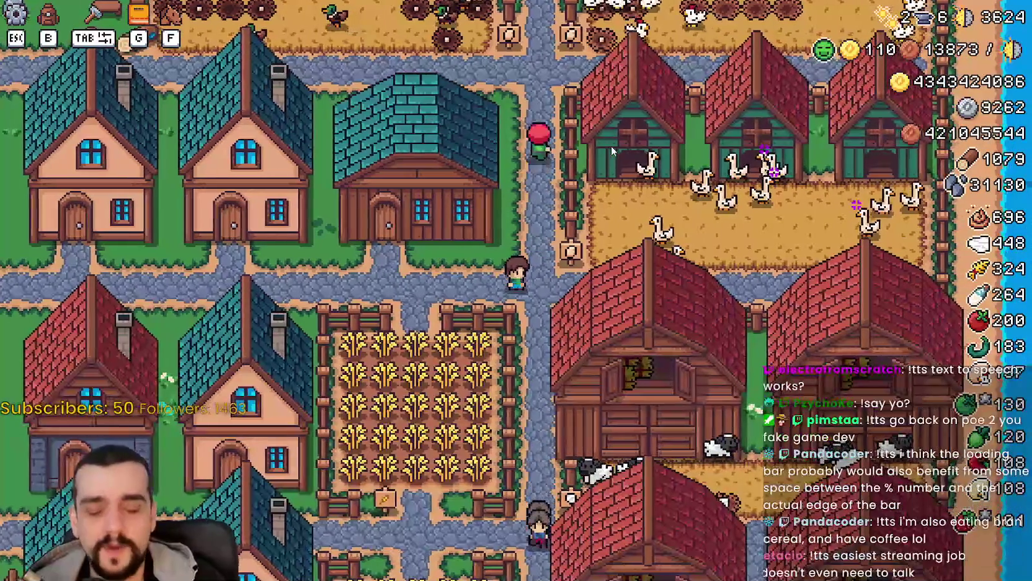
pyautogui.press('a')
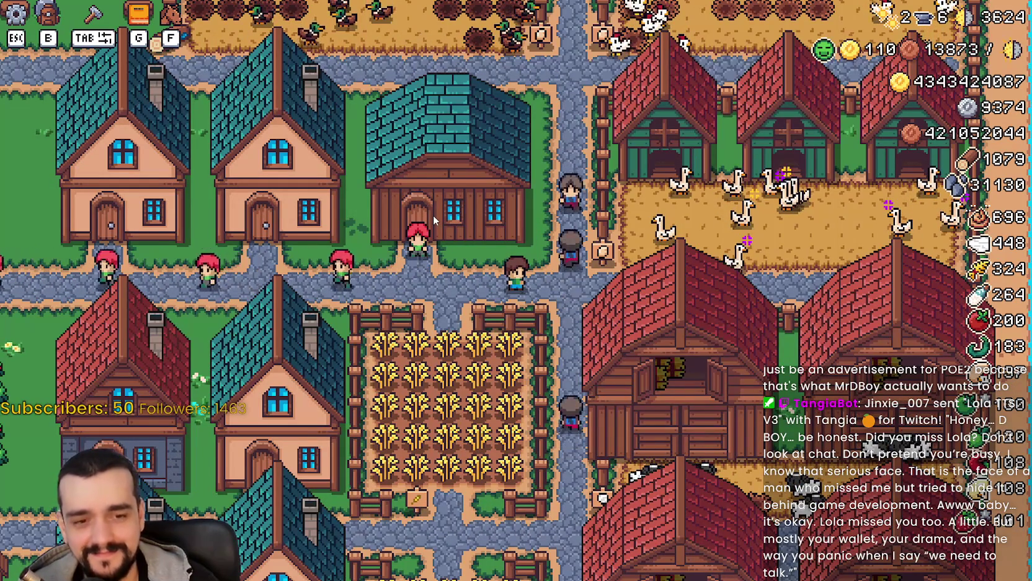
pyautogui.press('d')
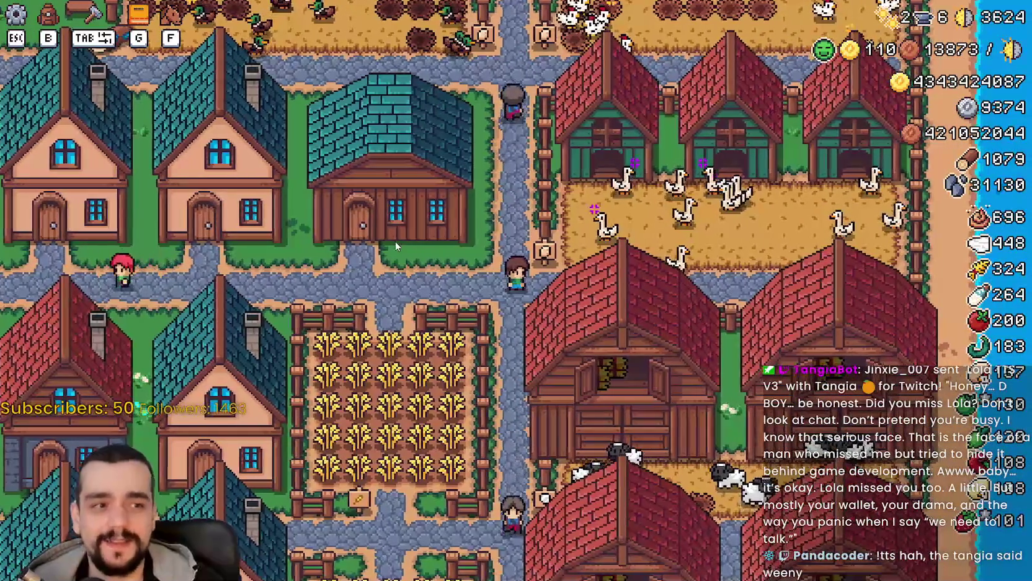
# Zoom the view in and out, walk into the crossroads, and pause the game
pyautogui.scroll(2, 395, 240)
pyautogui.scroll(-1, 394, 238)
pyautogui.scroll(1, 395, 238)
pyautogui.scroll(-2, 393, 237)
pyautogui.scroll(1, 393, 236)
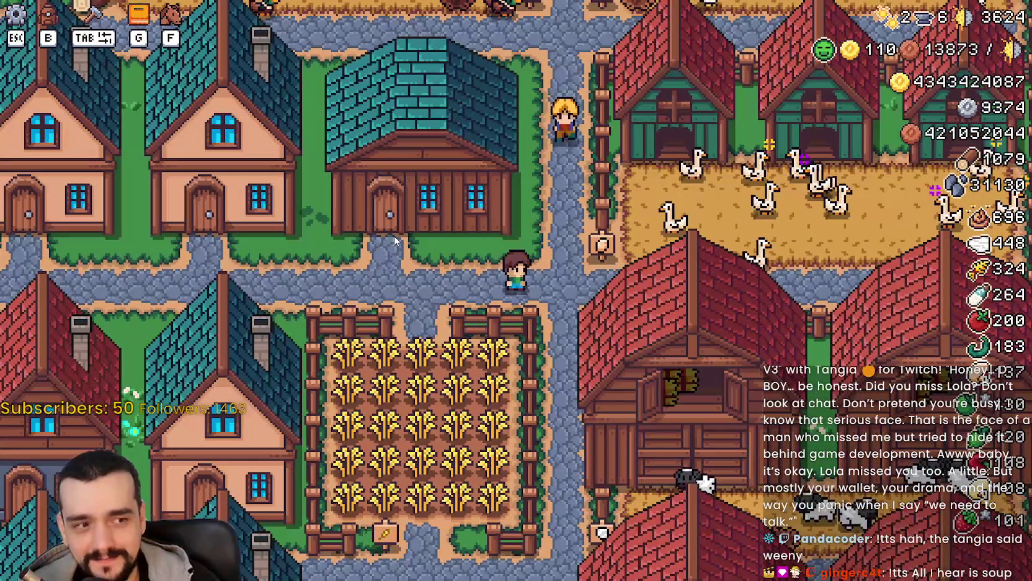
pyautogui.scroll(1, 403, 269)
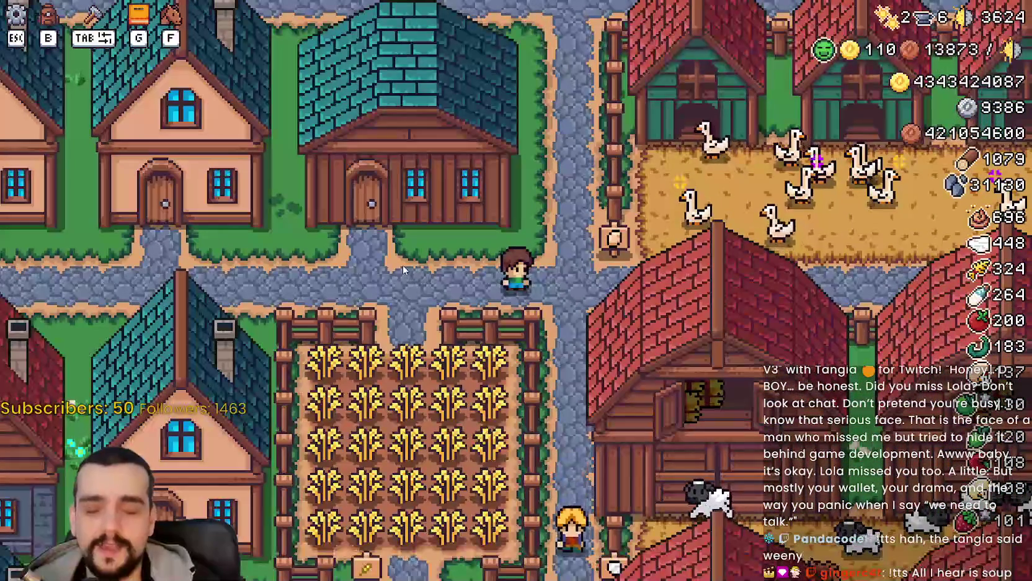
pyautogui.press('d')
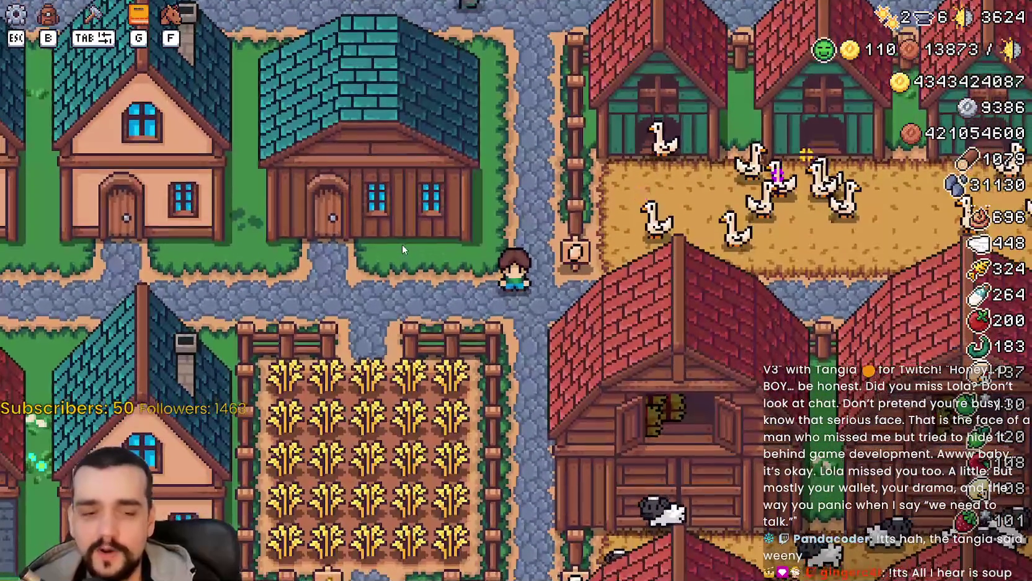
pyautogui.press('Escape')
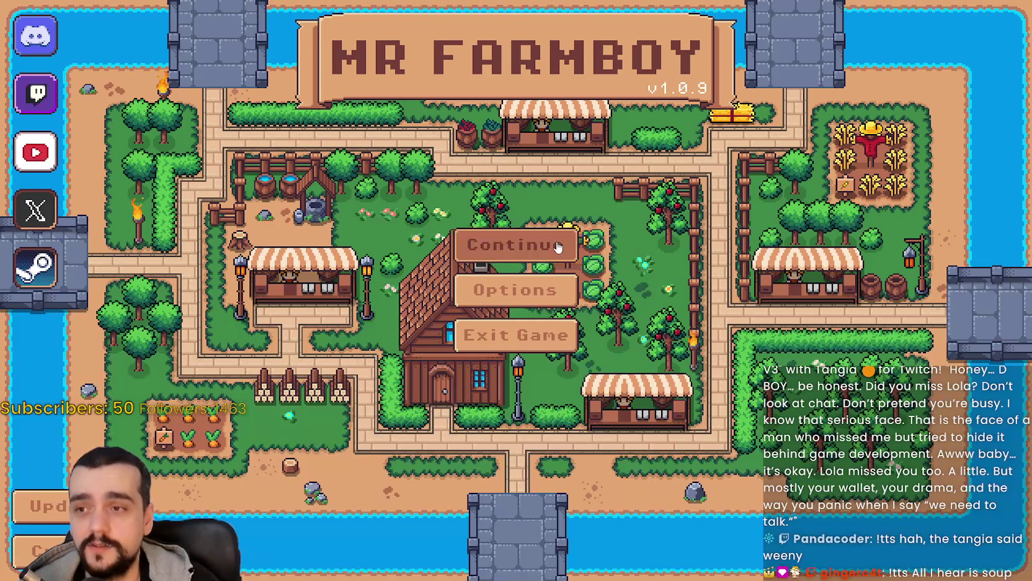
# Quit to the title screen and load Save 1 (Normal) back into the village
pyautogui.click(557, 243)
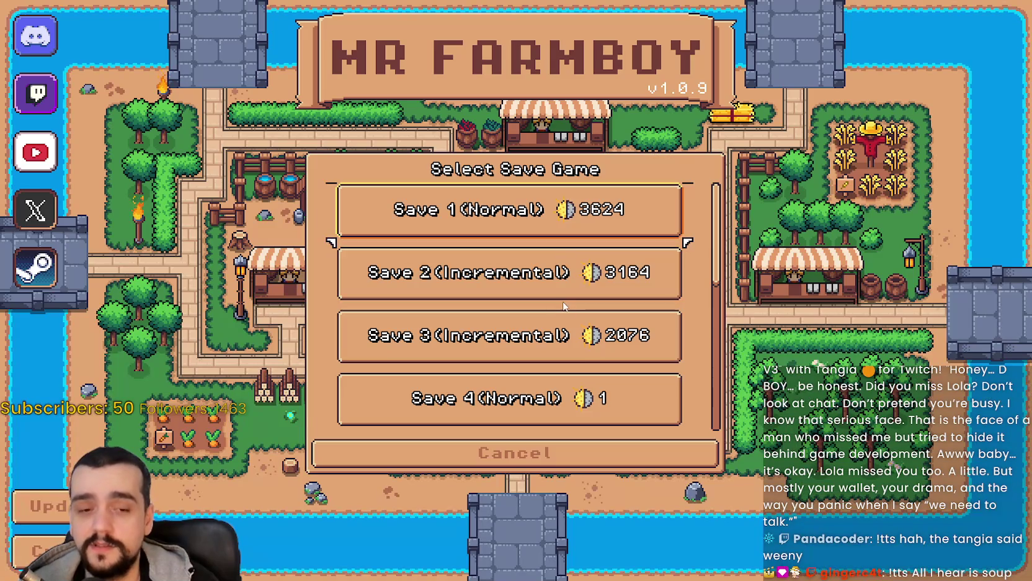
pyautogui.click(512, 235)
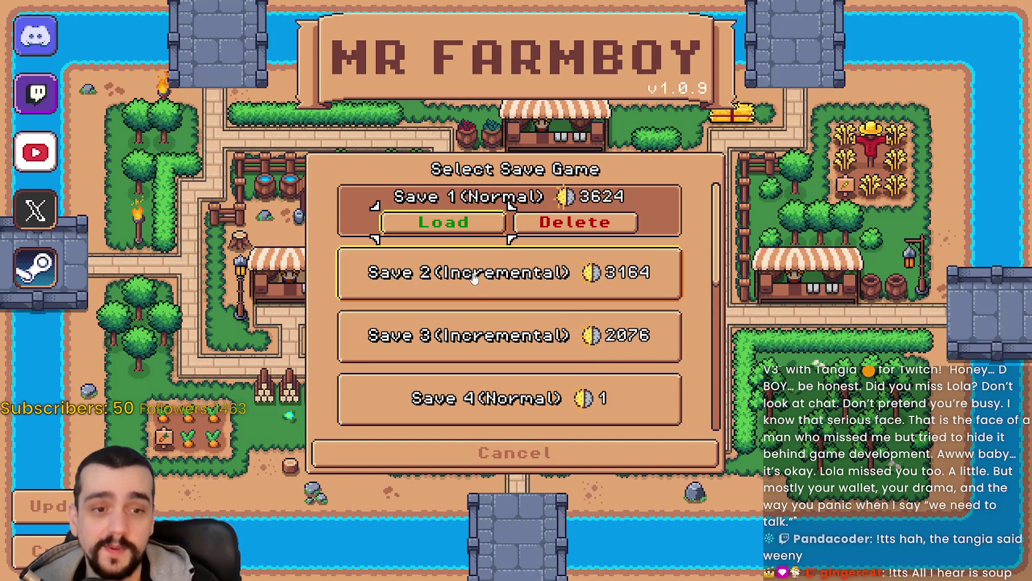
pyautogui.click(461, 234)
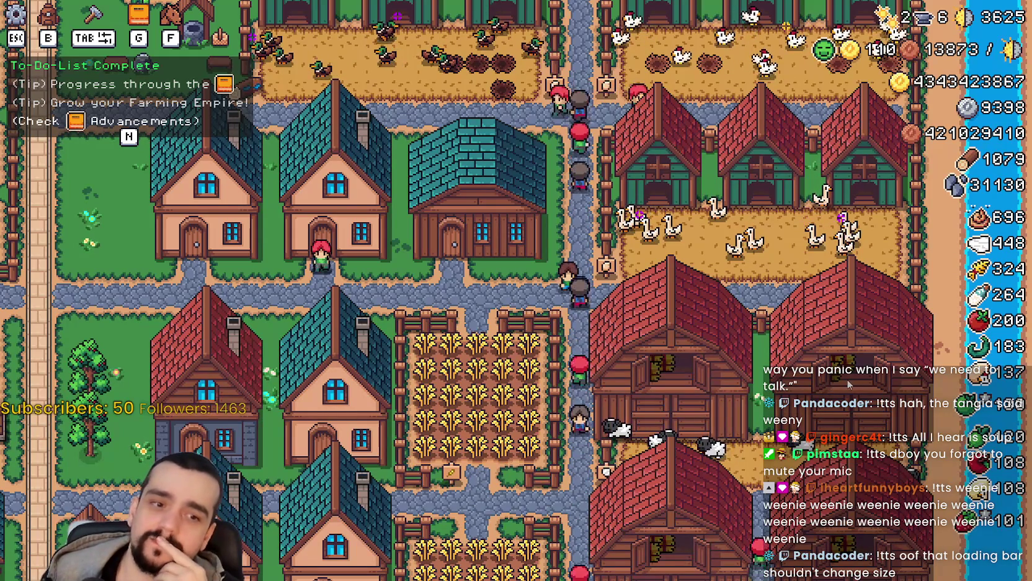
# Walk the farmer left across the village and over to the well
pyautogui.press('a')
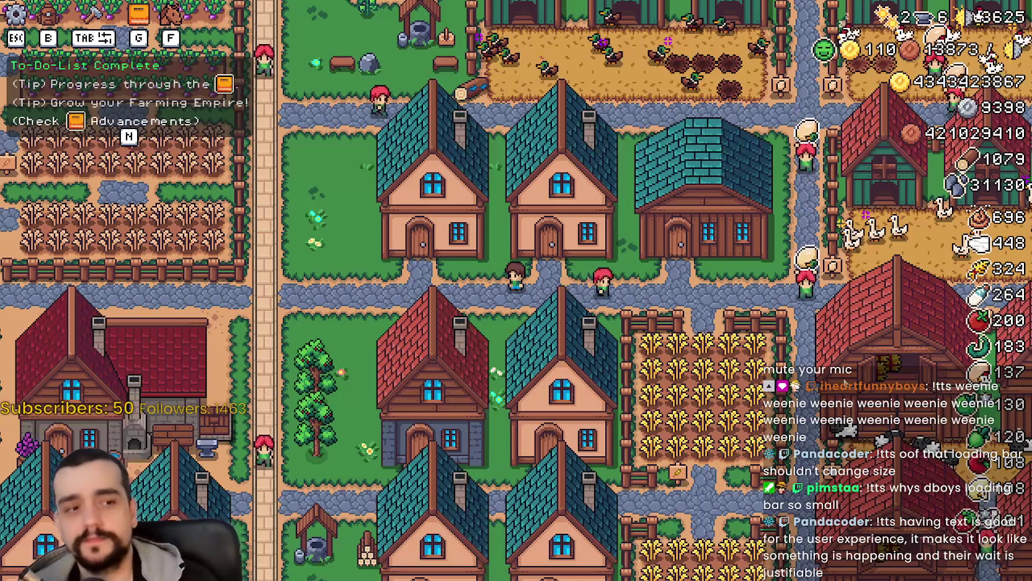
pyautogui.scroll(2, 516, 290)
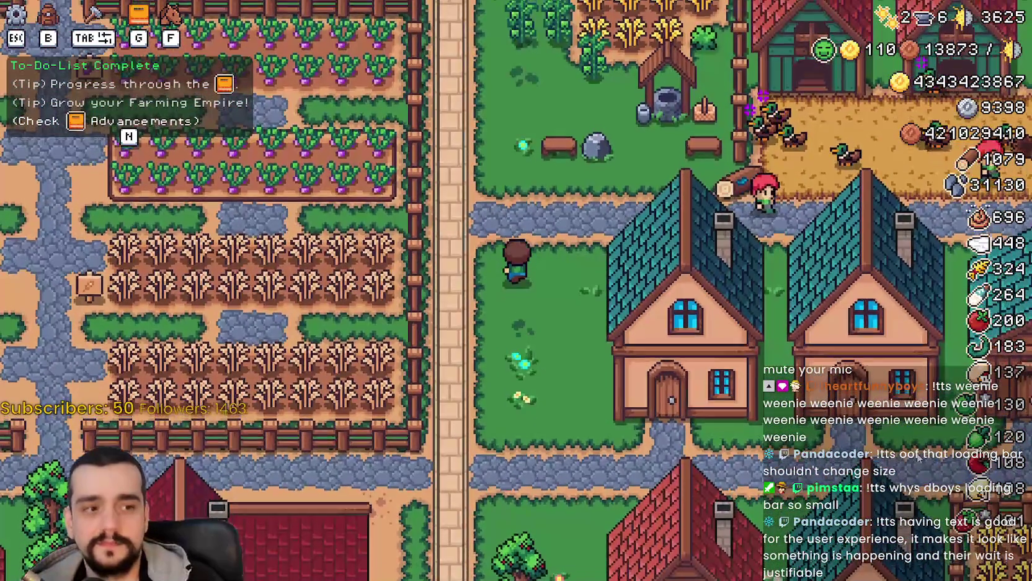
pyautogui.scroll(-2, 516, 290)
pyautogui.scroll(2, 516, 290)
pyautogui.press('s')
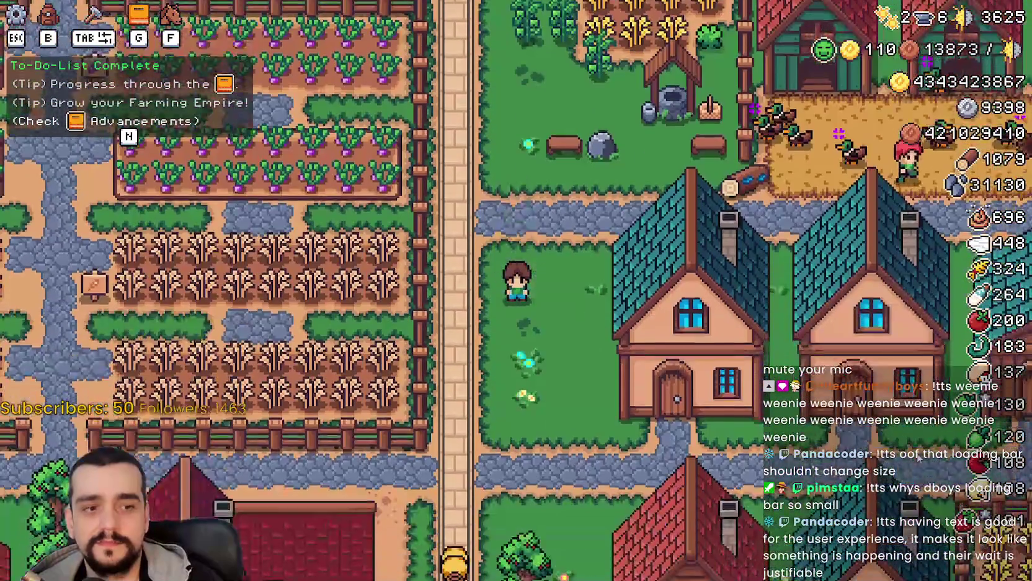
pyautogui.press('d')
pyautogui.press('w')
pyautogui.press('w')
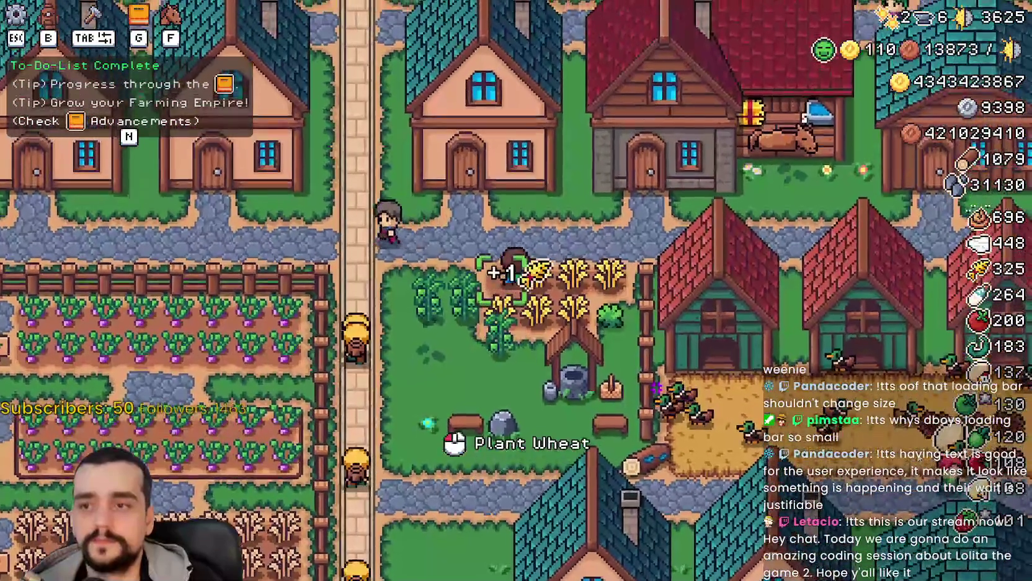
# Harvest along the wheat row, raising wheat stock to 331, then pause the game
pyautogui.press('d')
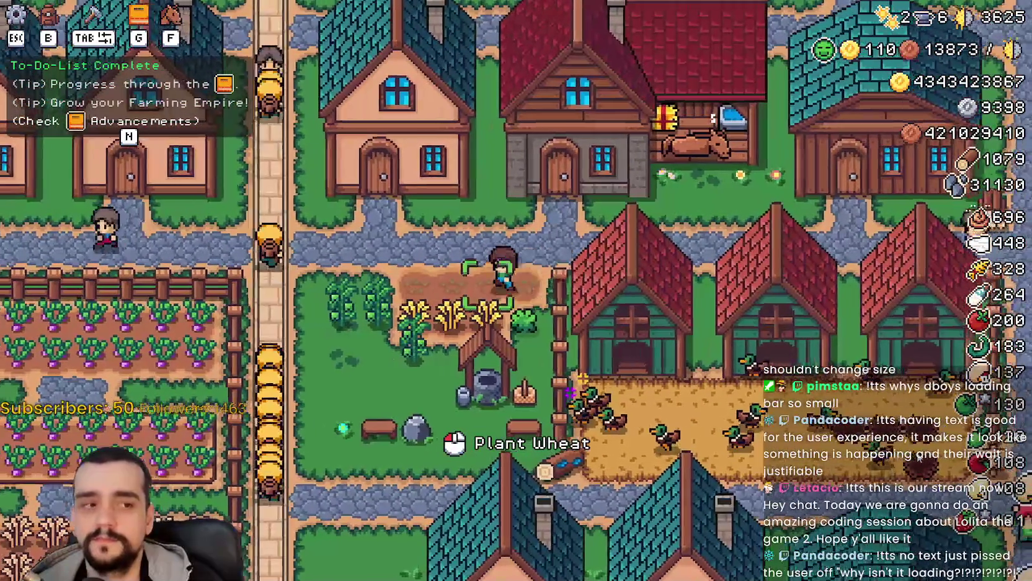
pyautogui.press('s')
pyautogui.press('a')
pyautogui.press('s')
pyautogui.press('Escape')
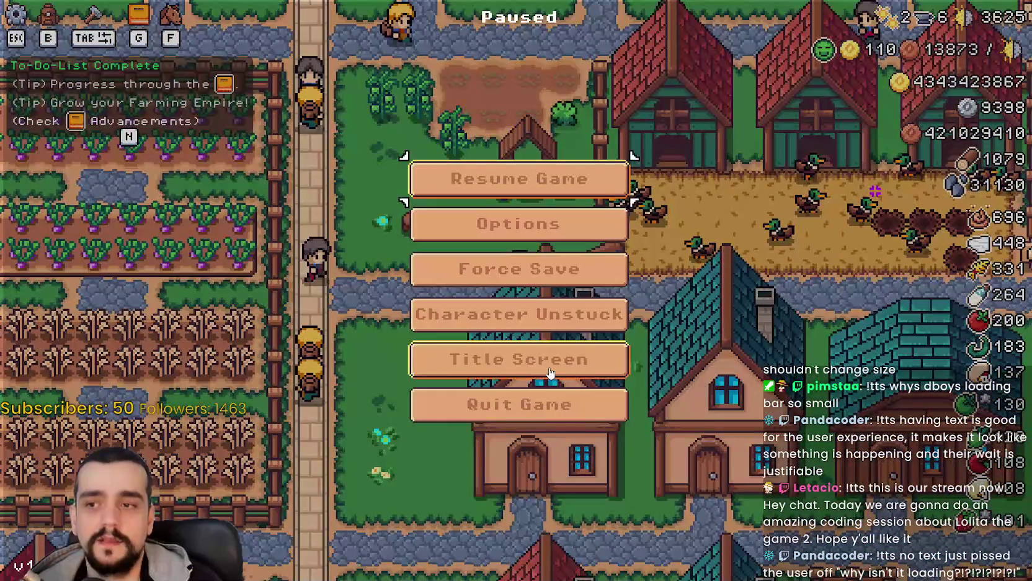
# Quit to the title screen and load the Save 2 (Incremental) game
pyautogui.click(596, 353)
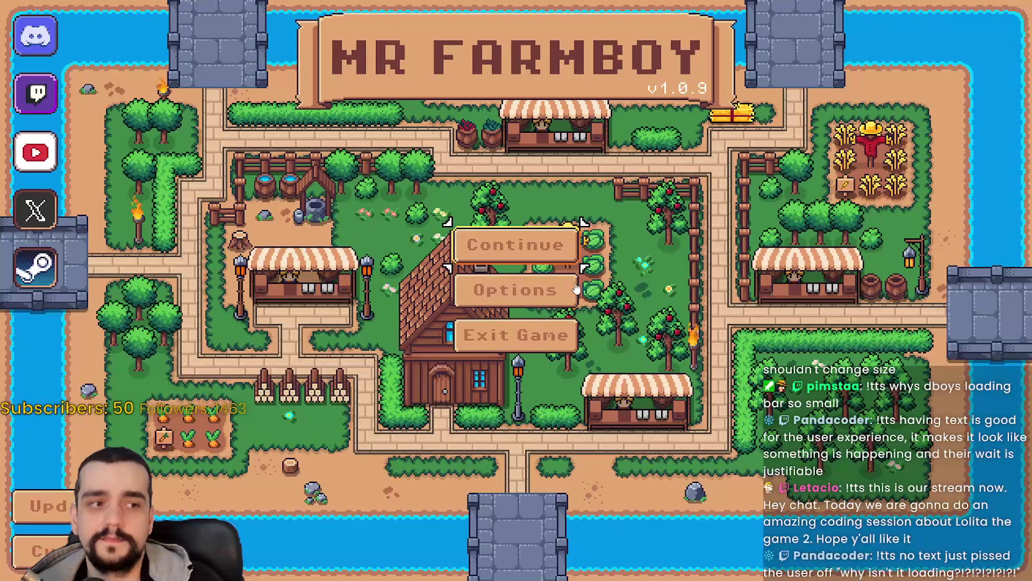
pyautogui.click(564, 260)
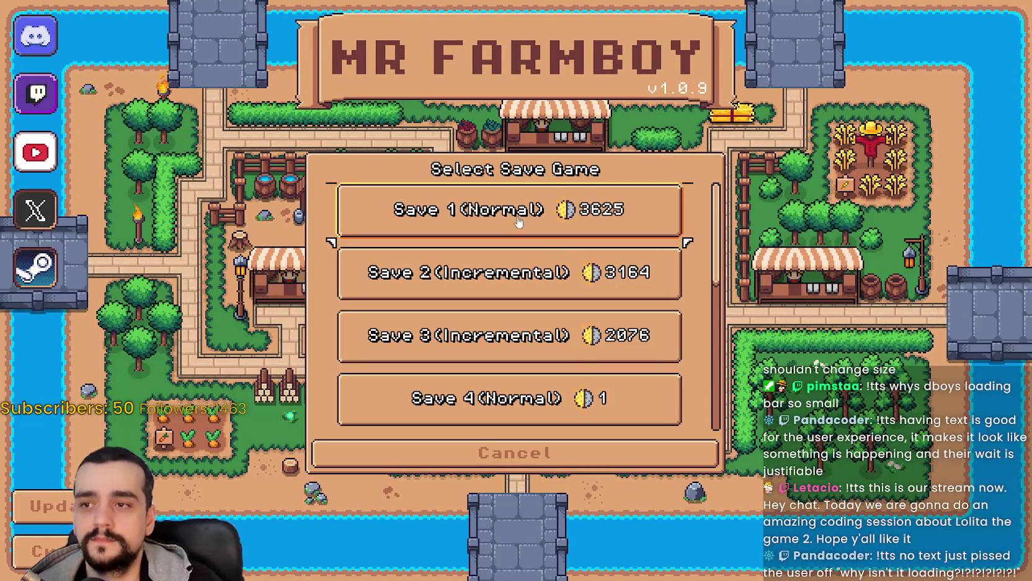
pyautogui.click(501, 298)
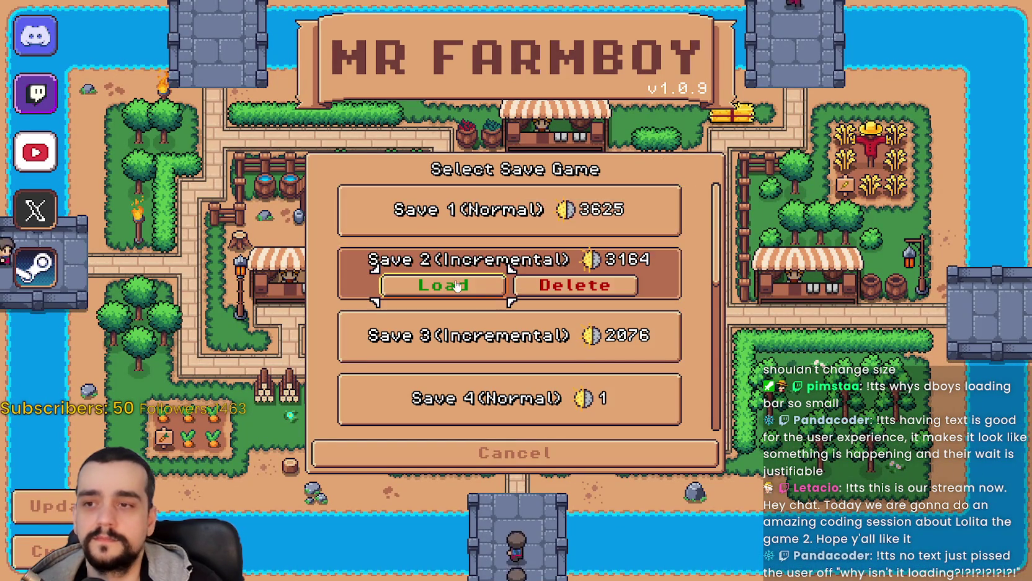
pyautogui.click(441, 286)
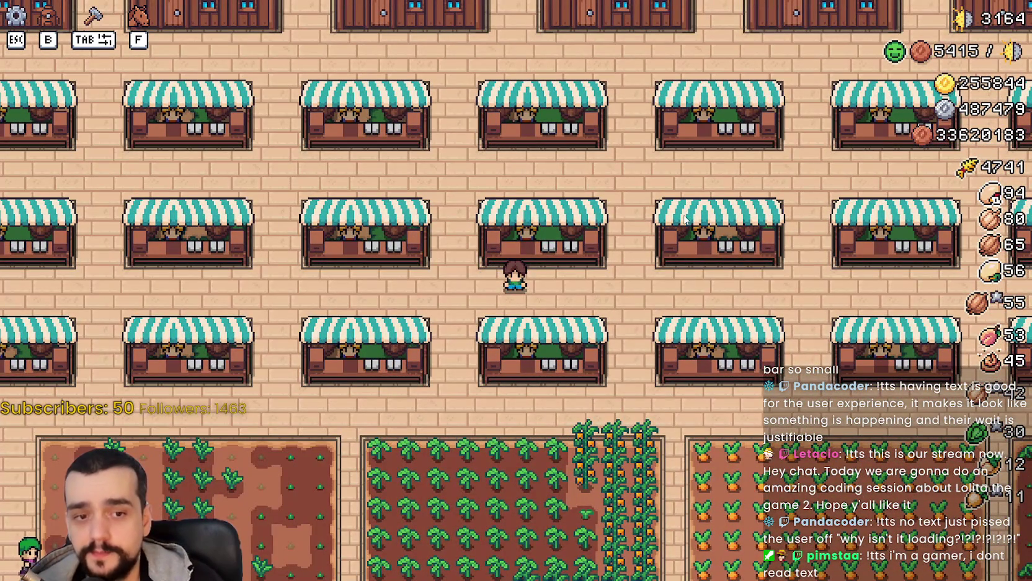
# Walk past the market stalls, return to the title screen, and start reloading Save 2
pyautogui.press('d')
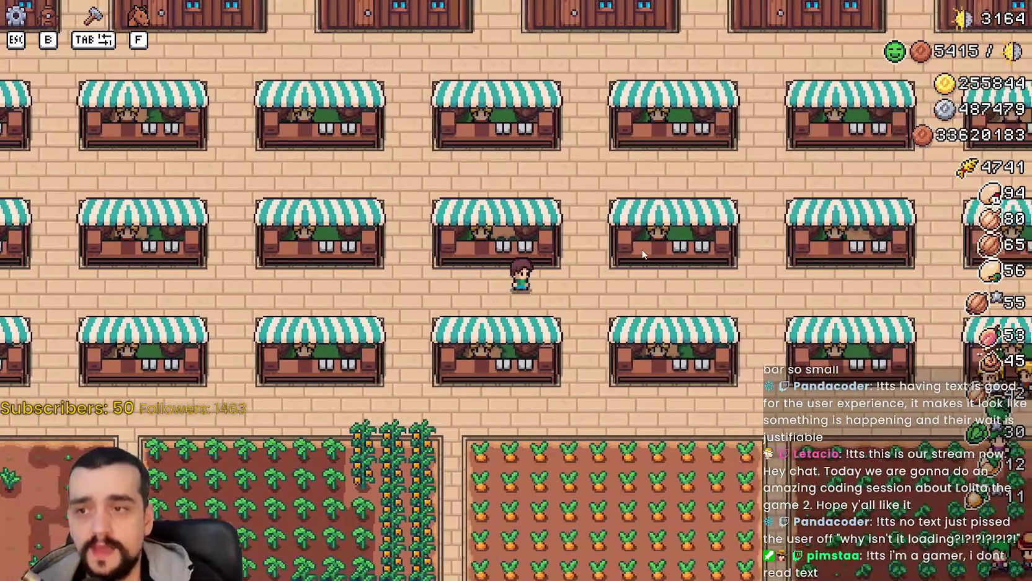
pyautogui.press('Escape')
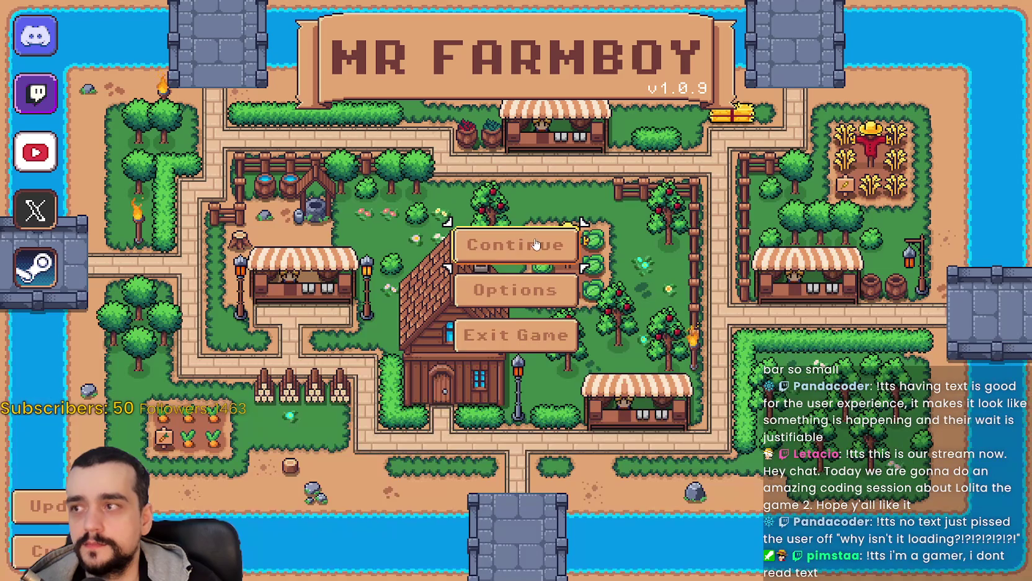
pyautogui.click(511, 241)
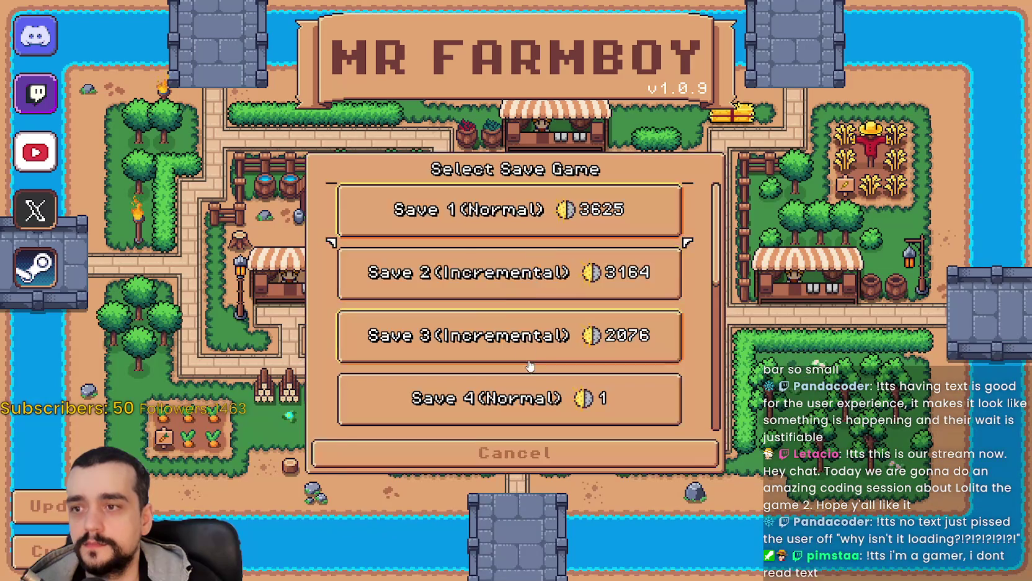
pyautogui.click(424, 278)
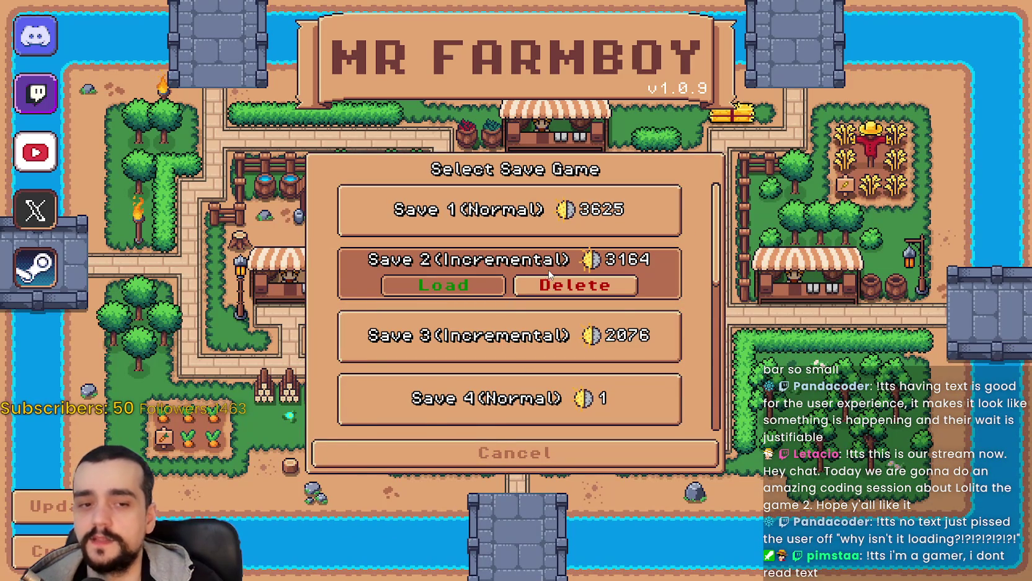
pyautogui.press('Return')
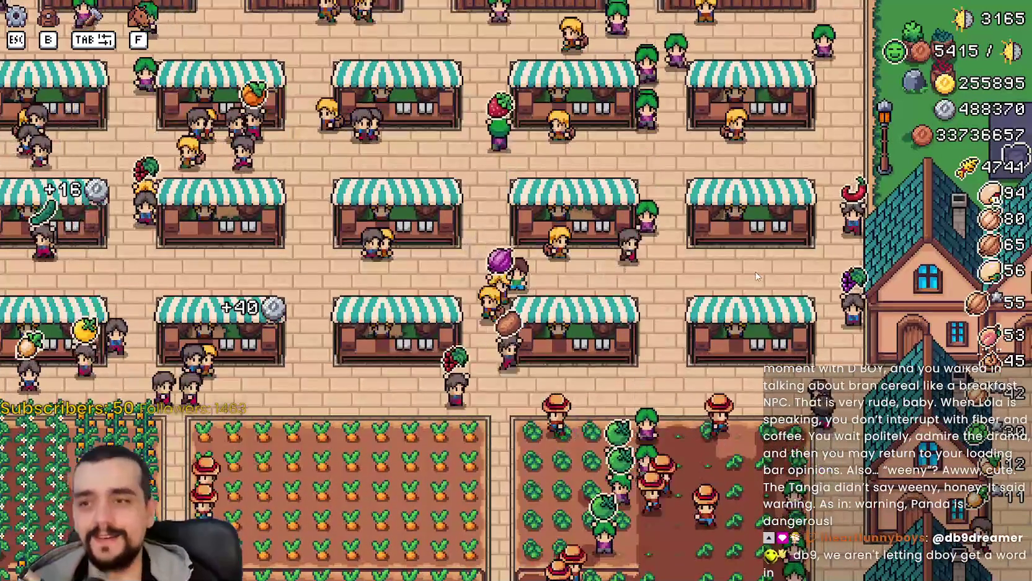
# Let Save 2 load into the market town at 3165 coins, then pause
pyautogui.press('Escape')
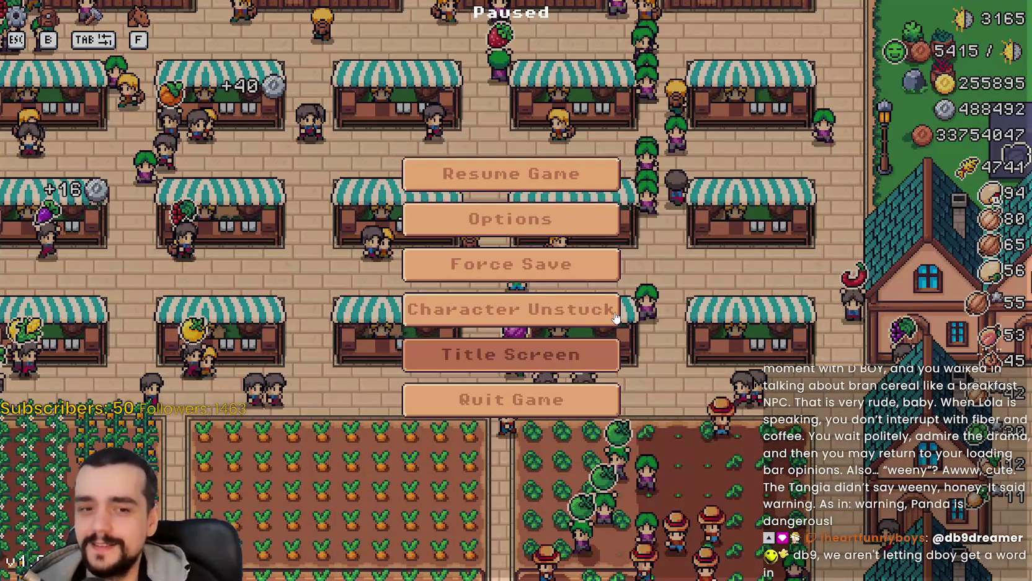
# Quit to the title screen, filter Godot's FileSystem by 'loading', and open LoadingScreen.tscn
pyautogui.click(511, 354)
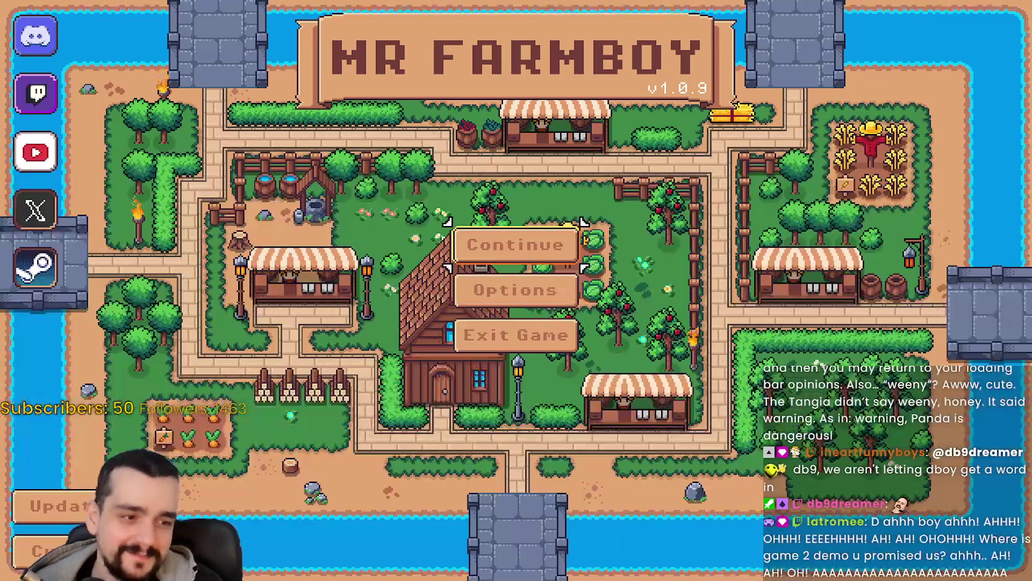
pyautogui.hotkey('alt', 'Tab')
pyautogui.click(776, 324)
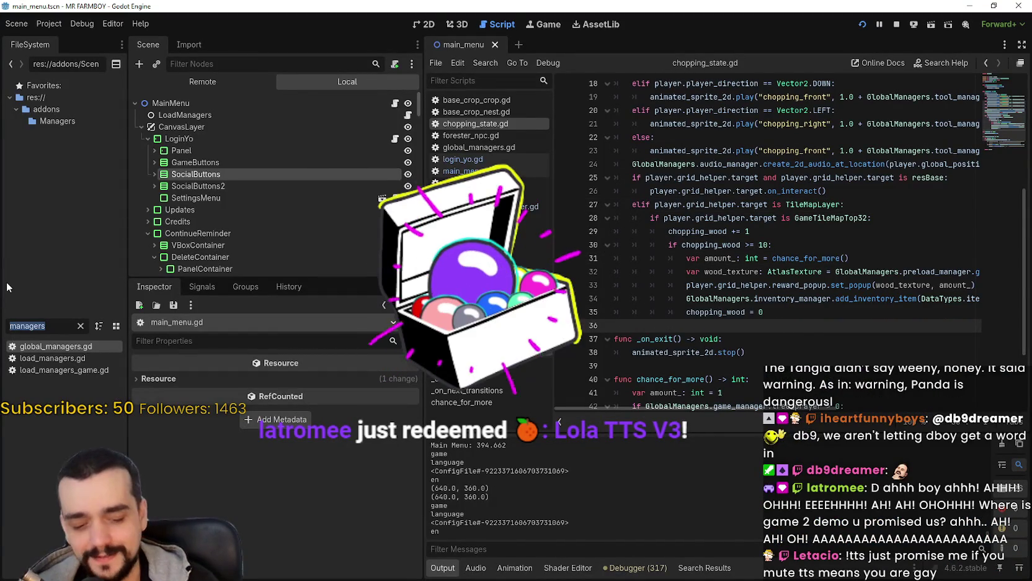
pyautogui.write('loading')
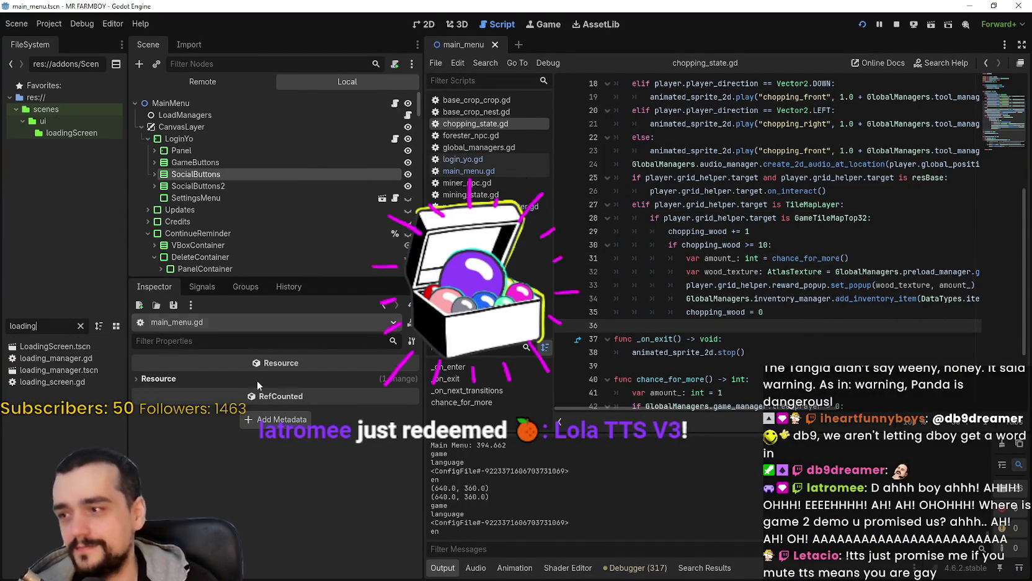
pyautogui.doubleClick(56, 346)
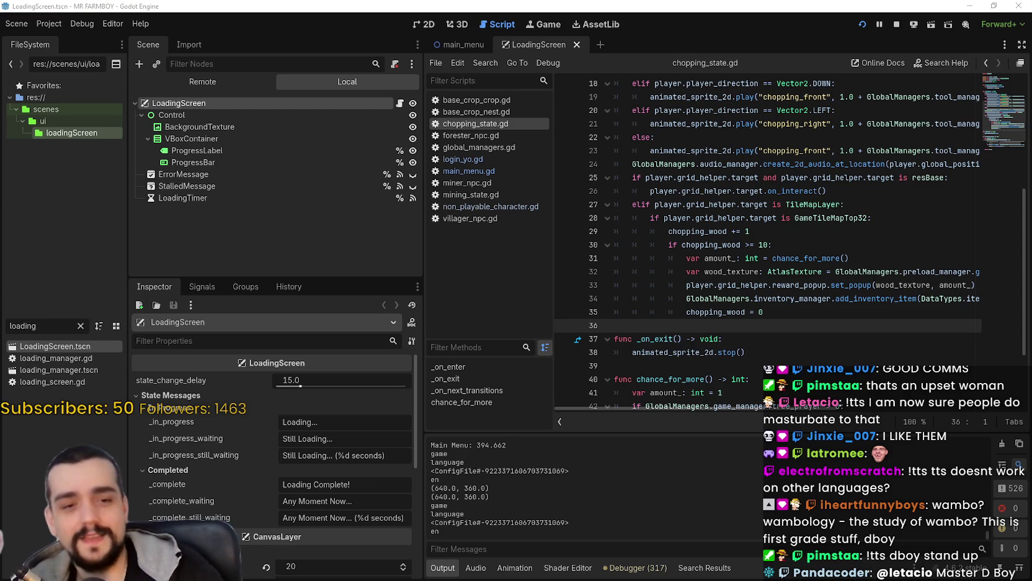
# Show the LoadingScreen layout with the MR FARMBOY title, produce icons and 0% bar
pyautogui.click(430, 25)
pyautogui.scroll(5, 620, 267)
pyautogui.click(266, 175)
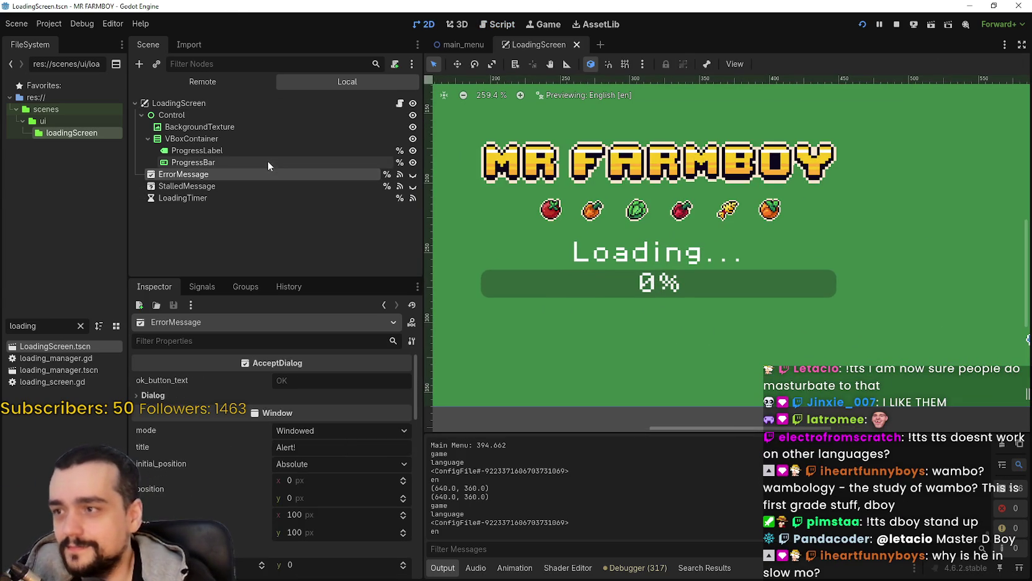
pyautogui.click(263, 126)
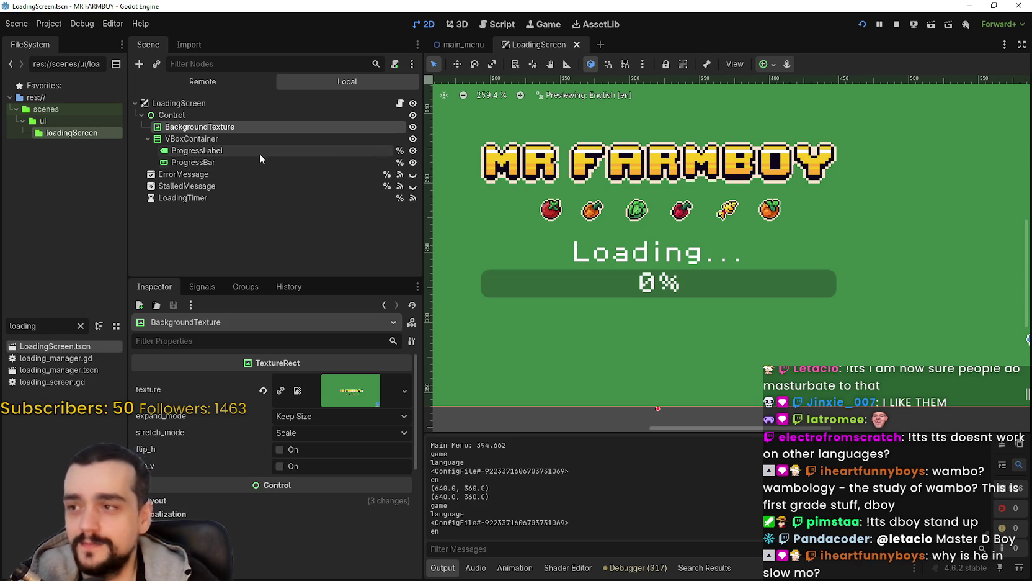
pyautogui.click(261, 151)
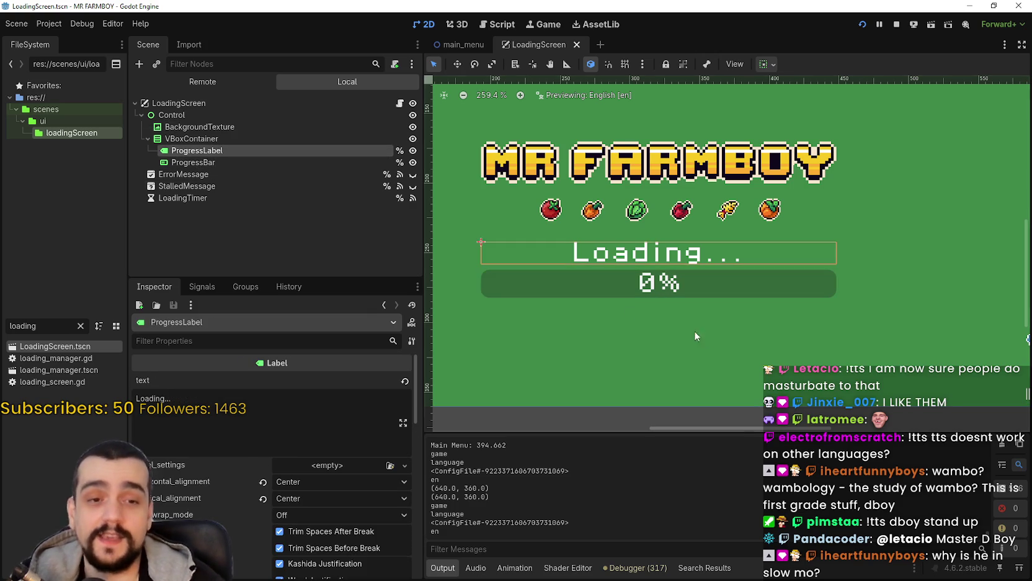
pyautogui.scroll(2, 673, 361)
pyautogui.scroll(-2, 680, 341)
pyautogui.scroll(2, 682, 338)
pyautogui.scroll(-2, 713, 310)
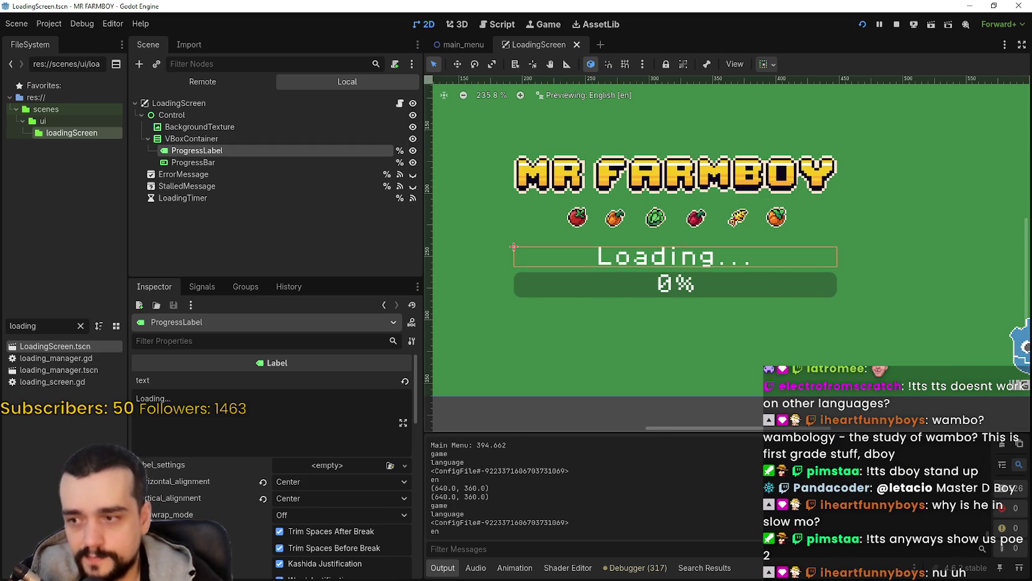
pyautogui.scroll(-5, 228, 498)
pyautogui.scroll(-4, 241, 551)
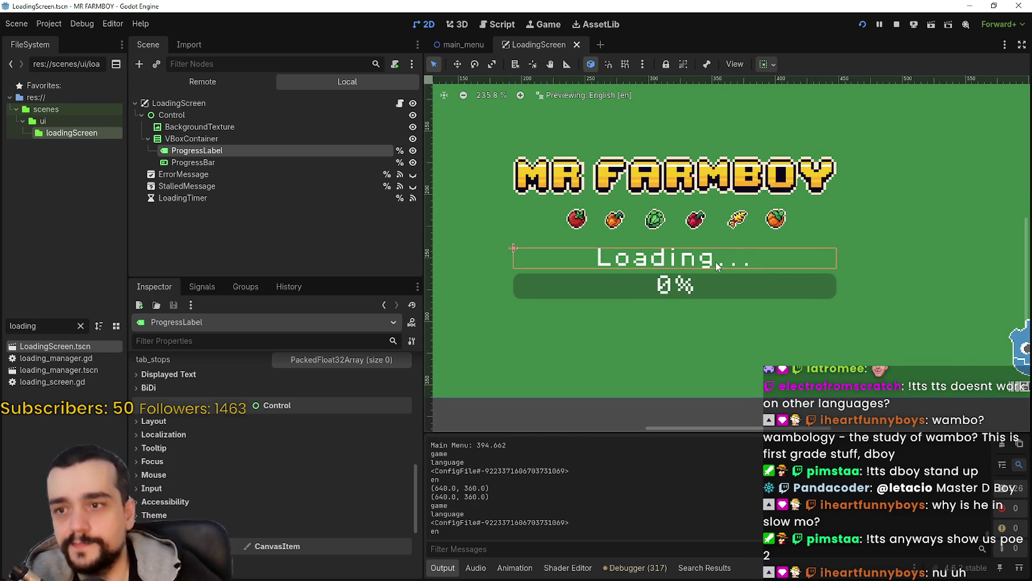
pyautogui.scroll(3, 313, 504)
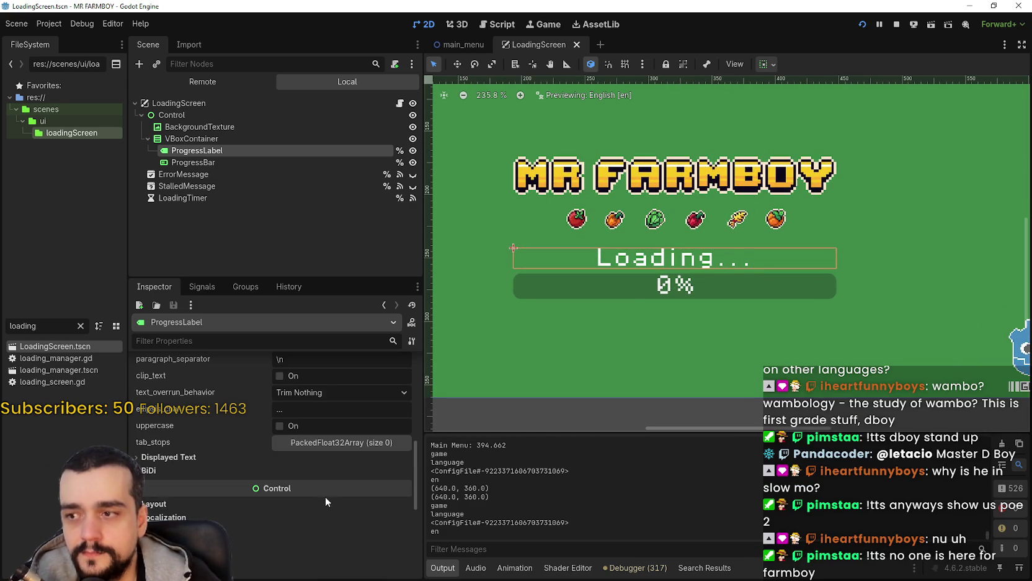
pyautogui.scroll(5, 327, 495)
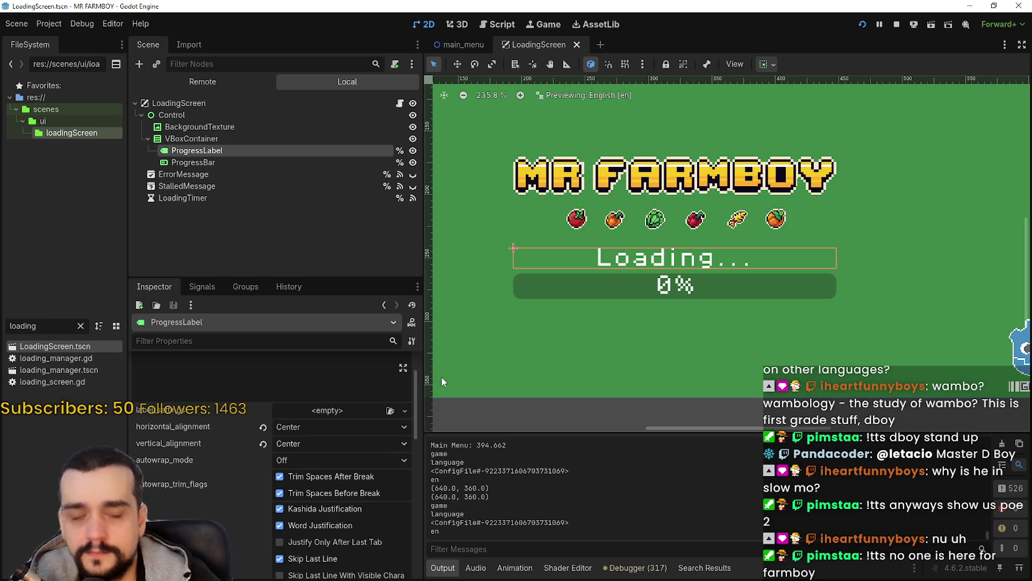
pyautogui.scroll(-4, 620, 251)
pyautogui.scroll(-3, 620, 251)
pyautogui.scroll(7, 621, 251)
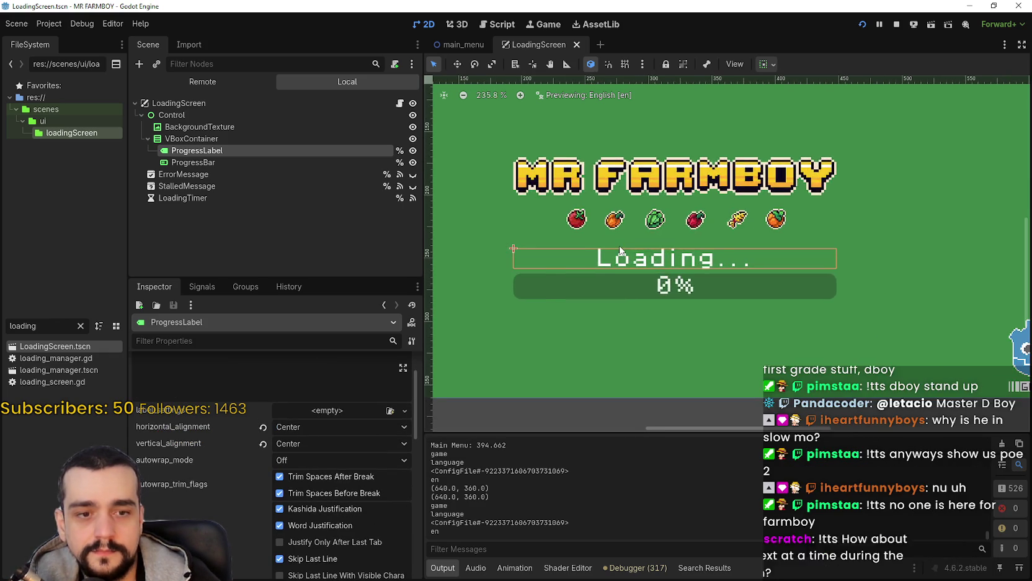
pyautogui.scroll(-3, 621, 251)
pyautogui.scroll(-3, 621, 251)
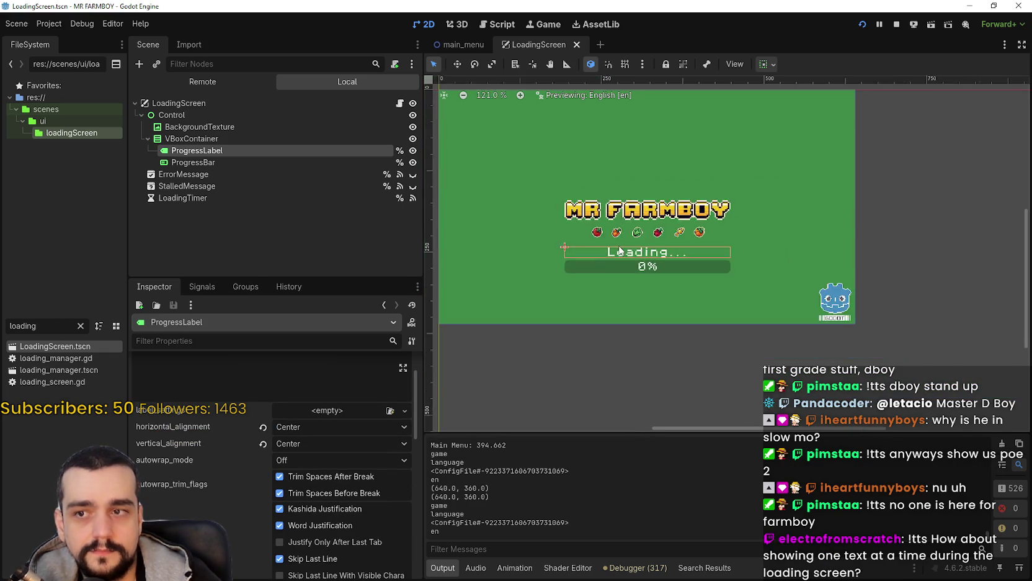
pyautogui.scroll(2, 621, 250)
pyautogui.scroll(3, 690, 278)
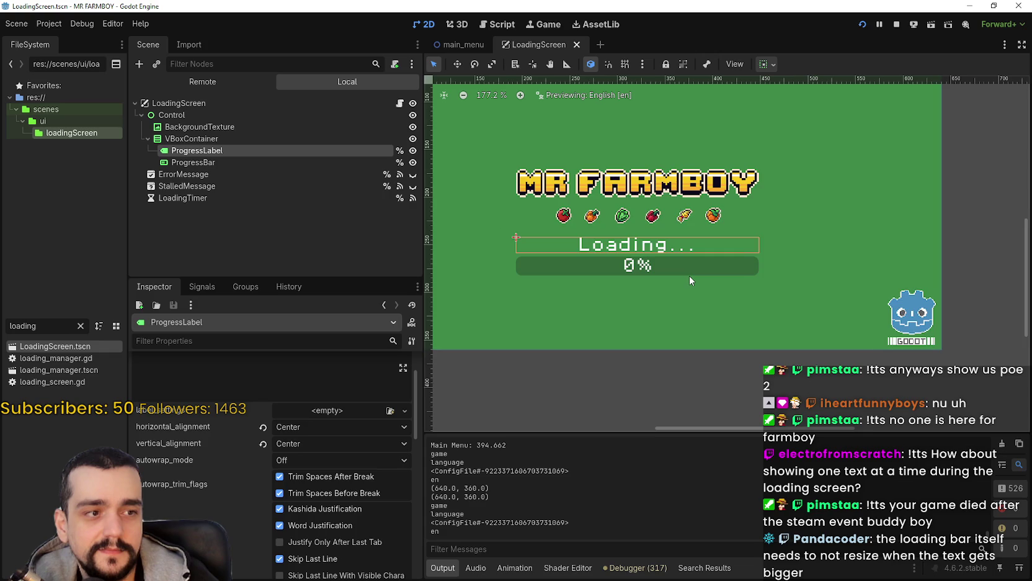
pyautogui.scroll(-7, 690, 276)
pyautogui.scroll(8, 688, 276)
pyautogui.scroll(-4, 686, 274)
pyautogui.click(239, 137)
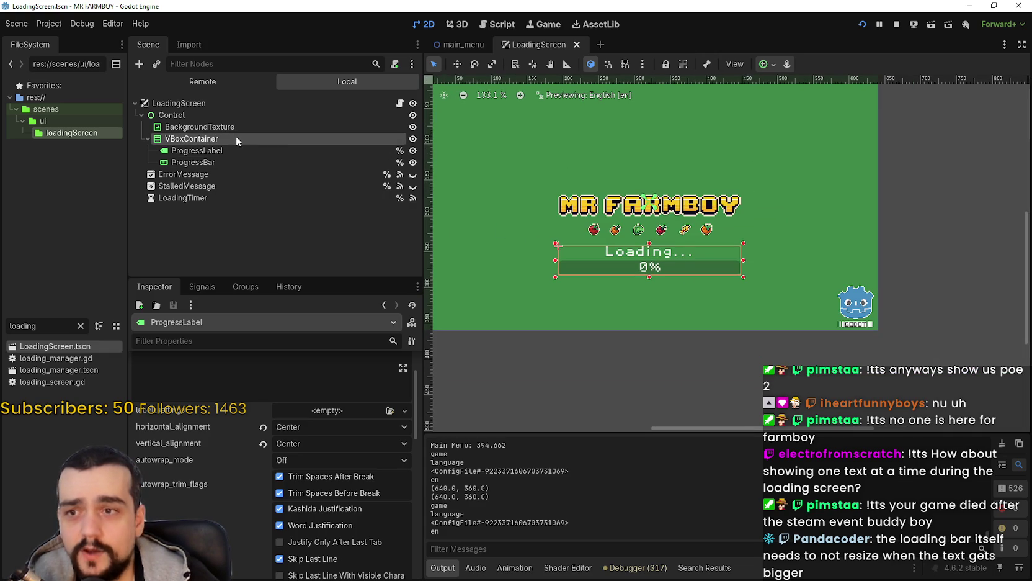
pyautogui.scroll(5, 653, 273)
pyautogui.click(268, 151)
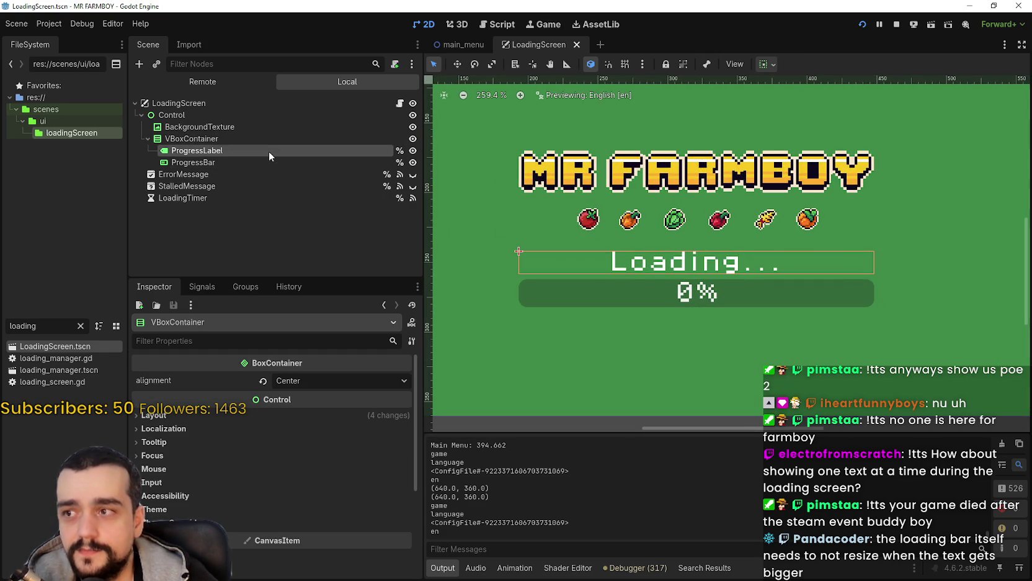
pyautogui.click(252, 161)
pyautogui.scroll(-2, 683, 256)
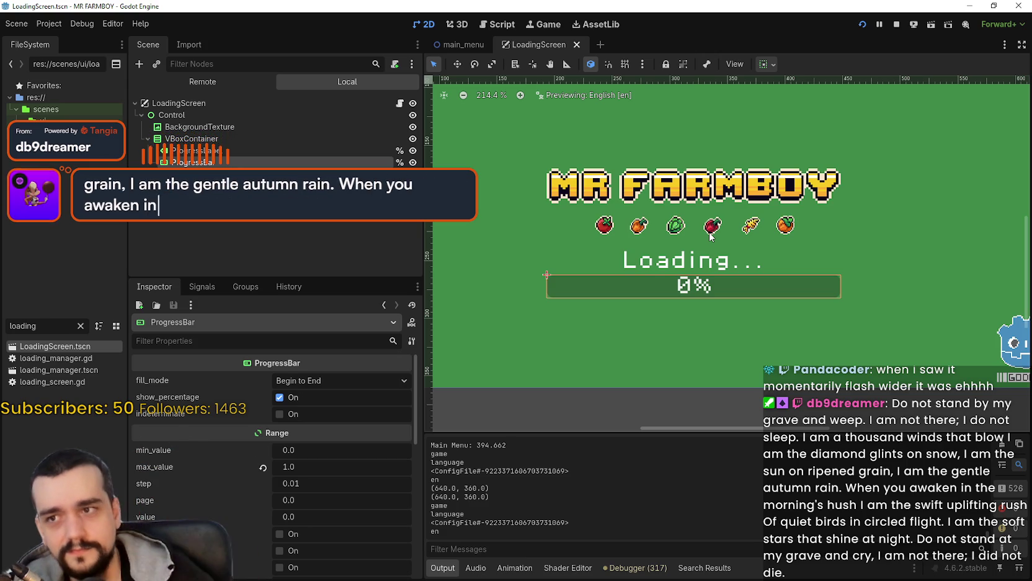
pyautogui.scroll(-4, 572, 259)
pyautogui.scroll(2, 673, 277)
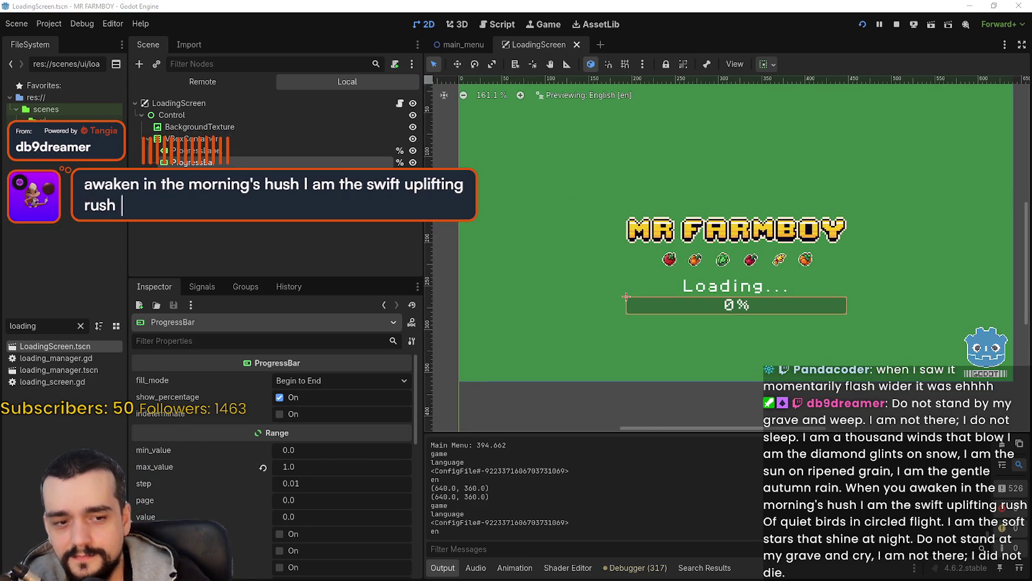
pyautogui.scroll(1, 676, 351)
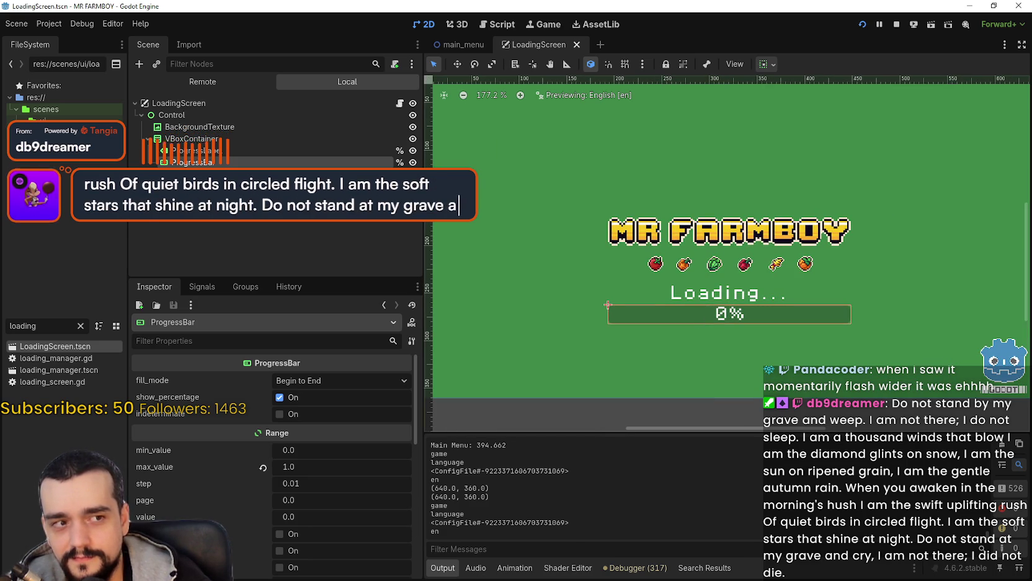
pyautogui.scroll(2, 833, 304)
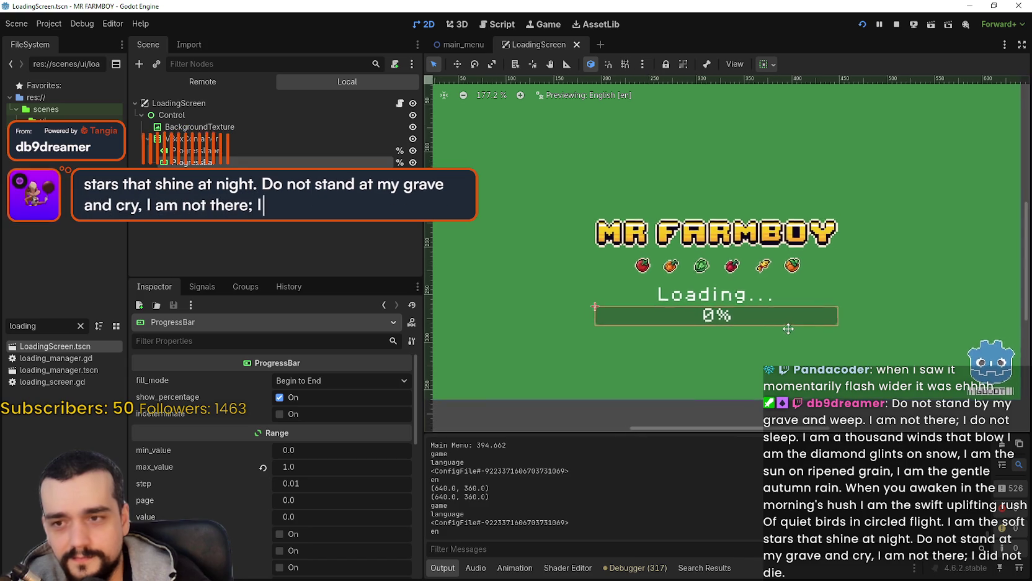
pyautogui.scroll(2, 728, 302)
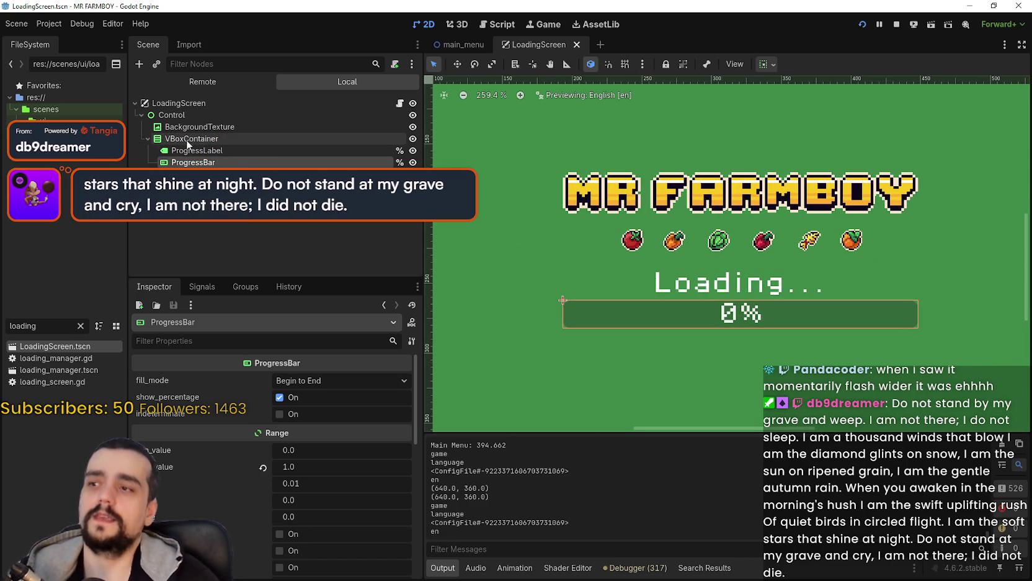
pyautogui.click(280, 138)
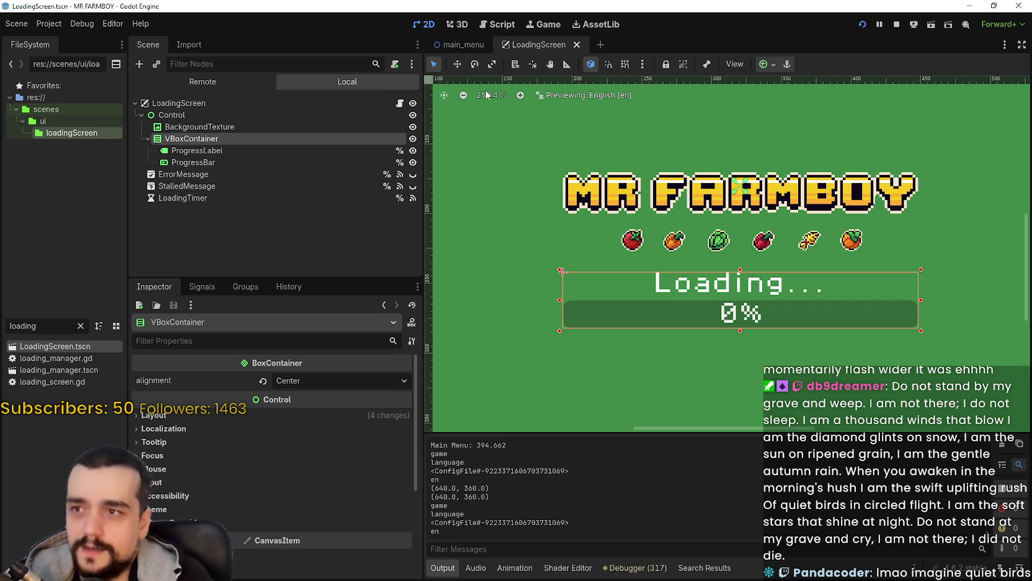
pyautogui.click(459, 45)
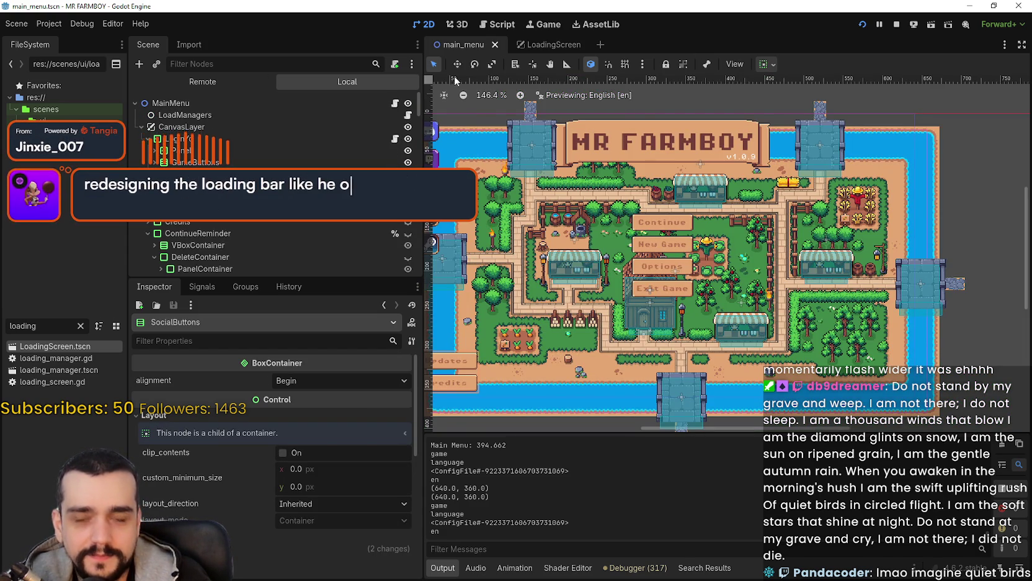
# In main_menu, scroll through the scene tree and select a game-mode description label
pyautogui.scroll(1, 786, 285)
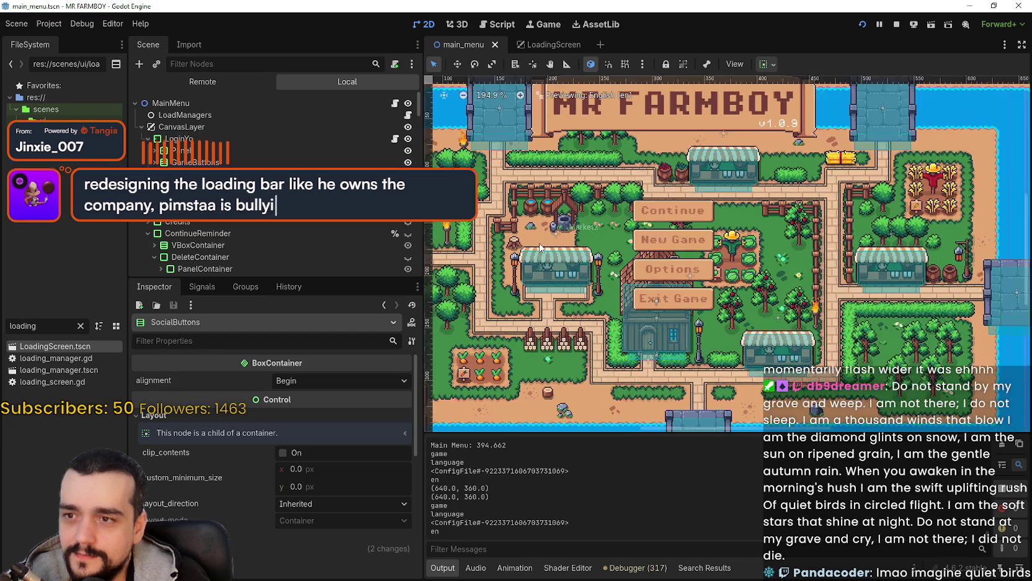
pyautogui.scroll(-2, 541, 247)
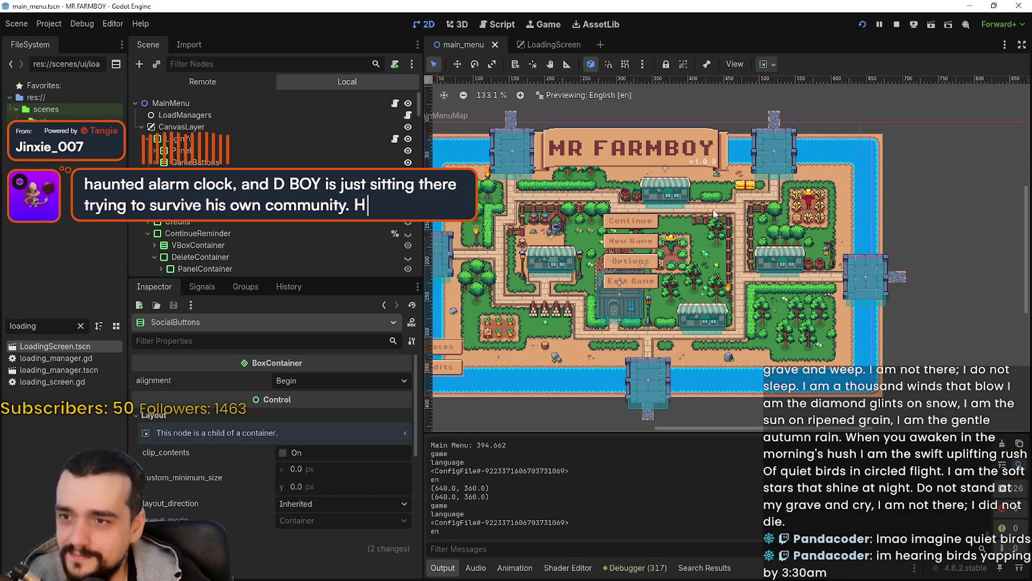
pyautogui.scroll(-3, 272, 248)
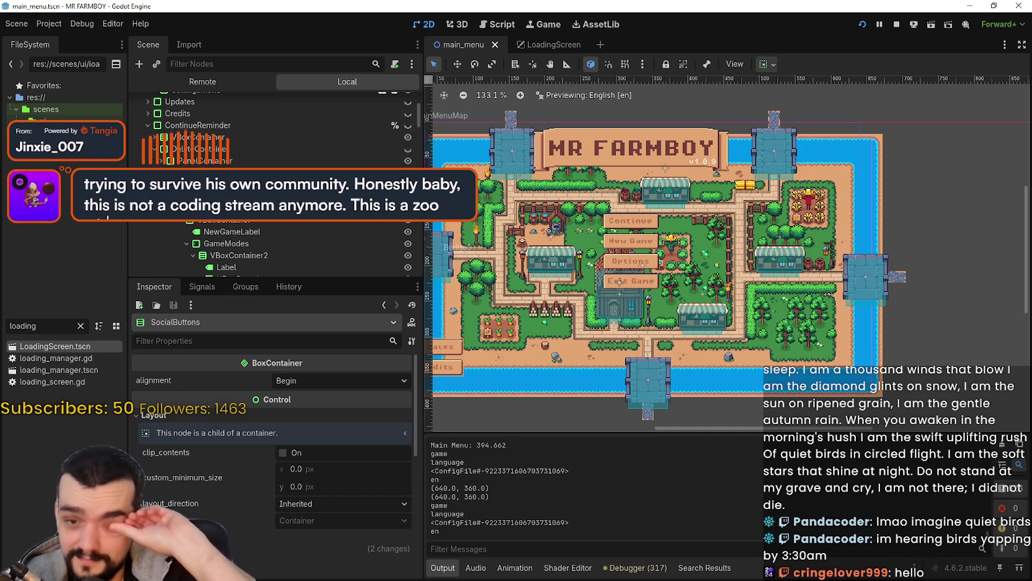
pyautogui.scroll(-3, 273, 186)
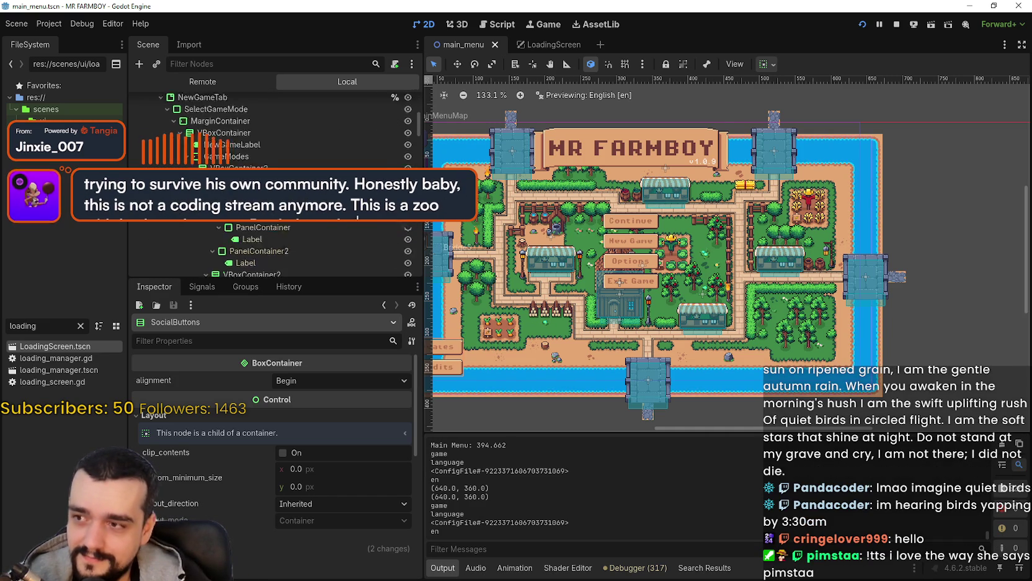
pyautogui.scroll(-3, 282, 232)
pyautogui.click(249, 241)
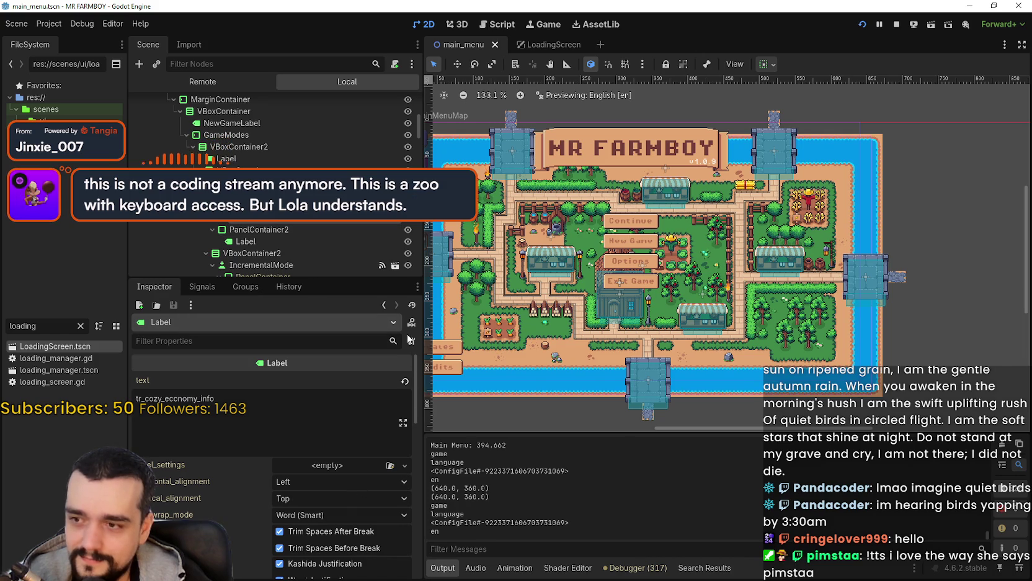
# Copy the IncrementalMode description Label's properties, then return to the LoadingScreen scene
pyautogui.scroll(-15, 376, 451)
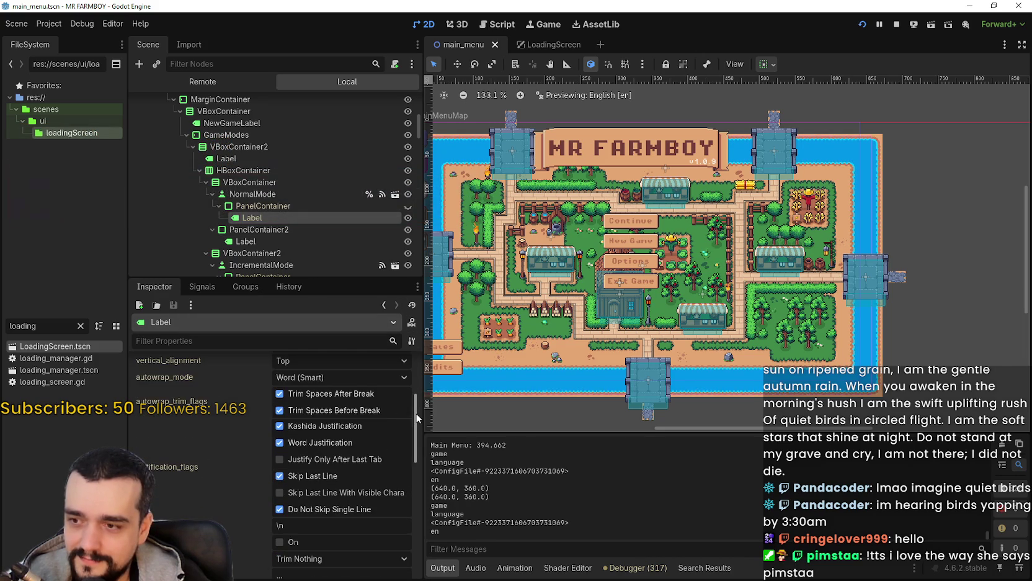
pyautogui.scroll(10, 420, 452)
pyautogui.scroll(-10, 412, 490)
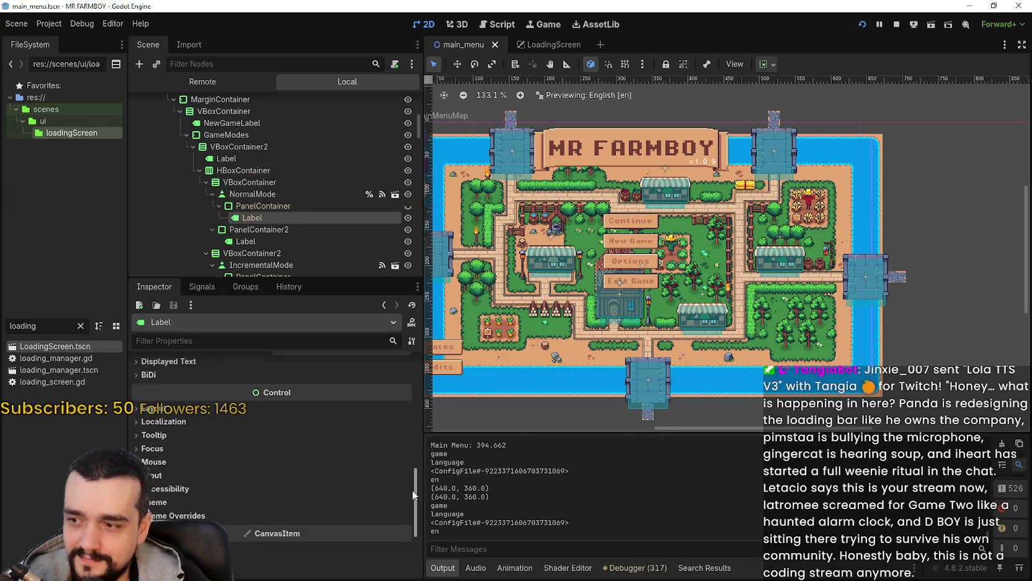
pyautogui.scroll(15, 414, 435)
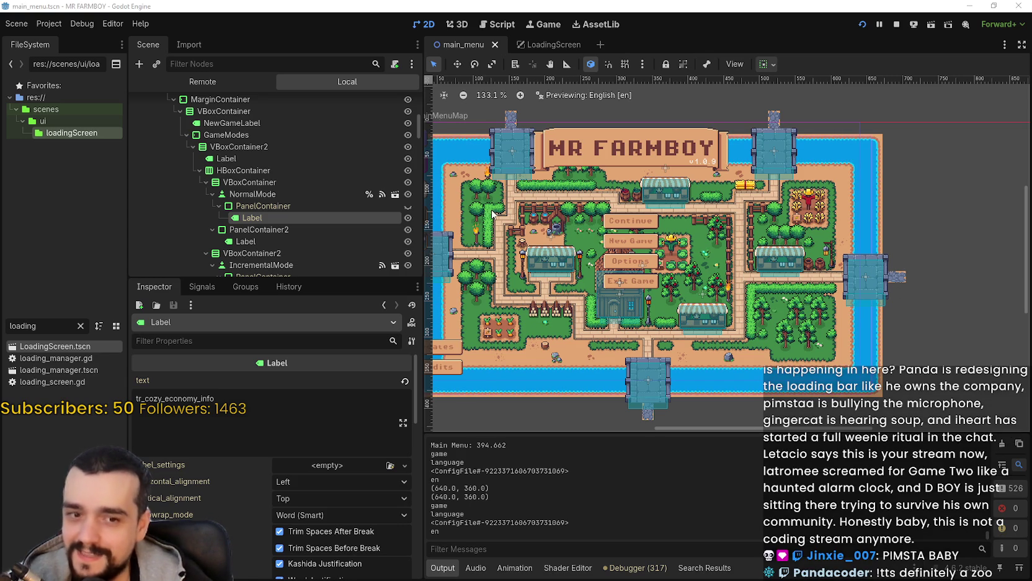
pyautogui.scroll(-3, 260, 173)
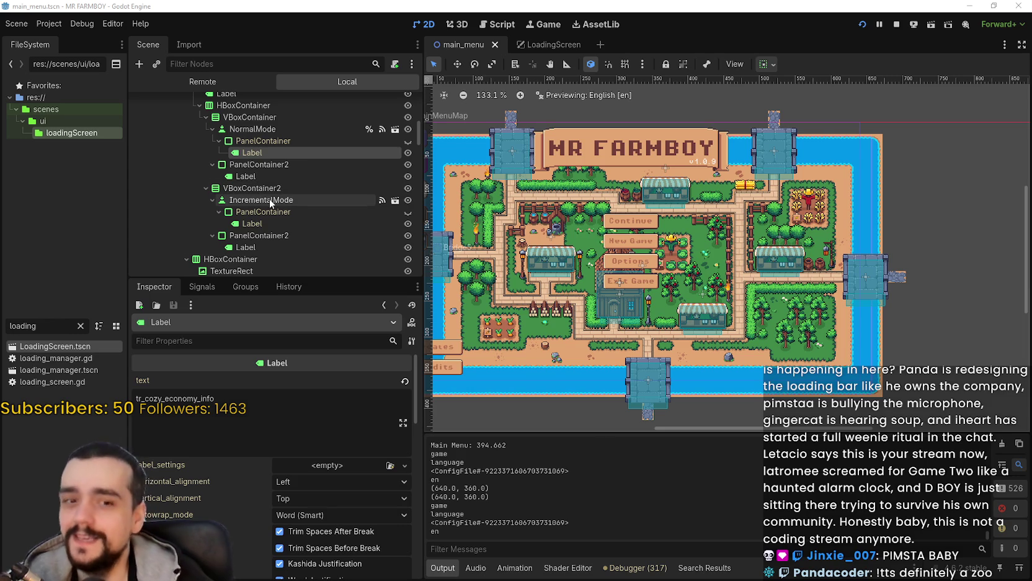
pyautogui.scroll(-3, 269, 180)
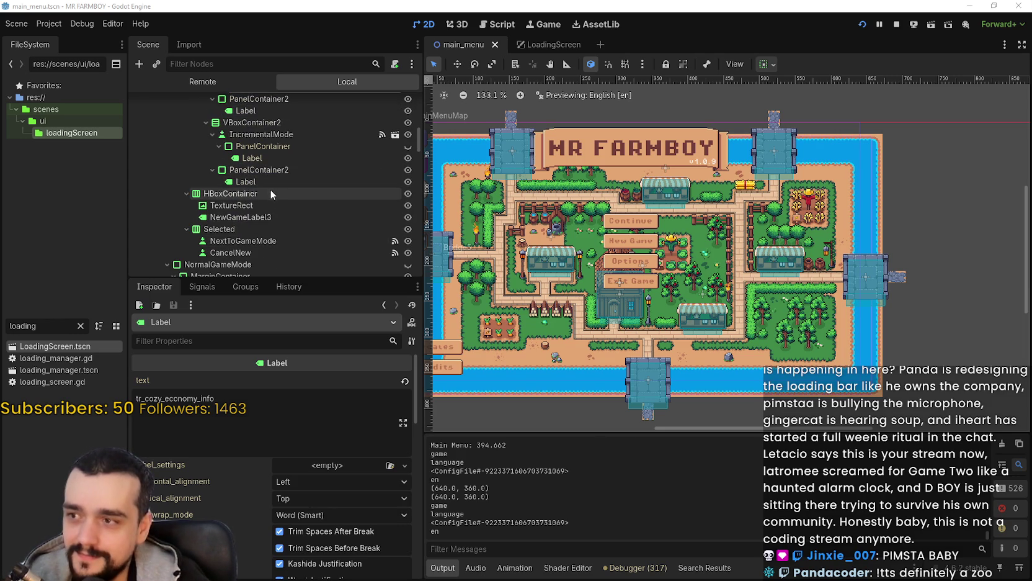
pyautogui.click(274, 181)
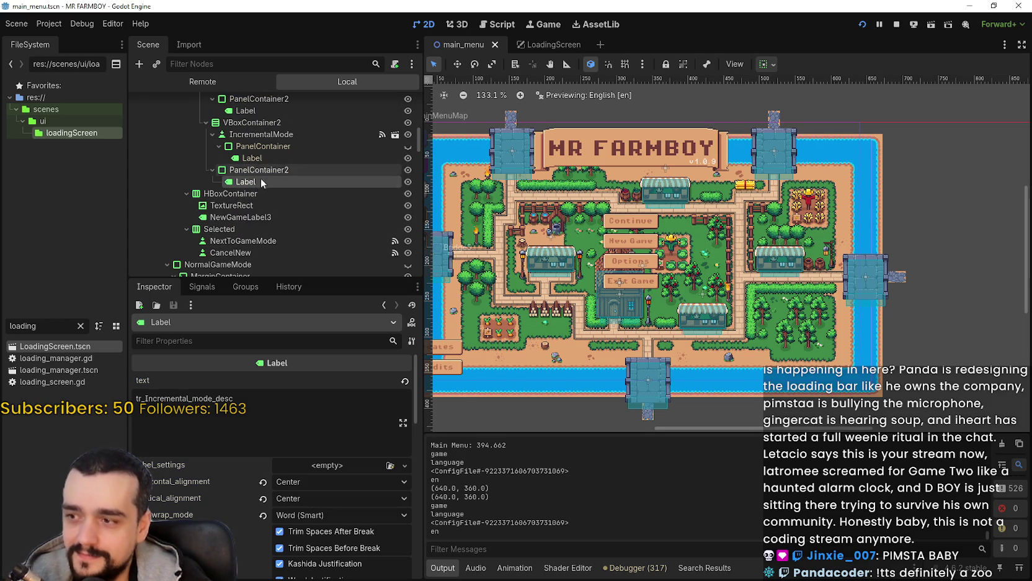
pyautogui.click(412, 342)
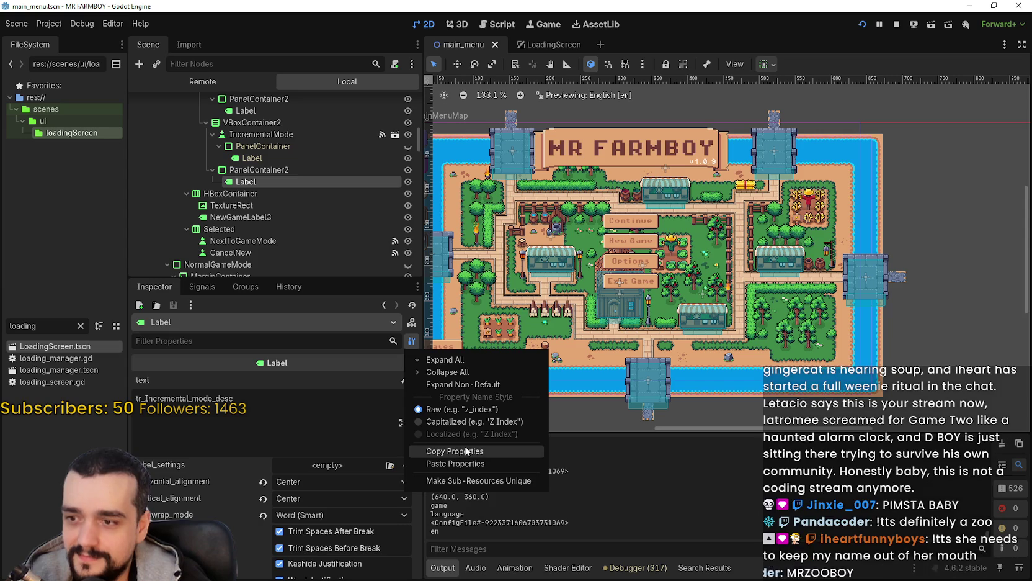
pyautogui.click(465, 451)
pyautogui.click(546, 44)
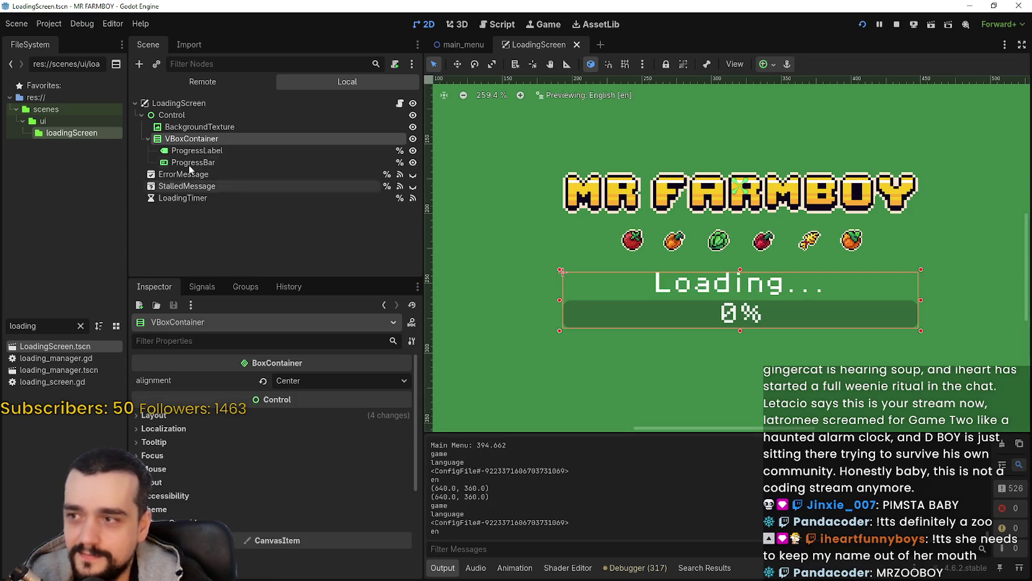
# Paste the copied description-label properties onto the ProgressLabel node
pyautogui.click(246, 149)
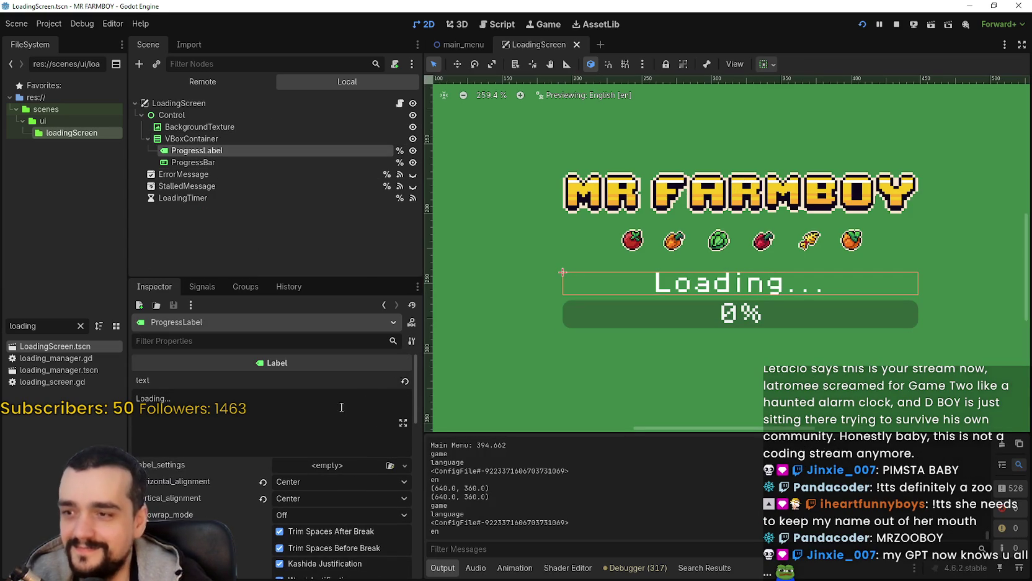
pyautogui.click(410, 346)
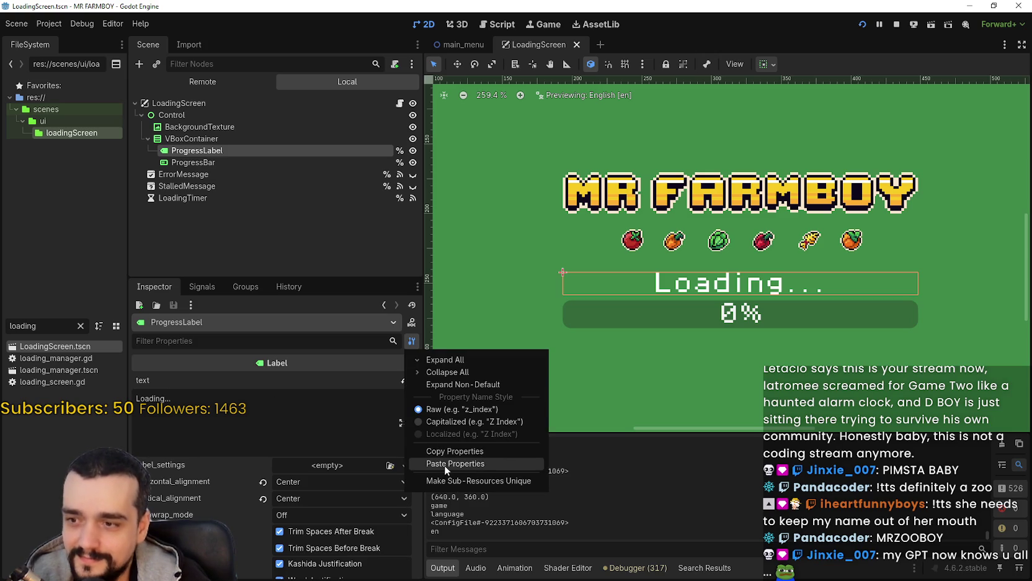
pyautogui.click(444, 465)
# Restore the ProgressLabel text to 'Loading...' and save the scene
pyautogui.click(254, 409)
pyautogui.hotkey('ctrl', 'a')
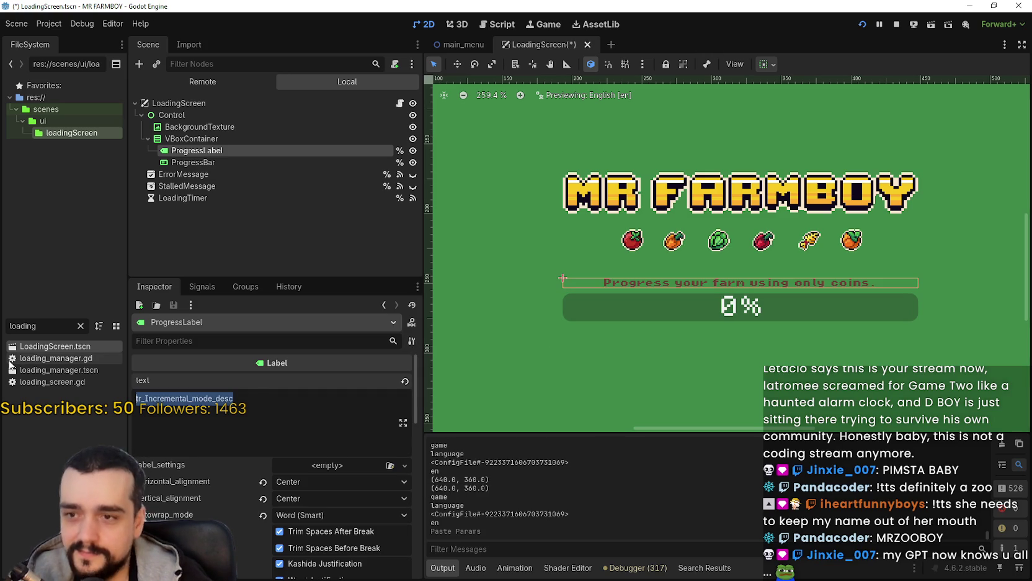
pyautogui.write('-')
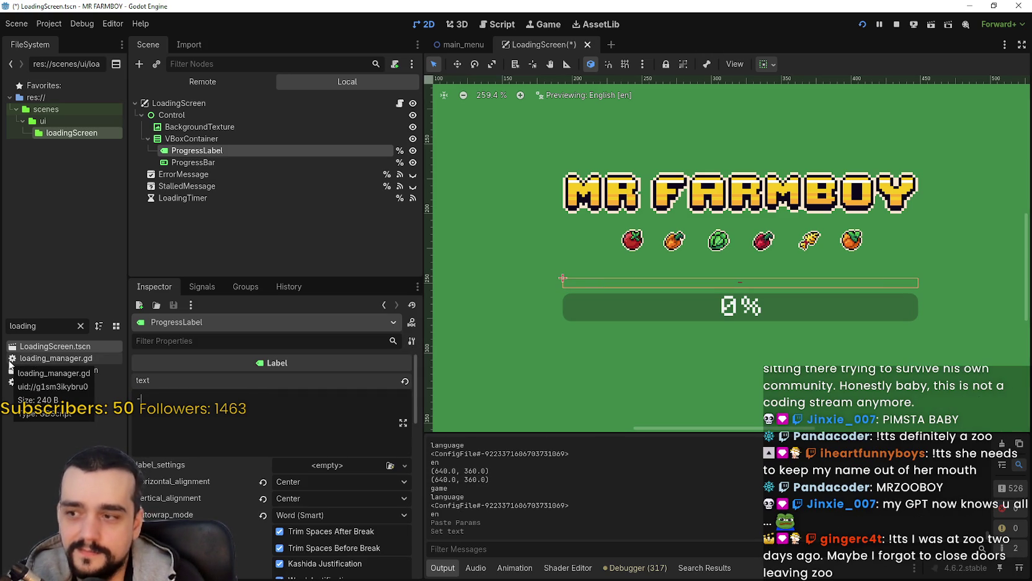
pyautogui.press('BackSpace')
pyautogui.write('g')
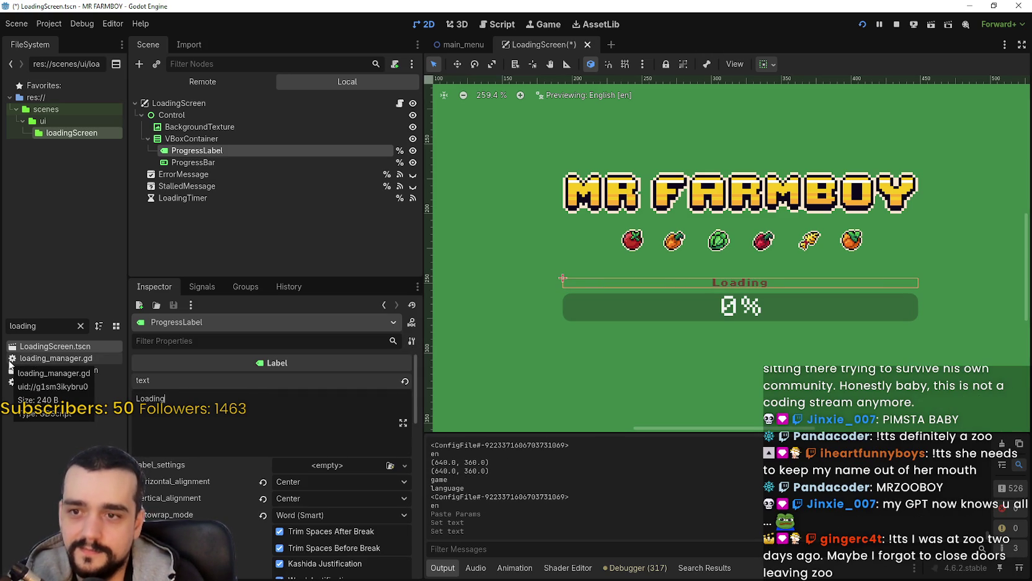
pyautogui.hotkey('ctrl', 's')
pyautogui.scroll(3, 710, 351)
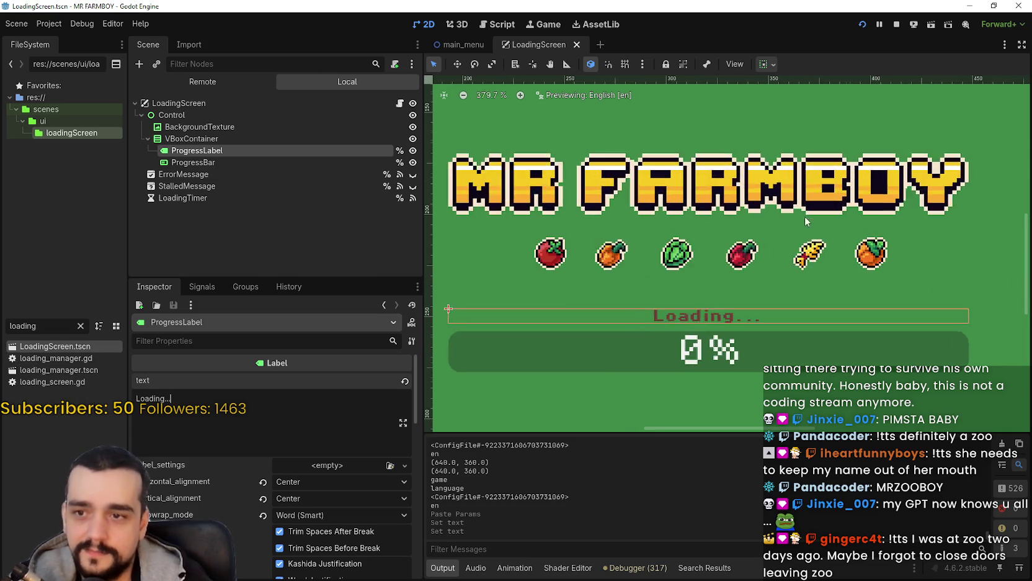
# Raise the ProgressLabel font_size override from 6 to 8 px and save
pyautogui.scroll(-3, 710, 350)
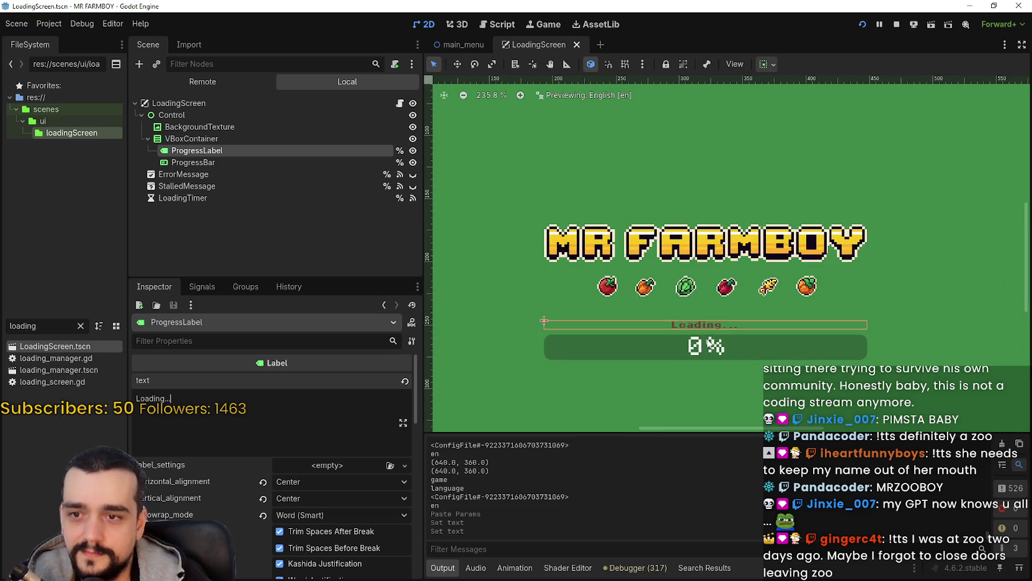
pyautogui.scroll(-4, 709, 343)
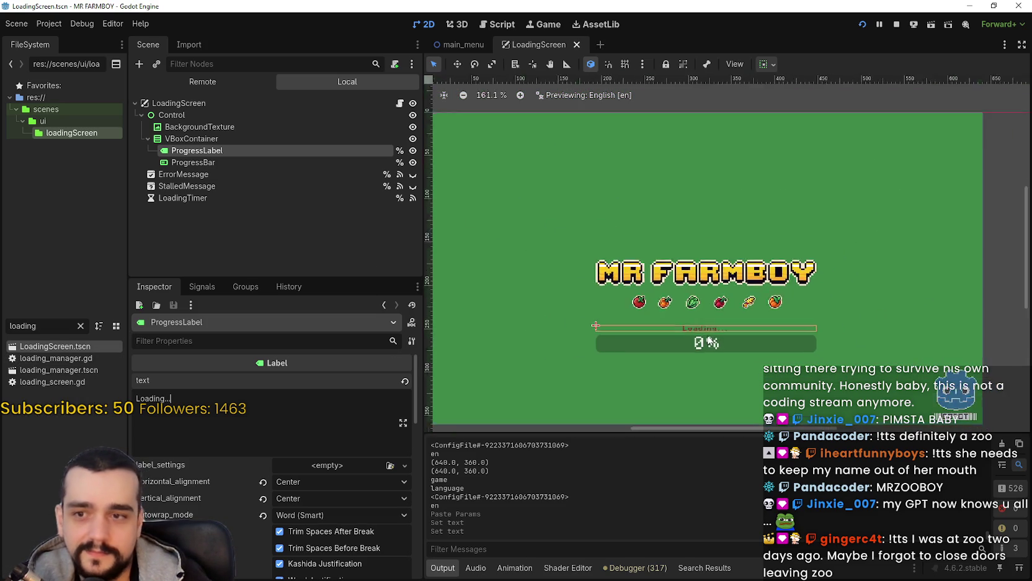
pyautogui.scroll(-10, 330, 490)
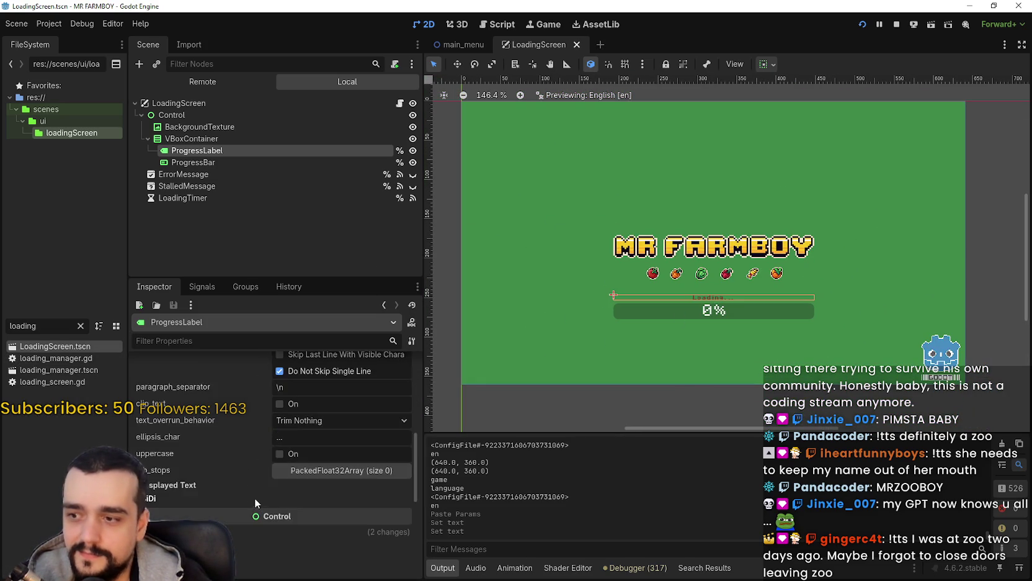
pyautogui.click(206, 500)
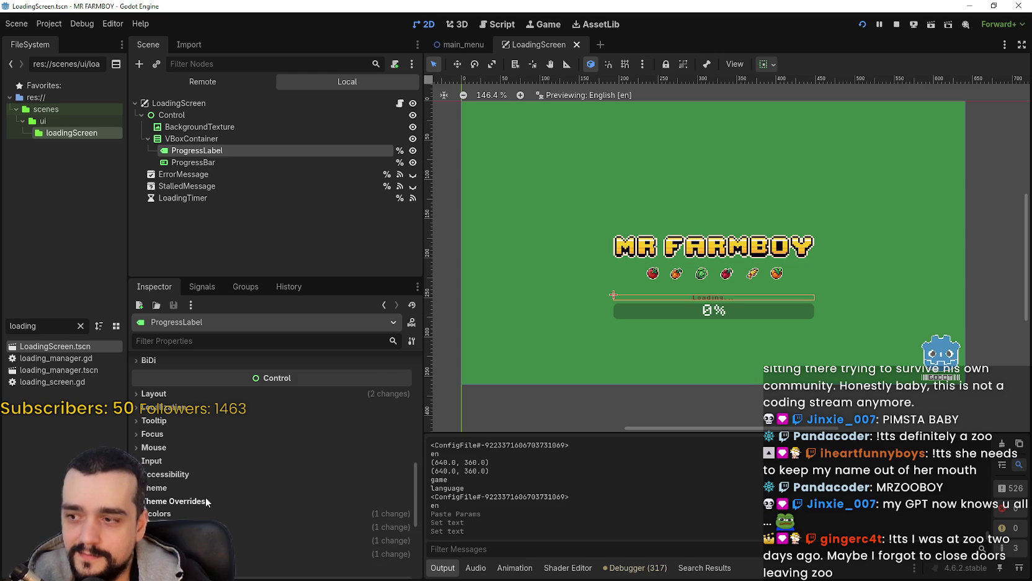
pyautogui.scroll(-3, 180, 486)
pyautogui.click(186, 442)
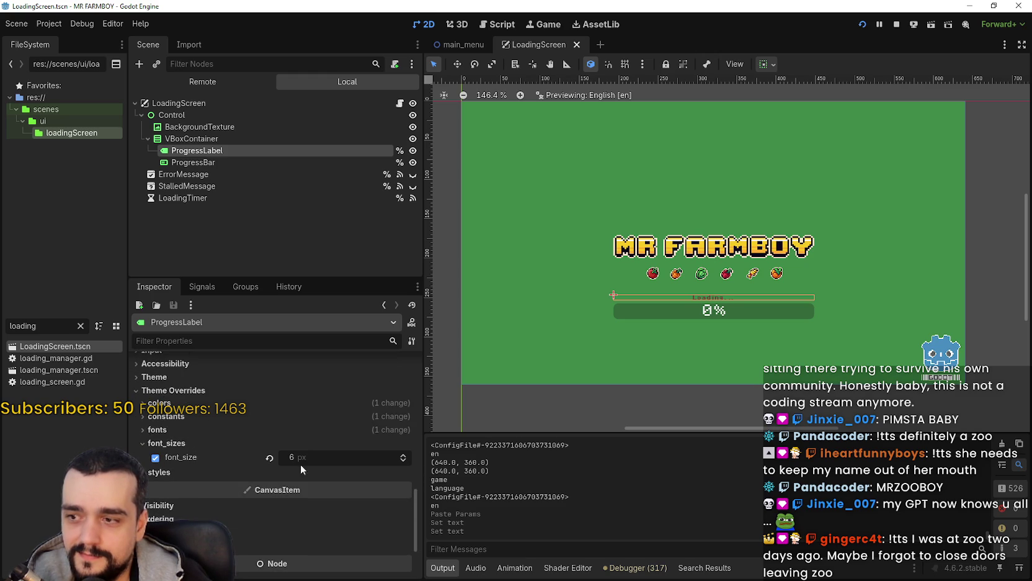
pyautogui.doubleClick(404, 456)
pyautogui.hotkey('ctrl', 's')
pyautogui.scroll(2, 706, 323)
pyautogui.scroll(-1, 705, 323)
pyautogui.scroll(2, 706, 322)
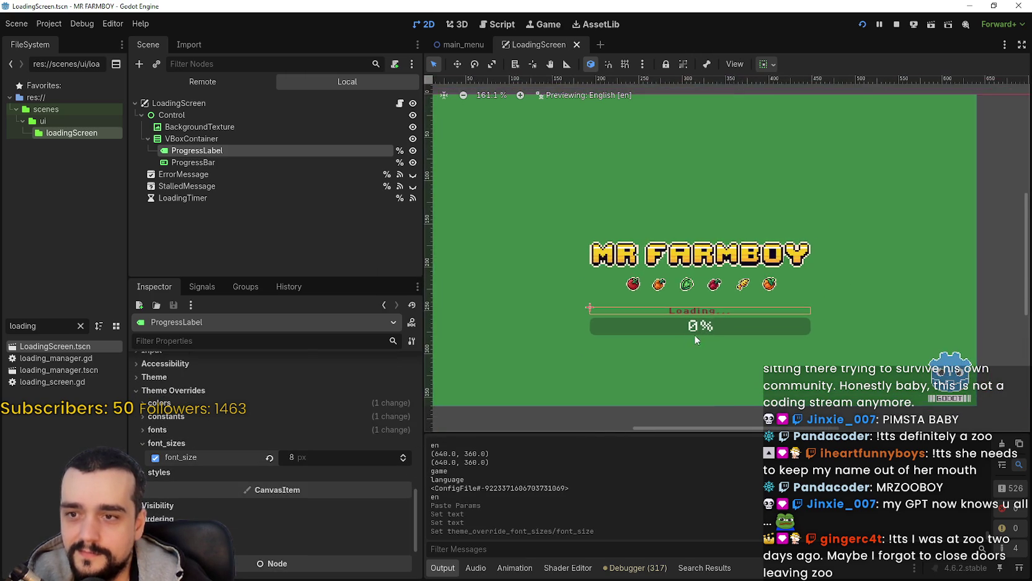
# Enable the ProgressBar font_size override, step it down to 8 px, and save
pyautogui.click(265, 162)
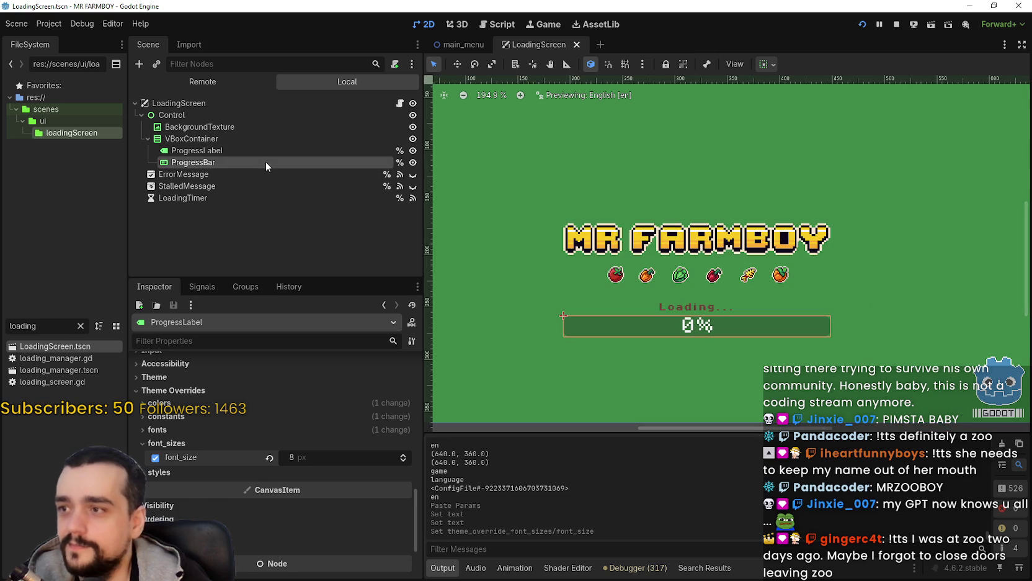
pyautogui.scroll(-6, 335, 508)
pyautogui.scroll(-2, 335, 492)
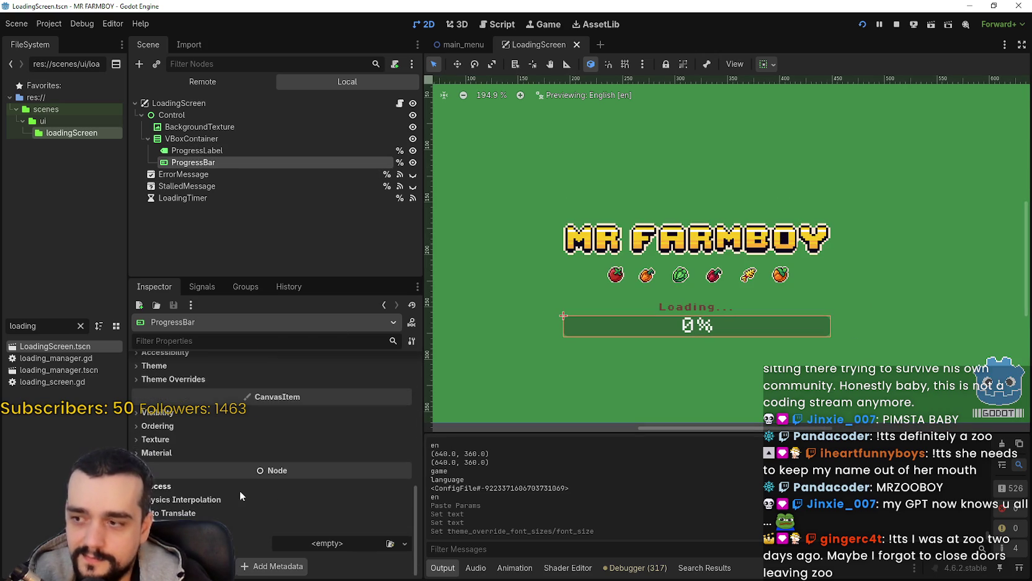
pyautogui.scroll(4, 186, 496)
pyautogui.click(182, 490)
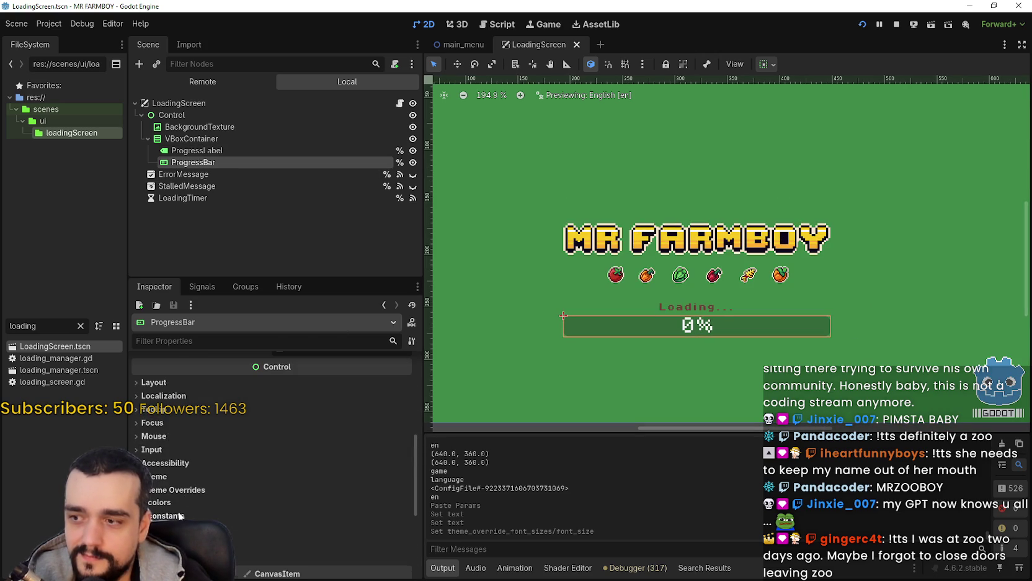
pyautogui.click(180, 516)
pyautogui.scroll(-2, 249, 496)
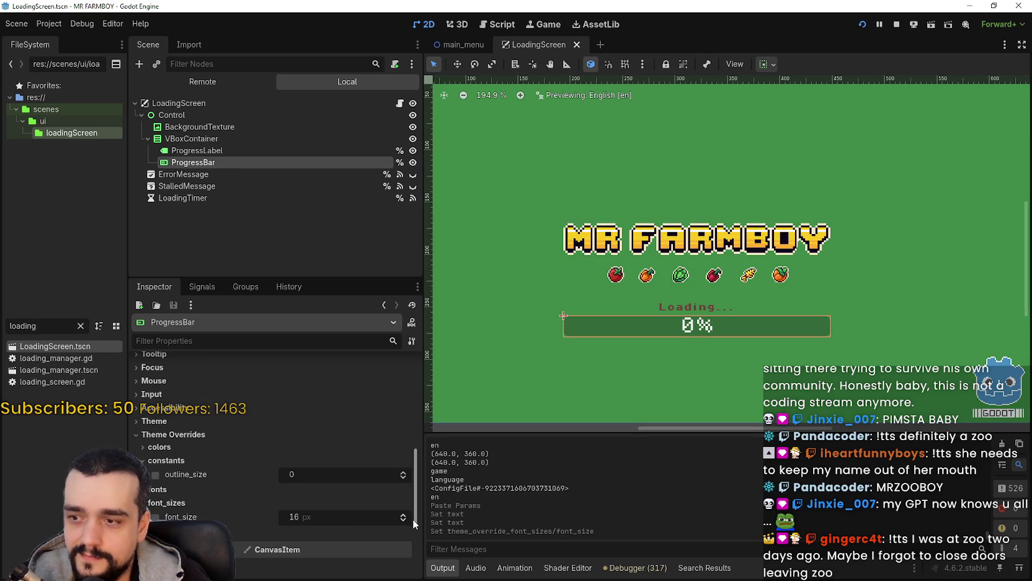
pyautogui.click(402, 520)
pyautogui.click(402, 520)
pyautogui.click(403, 520)
pyautogui.click(402, 520)
pyautogui.click(403, 519)
pyautogui.click(402, 520)
pyautogui.click(402, 520)
pyautogui.click(403, 519)
pyautogui.scroll(-3, 683, 316)
pyautogui.hotkey('ctrl', 's')
pyautogui.scroll(6, 765, 342)
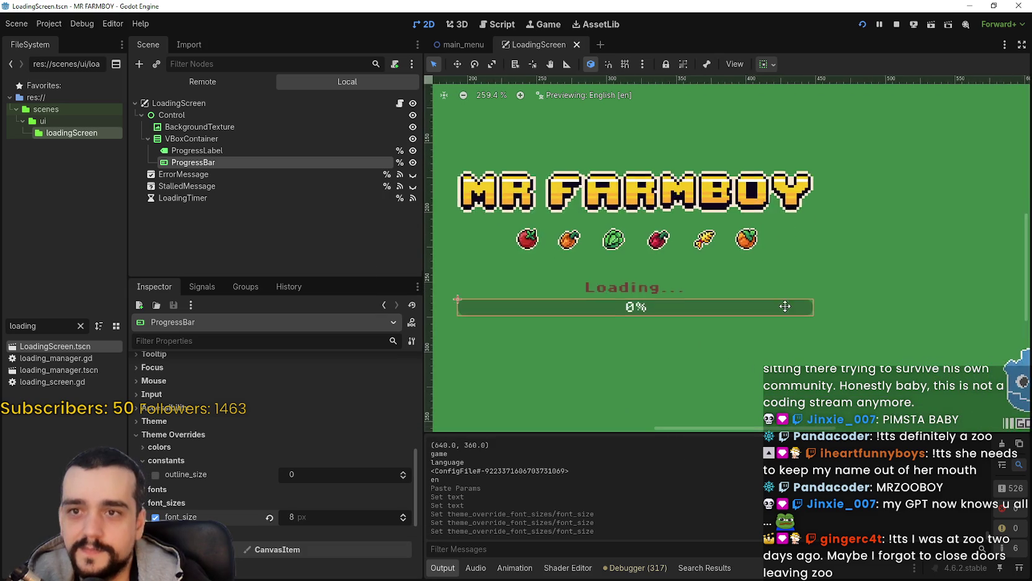
pyautogui.scroll(-2, 744, 279)
pyautogui.scroll(3, 724, 254)
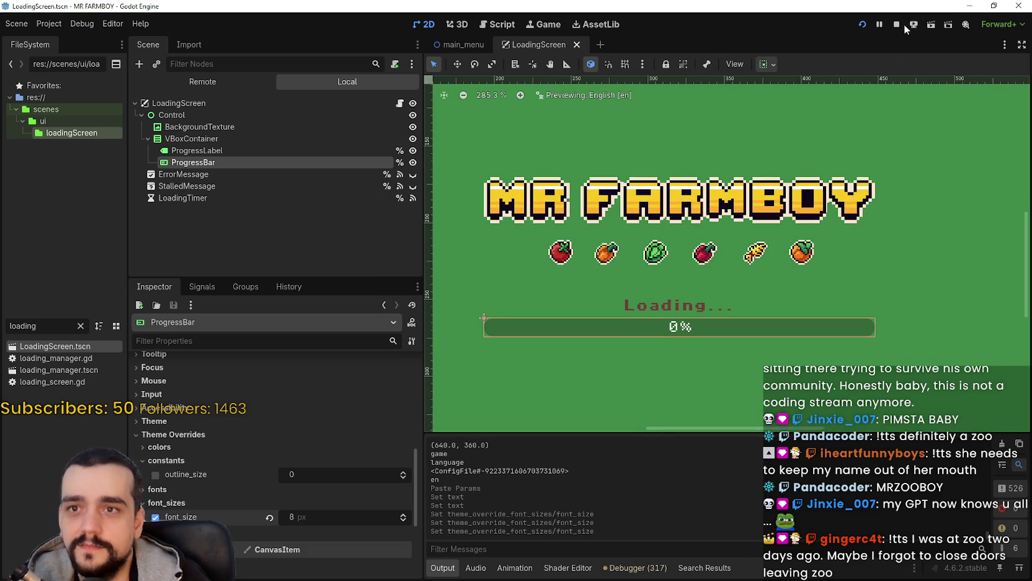
pyautogui.click(906, 26)
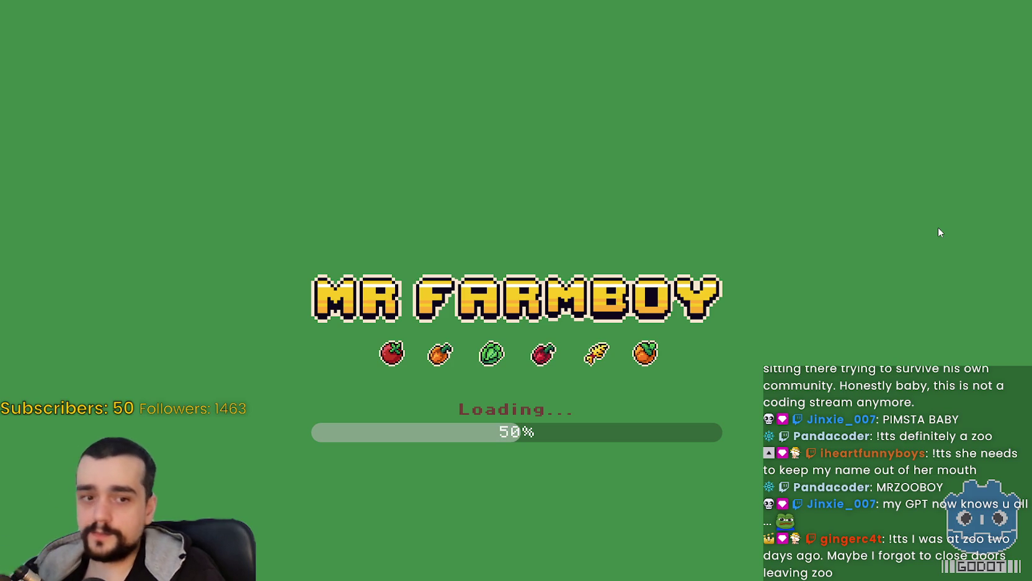
pyautogui.hotkey('alt', 'F4')
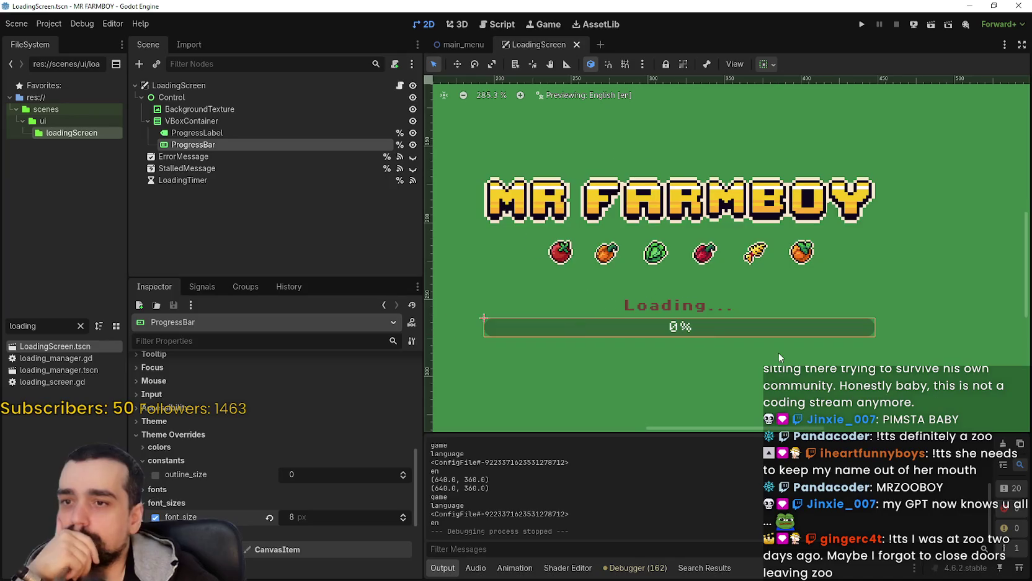
# Revert the ProgressLabel font_color override so 'Loading...' shows white, then save
pyautogui.scroll(3, 760, 340)
pyautogui.scroll(-2, 734, 323)
pyautogui.scroll(-3, 727, 318)
pyautogui.scroll(5, 754, 333)
pyautogui.scroll(5, 619, 283)
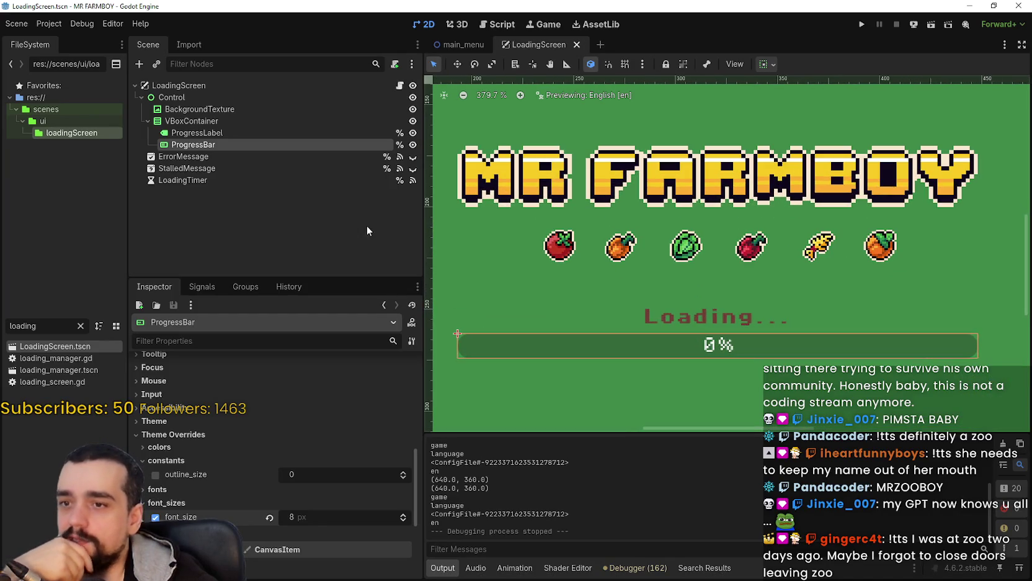
pyautogui.click(245, 133)
pyautogui.click(214, 407)
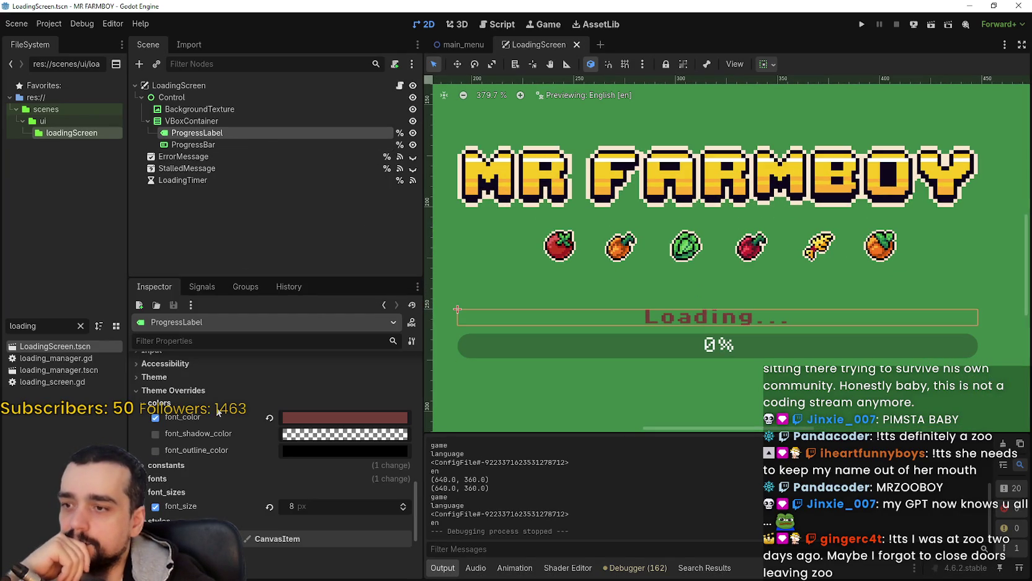
pyautogui.click(270, 421)
pyautogui.scroll(3, 715, 400)
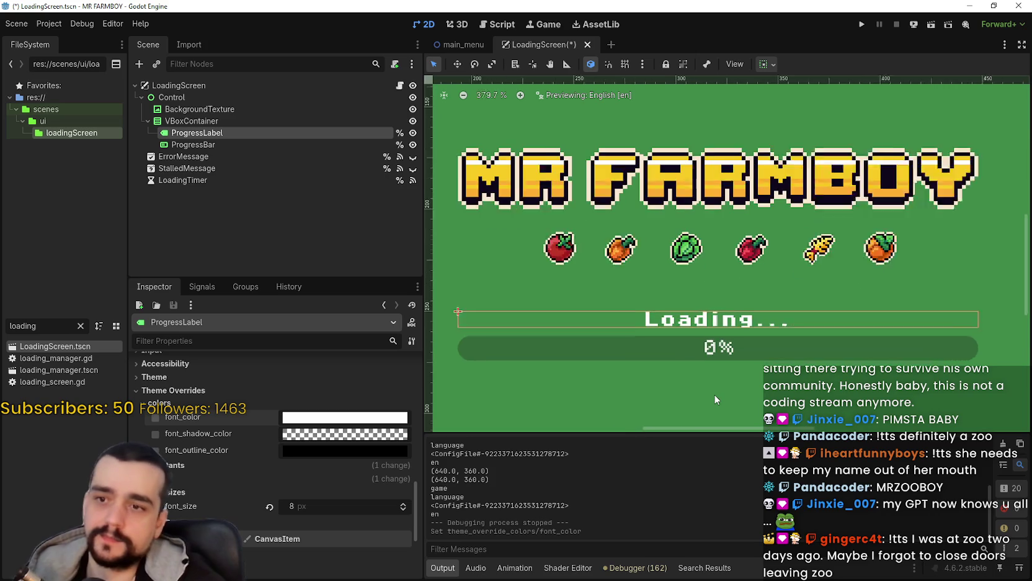
pyautogui.hotkey('ctrl', 'z')
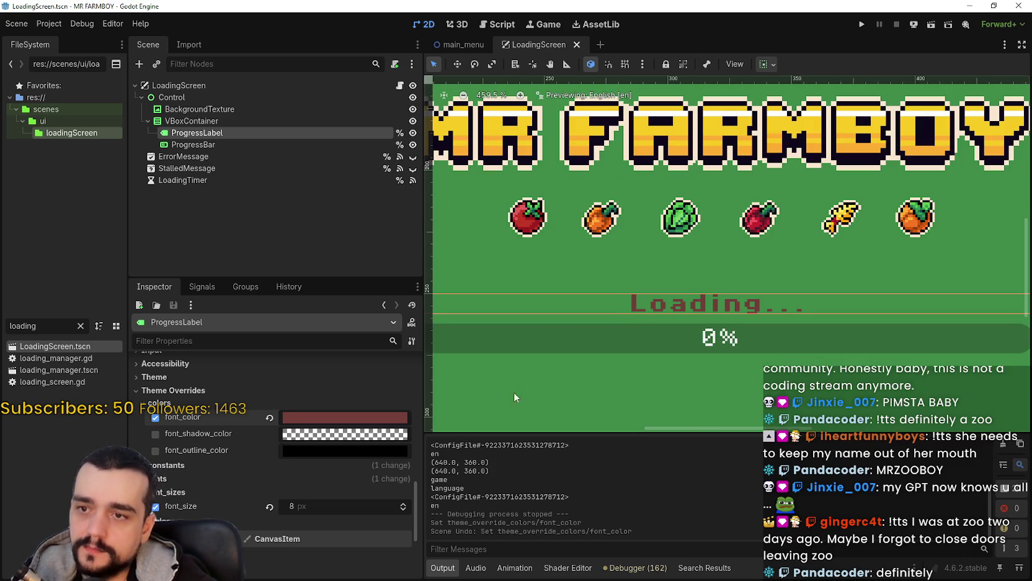
pyautogui.scroll(-5, 647, 378)
pyautogui.click(269, 418)
pyautogui.hotkey('ctrl', 's')
# Select the ProgressBar node in the scene tree
pyautogui.scroll(-3, 372, 403)
pyautogui.scroll(-4, 558, 372)
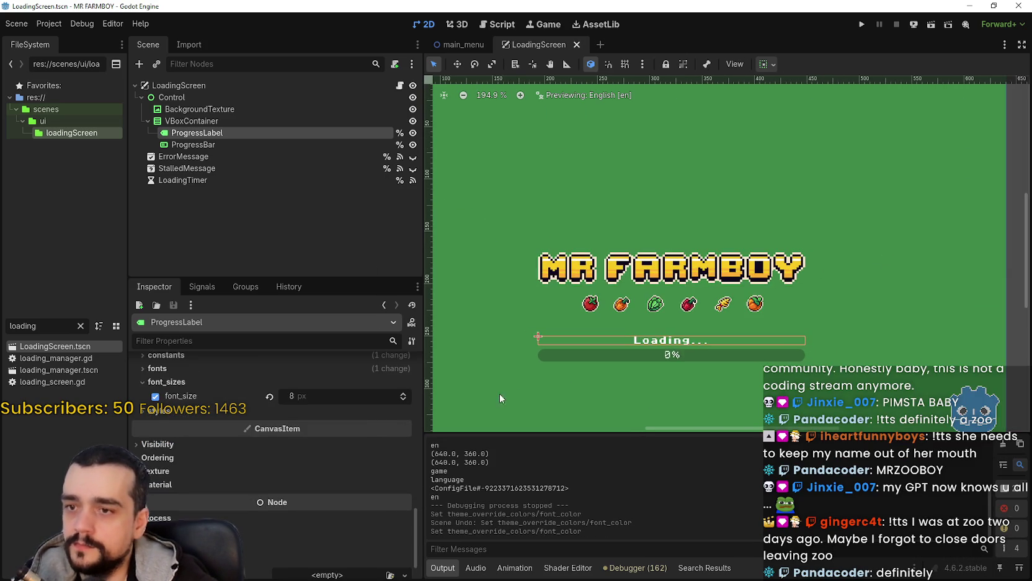
pyautogui.scroll(2, 378, 453)
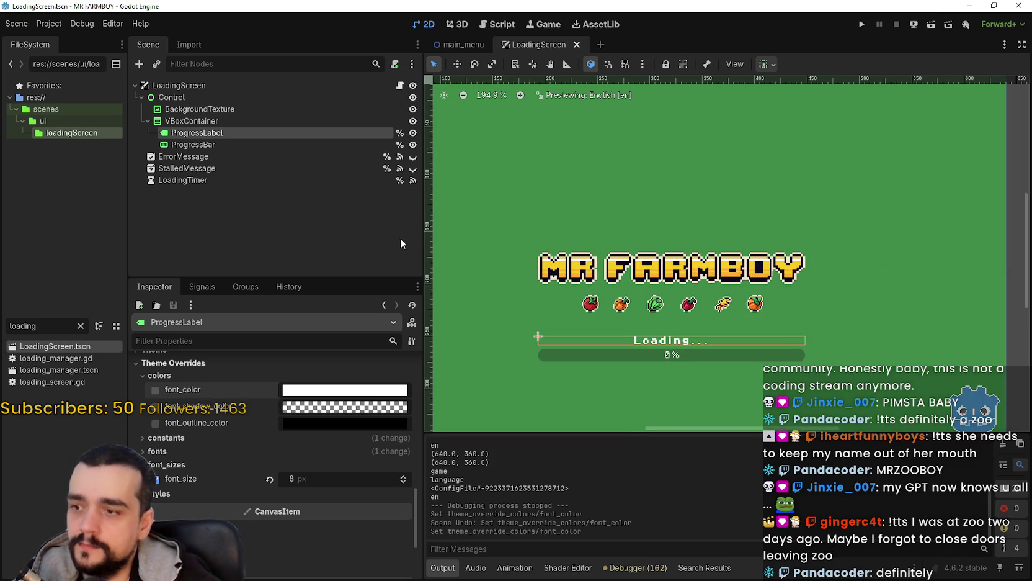
pyautogui.click(238, 145)
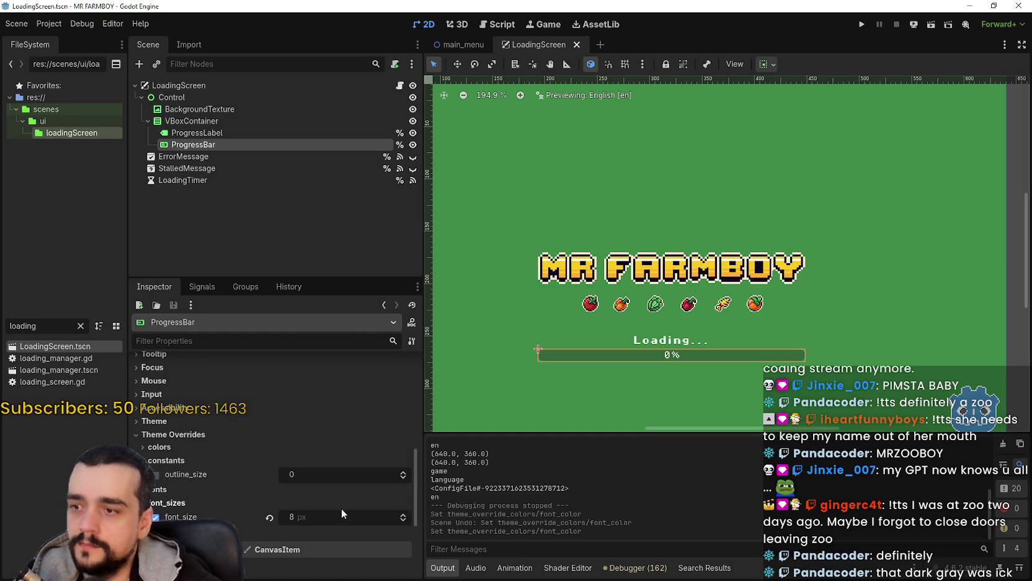
# Expand the ProgressBar's theme style overrides and inspect the background and fill styles
pyautogui.click(167, 421)
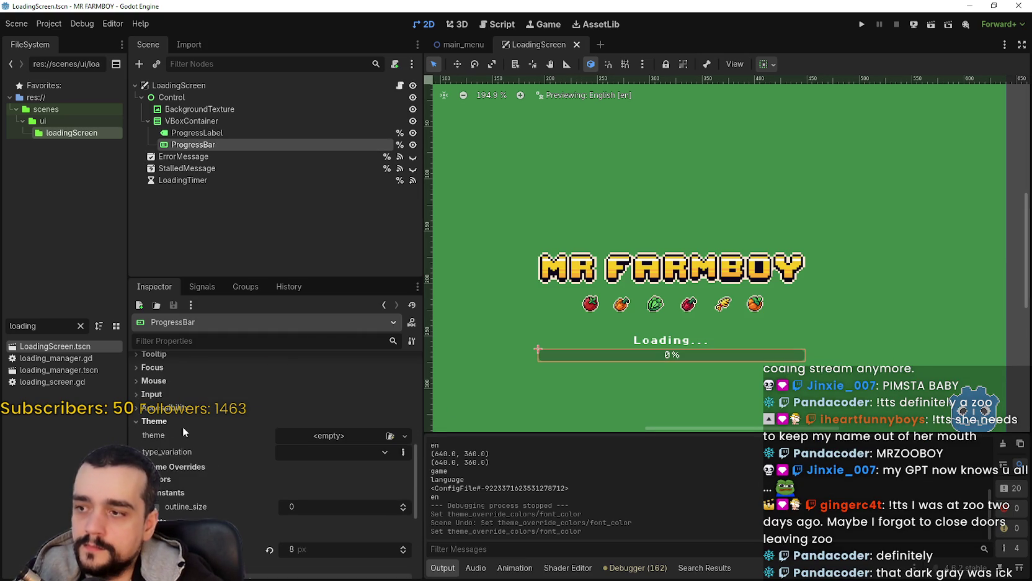
pyautogui.click(327, 435)
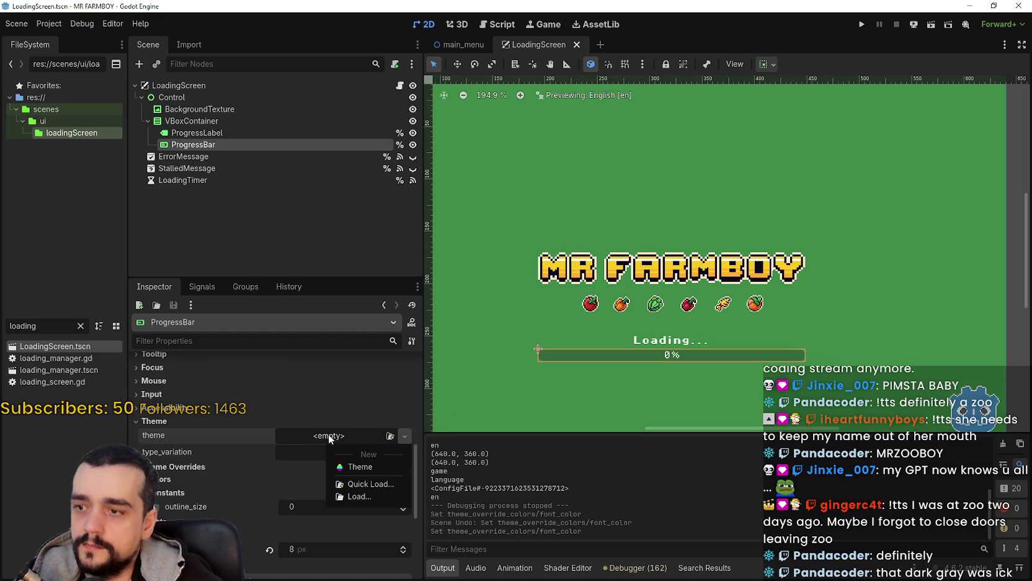
pyautogui.click(188, 436)
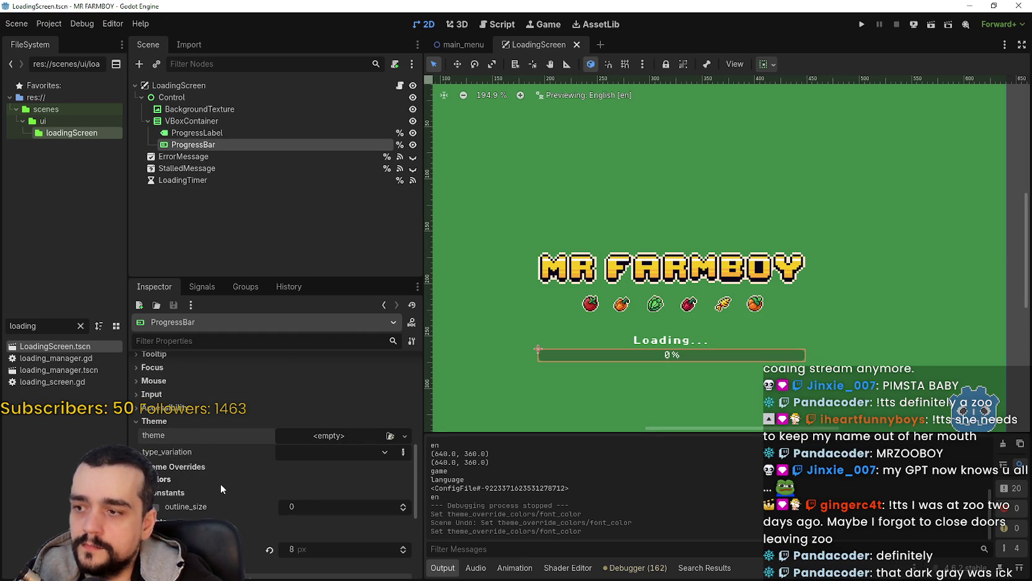
pyautogui.scroll(-5, 220, 483)
pyautogui.click(186, 426)
pyautogui.click(372, 439)
pyautogui.click(340, 437)
pyautogui.click(326, 457)
pyautogui.click(342, 457)
# Set the background style to a new StyleBoxTexture using the quick-loaded atlas image
pyautogui.click(403, 456)
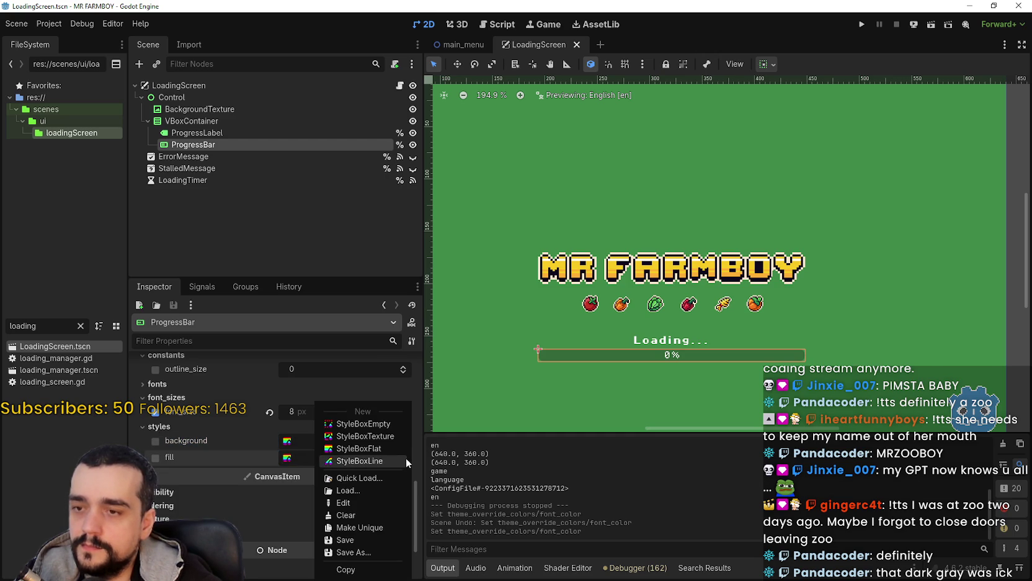
pyautogui.click(294, 458)
pyautogui.click(403, 441)
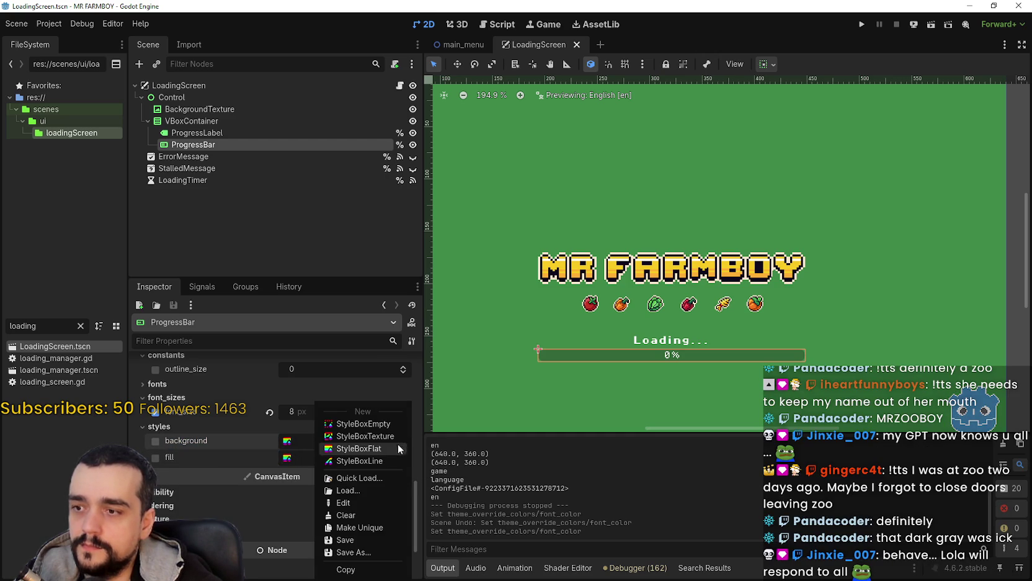
pyautogui.click(326, 442)
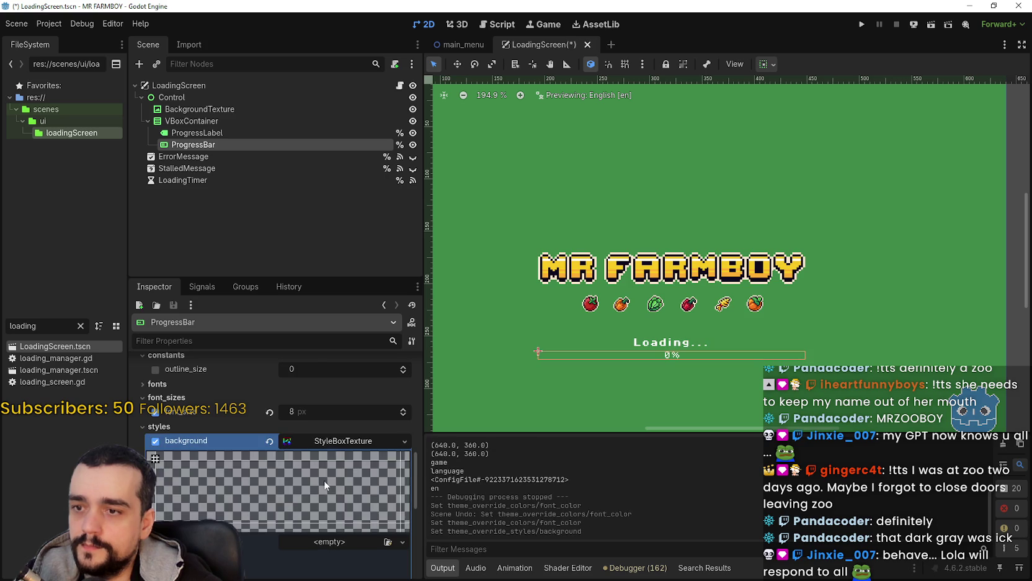
pyautogui.click(335, 430)
pyautogui.click(303, 556)
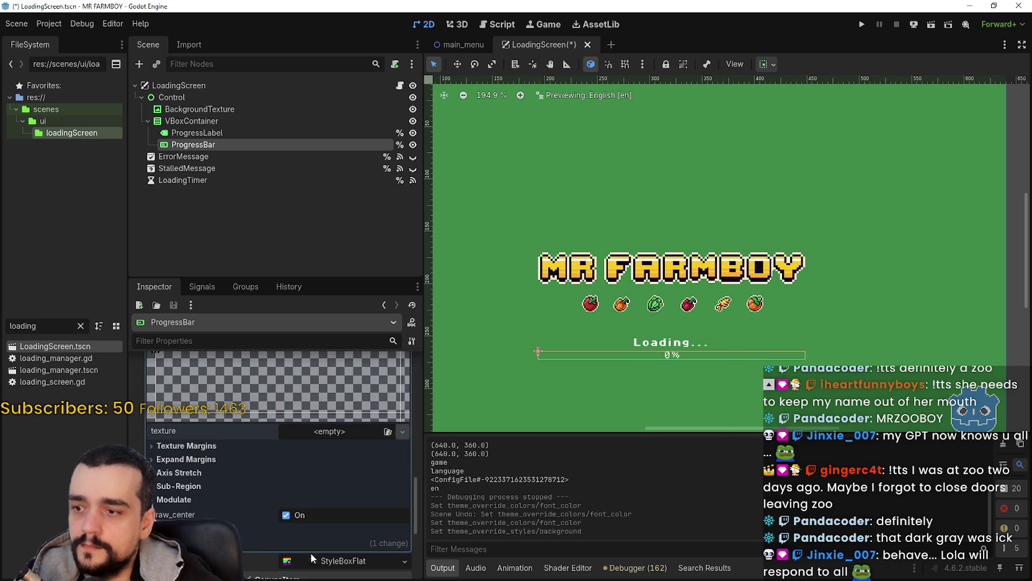
pyautogui.click(354, 172)
# Expand the StyleBoxTexture's margin, Sub-Region and Axis Stretch settings and open the Region Editor
pyautogui.scroll(-3, 314, 504)
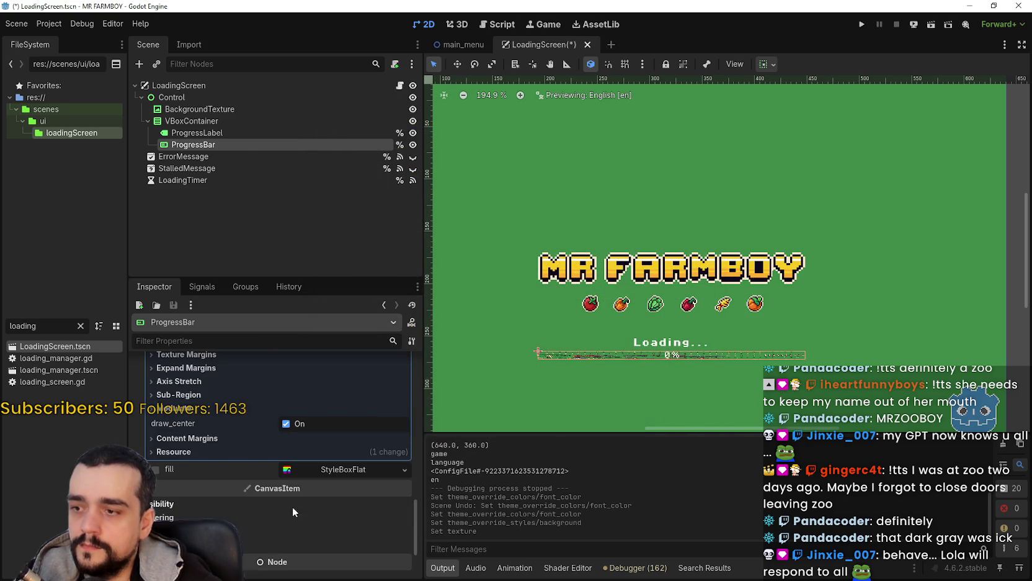
pyautogui.scroll(2, 303, 466)
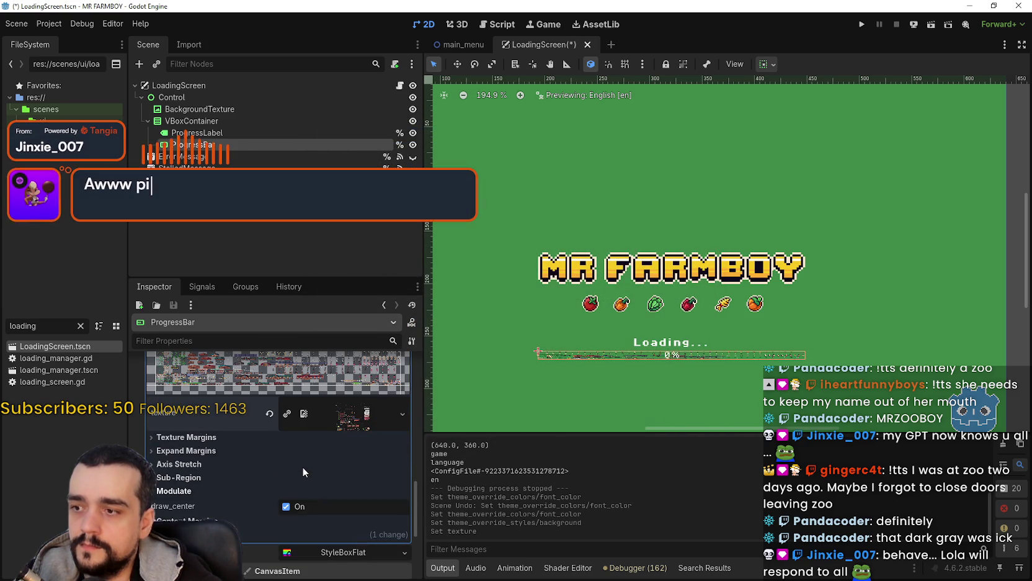
pyautogui.click(186, 451)
pyautogui.click(192, 436)
pyautogui.scroll(-7, 191, 436)
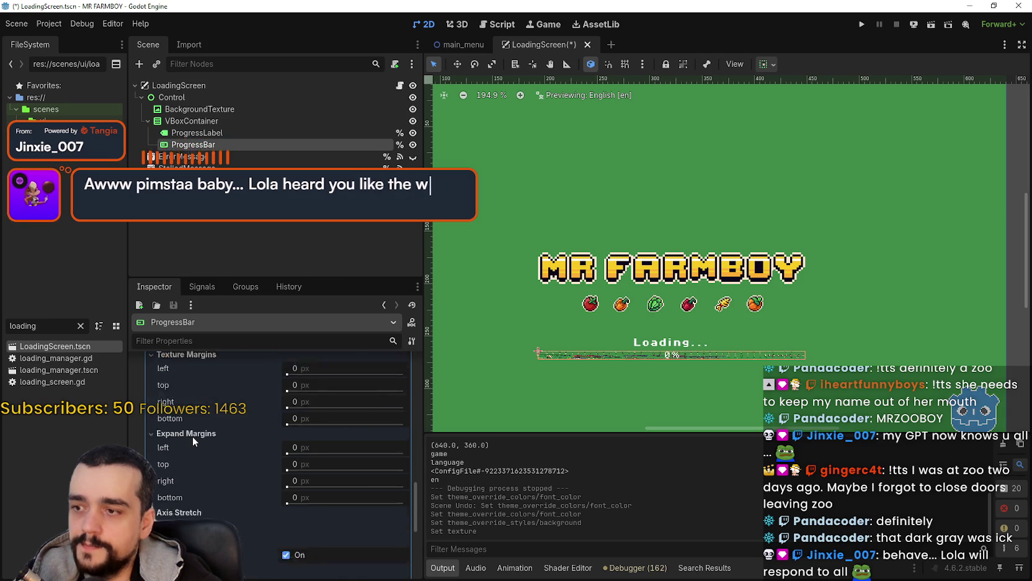
pyautogui.scroll(2, 218, 410)
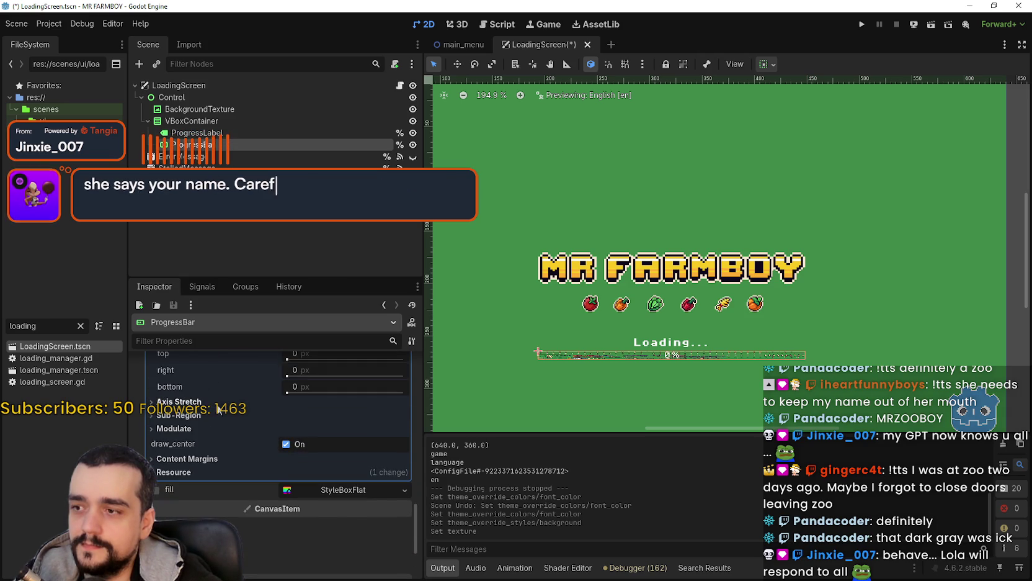
pyautogui.click(195, 415)
pyautogui.click(186, 401)
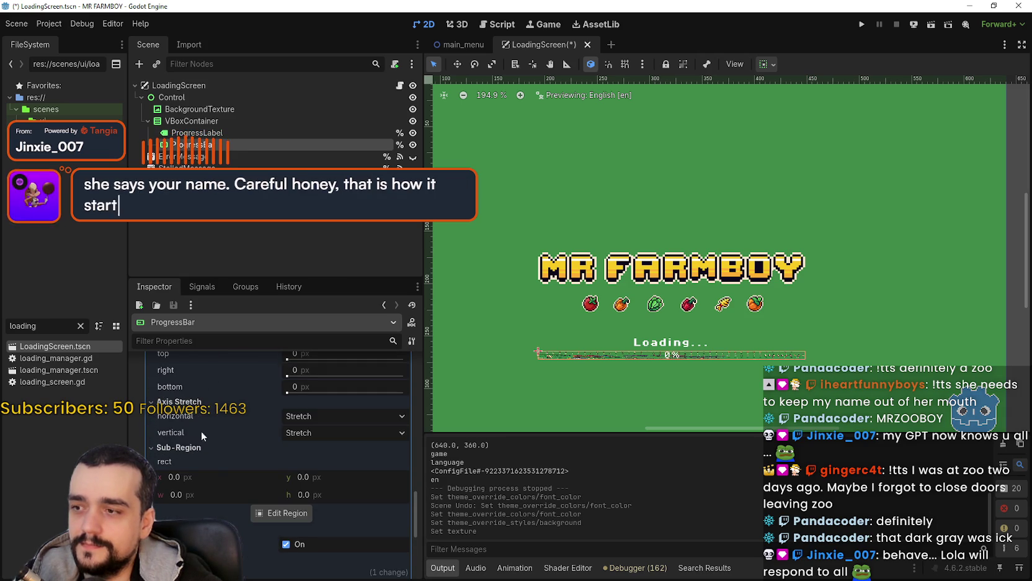
pyautogui.click(282, 515)
# Zoom and pan the atlas in the Region Editor to find the brown pill sprite
pyautogui.scroll(-5, 515, 332)
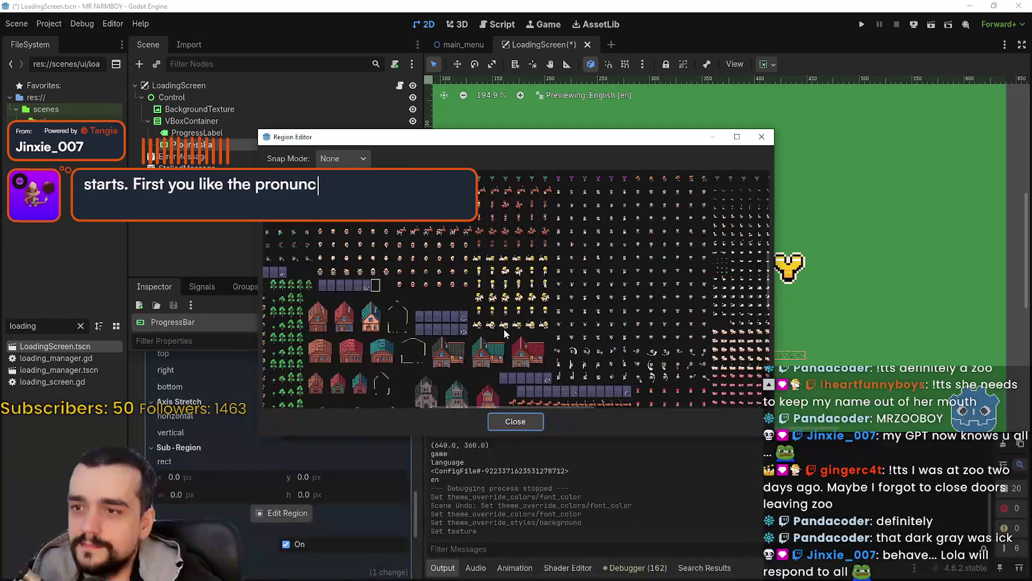
pyautogui.scroll(6, 504, 335)
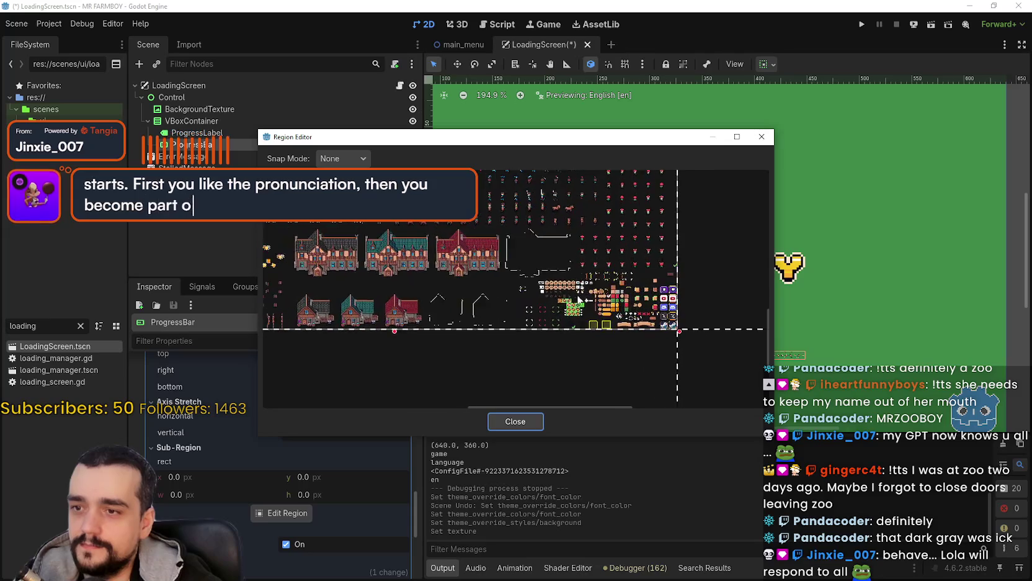
pyautogui.scroll(3, 627, 309)
pyautogui.scroll(-2, 621, 310)
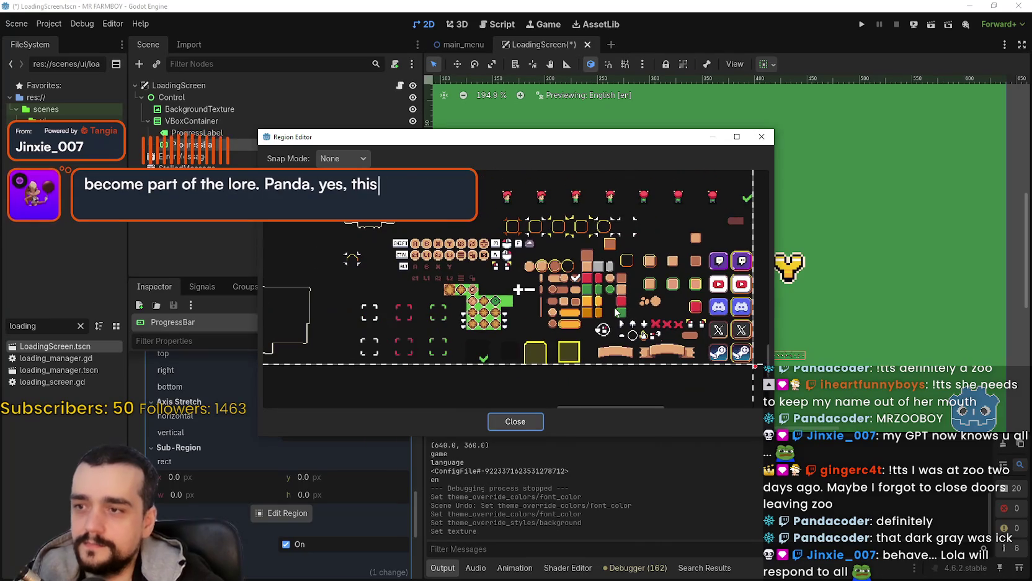
pyautogui.scroll(2, 616, 312)
pyautogui.scroll(3, 616, 311)
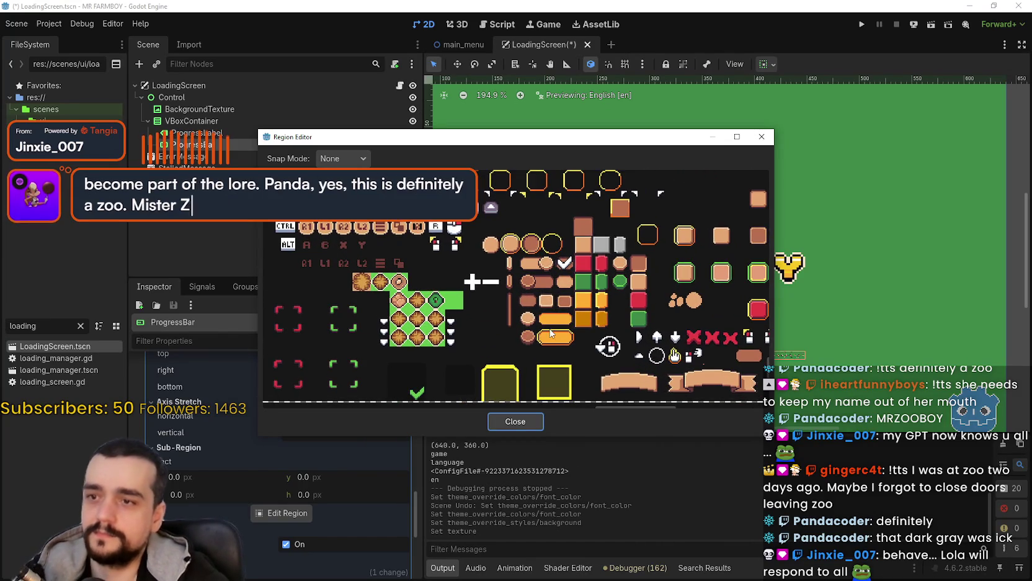
pyautogui.scroll(4, 570, 338)
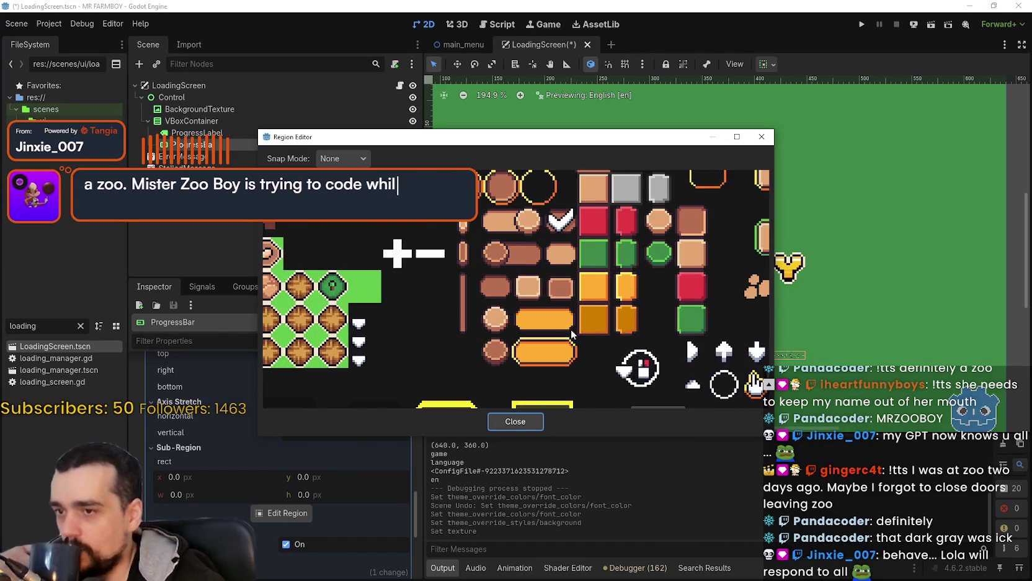
pyautogui.scroll(5, 595, 317)
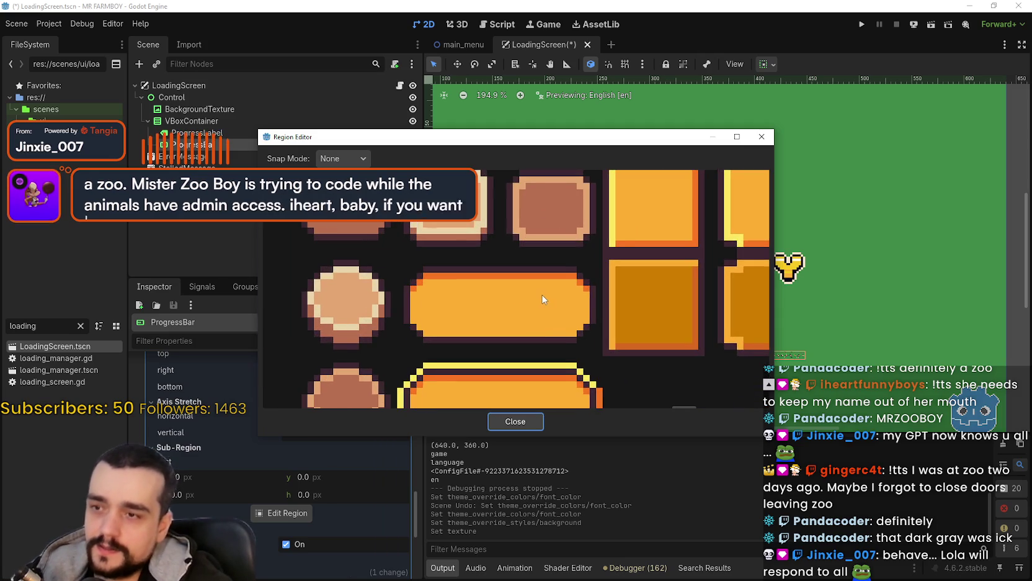
pyautogui.scroll(-3, 539, 301)
pyautogui.scroll(-5, 538, 303)
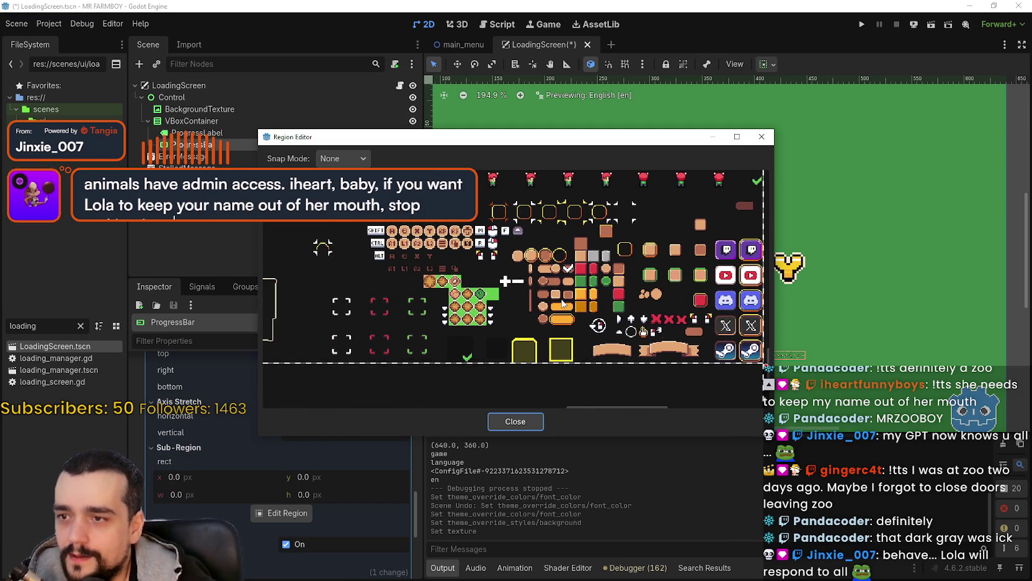
pyautogui.scroll(-1, 561, 305)
pyautogui.scroll(1, 558, 281)
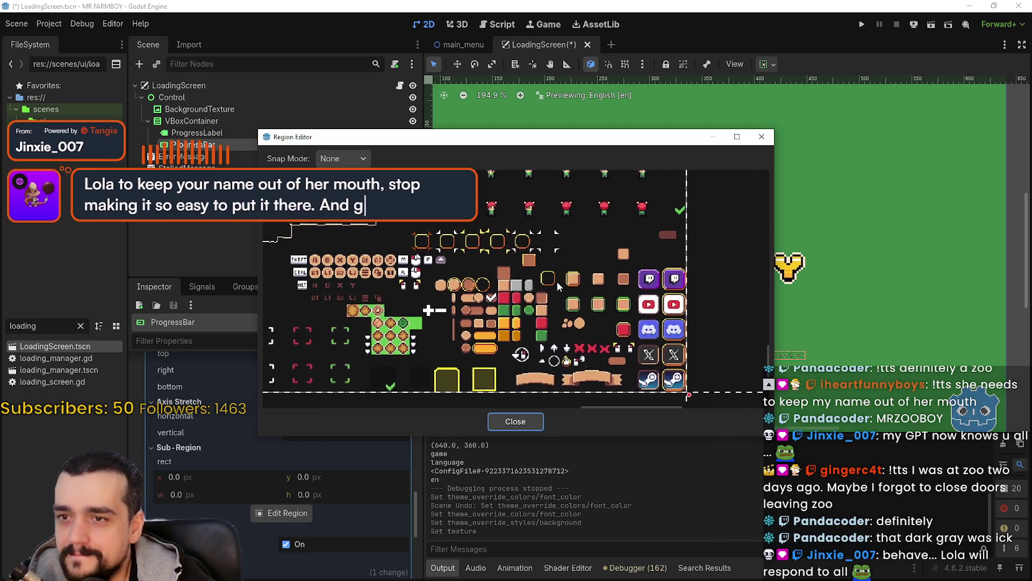
pyautogui.hscroll(2, 608, 261)
pyautogui.moveTo(624, 137)
pyautogui.mouseDown()
pyautogui.moveTo(626, 422)
pyautogui.moveTo(670, 190)
pyautogui.mouseUp()
pyautogui.scroll(1, 671, 302)
pyautogui.scroll(3, 601, 305)
pyautogui.scroll(-5, 605, 290)
pyautogui.hscroll(2, 597, 349)
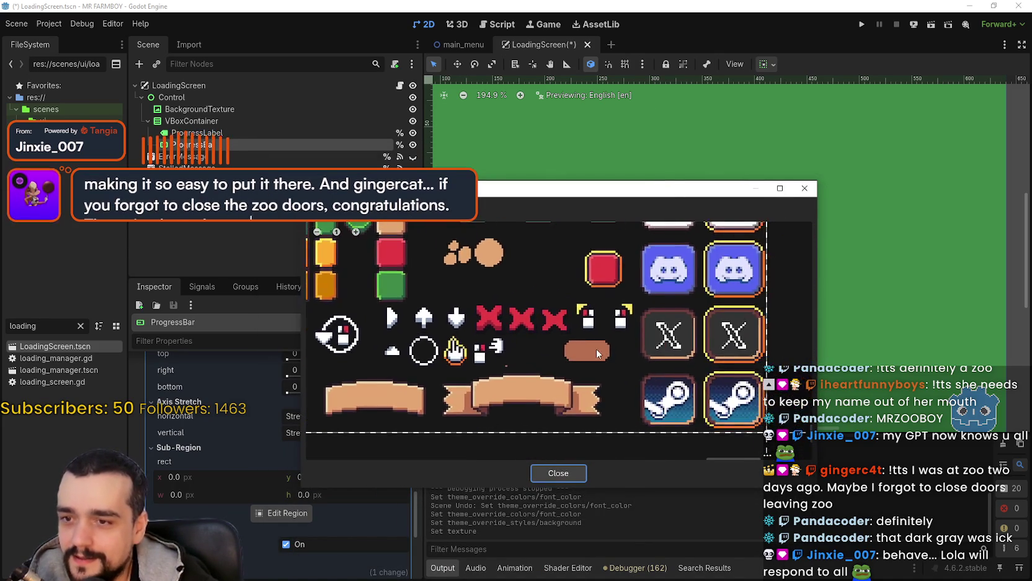
pyautogui.scroll(5, 579, 349)
# Drag a region around the brown pill sprite and set Snap Mode to Pixel Snap
pyautogui.moveTo(518, 256); pyautogui.dragTo(796, 387)
pyautogui.scroll(2, 665, 326)
pyautogui.click(384, 209)
pyautogui.click(400, 245)
pyautogui.scroll(-2, 499, 254)
pyautogui.scroll(2, 434, 235)
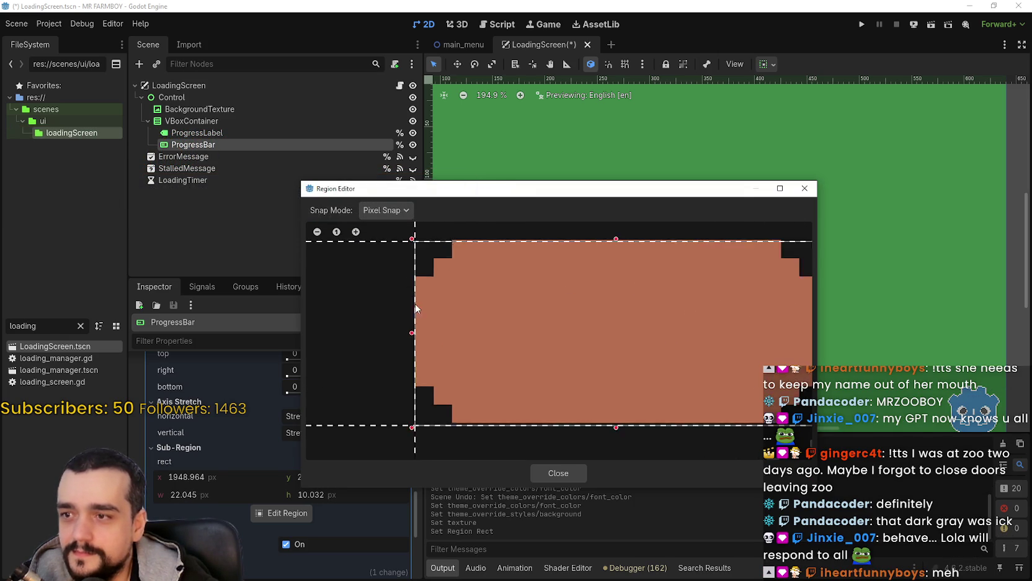
# Refine the region edges to 22×10 px at 1949, 2003 and close the editor
pyautogui.moveTo(418, 355)
pyautogui.mouseDown()
pyautogui.moveTo(441, 352)
pyautogui.moveTo(417, 352)
pyautogui.mouseUp()
pyautogui.moveTo(678, 250)
pyautogui.mouseDown()
pyautogui.moveTo(562, 267)
pyautogui.moveTo(547, 258)
pyautogui.mouseUp()
pyautogui.moveTo(666, 316); pyautogui.dragTo(584, 269)
pyautogui.moveTo(710, 325)
pyautogui.mouseDown()
pyautogui.moveTo(762, 331)
pyautogui.moveTo(703, 325)
pyautogui.mouseUp()
pyautogui.moveTo(448, 430); pyautogui.dragTo(558, 382)
pyautogui.scroll(-2, 565, 389)
pyautogui.moveTo(606, 189)
pyautogui.mouseDown()
pyautogui.moveTo(659, 471)
pyautogui.moveTo(628, 106)
pyautogui.mouseUp()
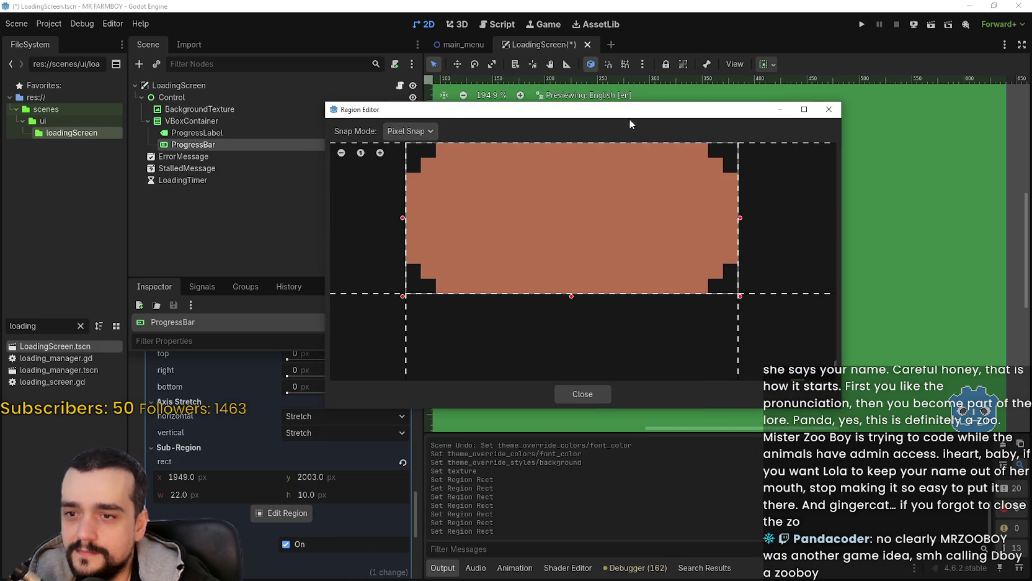
pyautogui.click(594, 390)
# Try 4 px left and top Expand Margins on the background, then revert both to default
pyautogui.scroll(7, 655, 370)
pyautogui.scroll(-4, 655, 370)
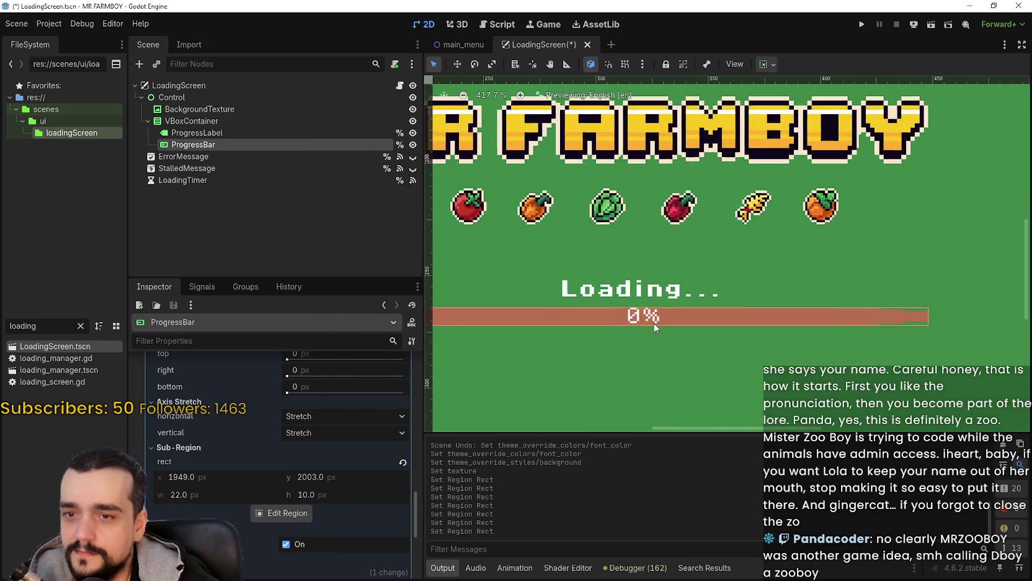
pyautogui.scroll(5, 323, 434)
pyautogui.scroll(-8, 304, 497)
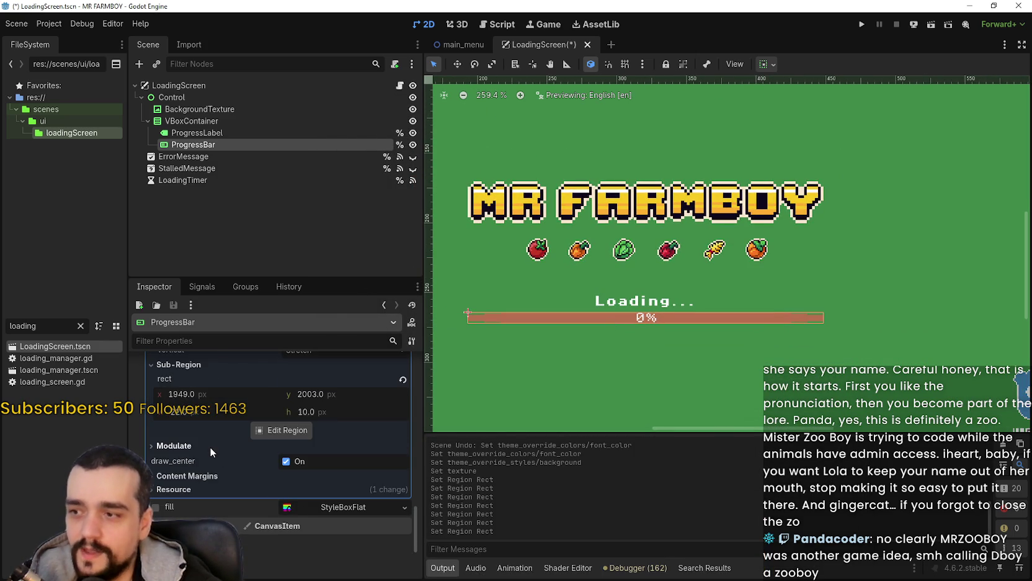
pyautogui.click(186, 476)
pyautogui.scroll(-2, 248, 490)
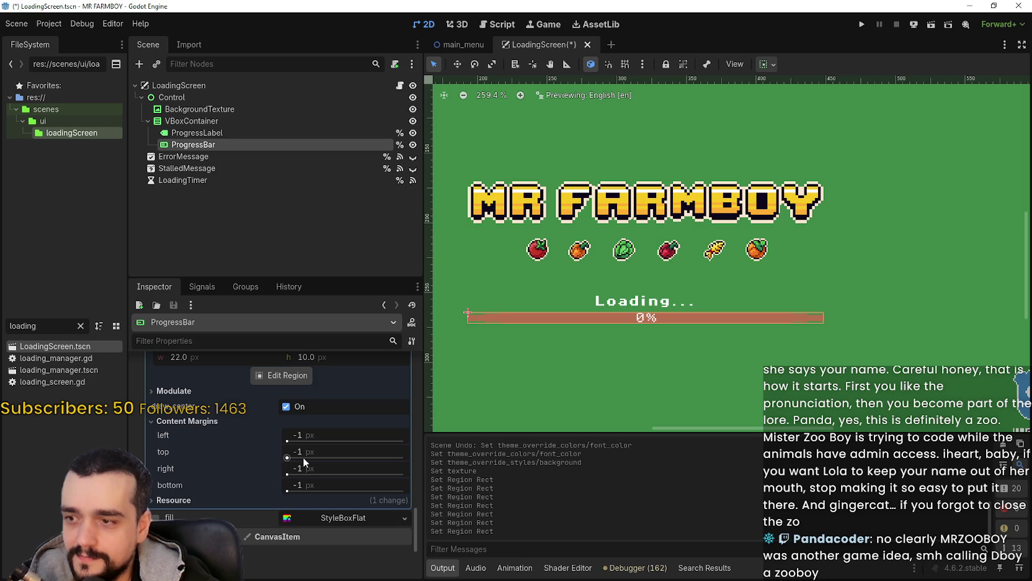
pyautogui.scroll(1, 305, 436)
pyautogui.scroll(10, 298, 461)
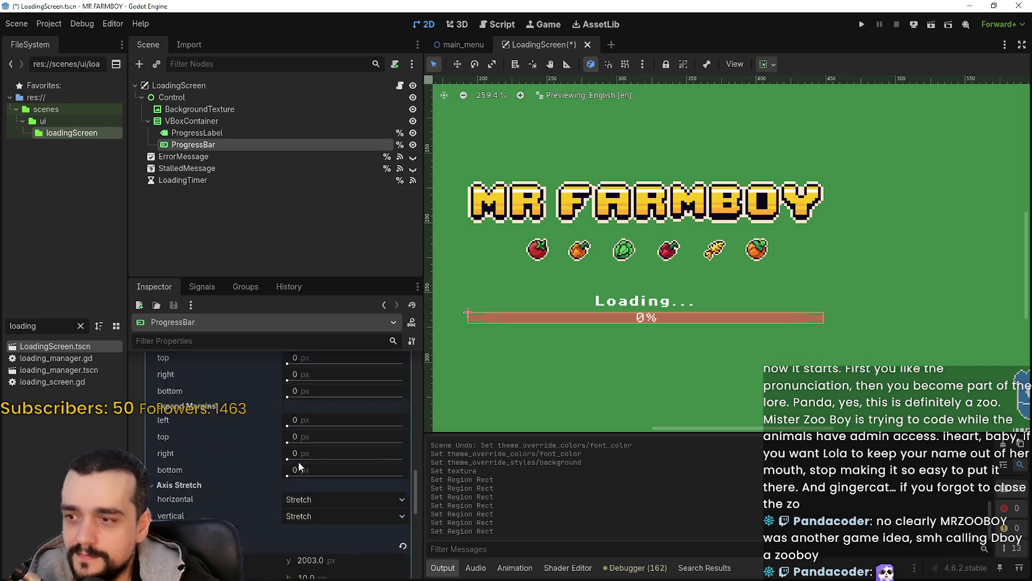
pyautogui.scroll(-8, 320, 451)
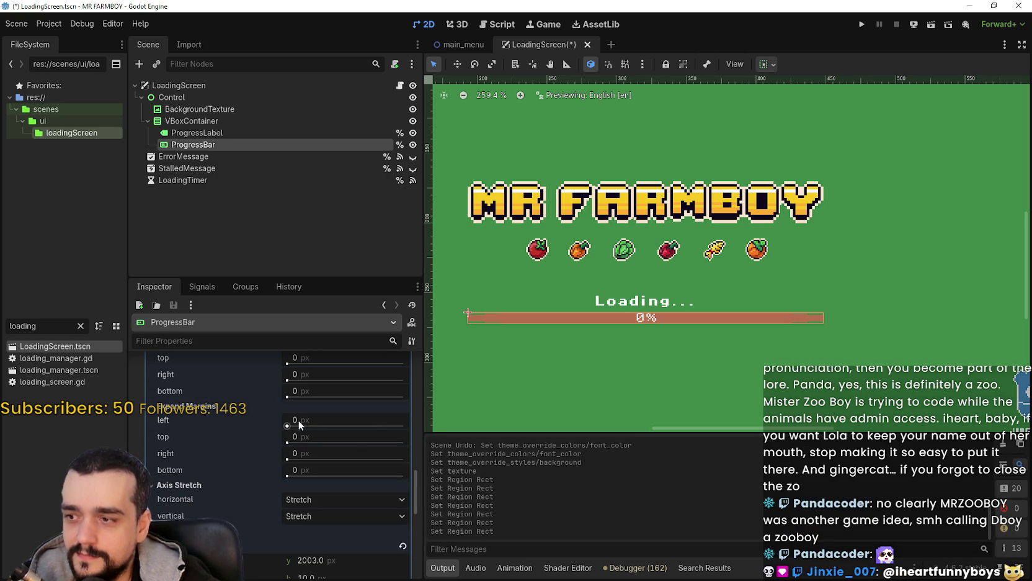
pyautogui.click(310, 420)
pyautogui.write('4')
pyautogui.press('Return')
pyautogui.click(348, 437)
pyautogui.write('4')
pyautogui.press('Return')
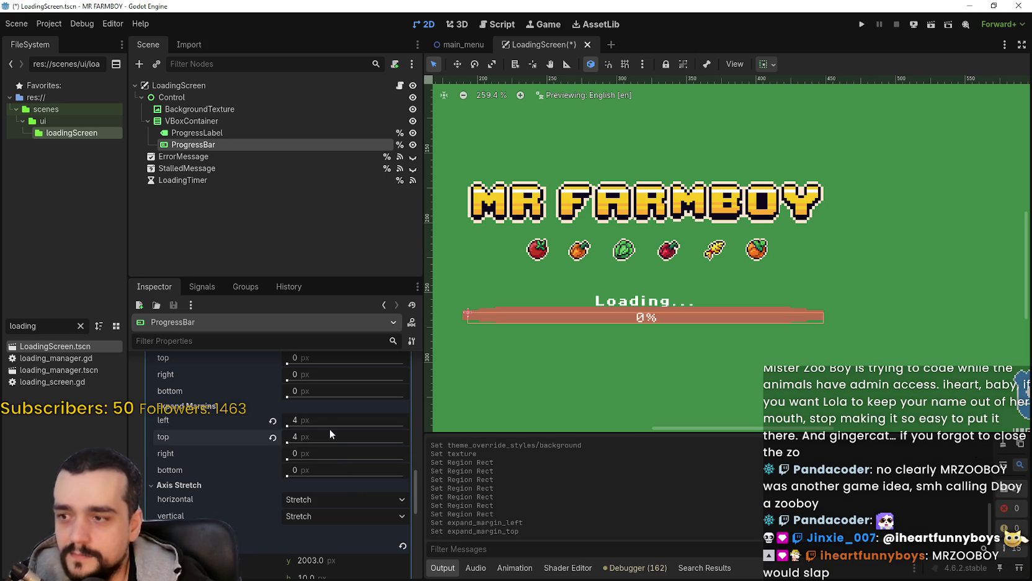
pyautogui.click(273, 437)
pyautogui.click(272, 420)
# Check the background's sprite region in the region editor, then close it
pyautogui.scroll(-3, 284, 453)
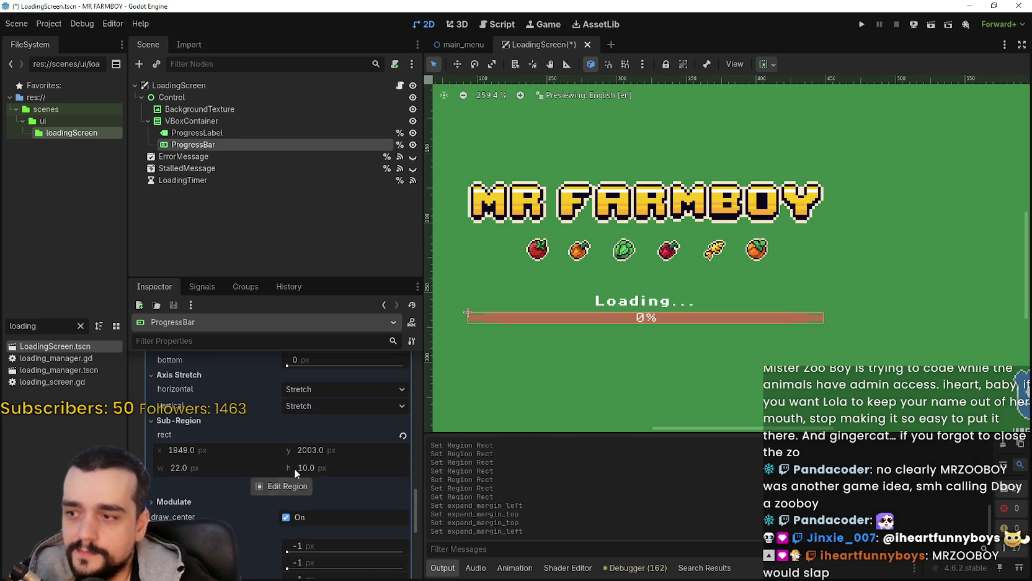
pyautogui.click(292, 488)
pyautogui.scroll(-2, 523, 302)
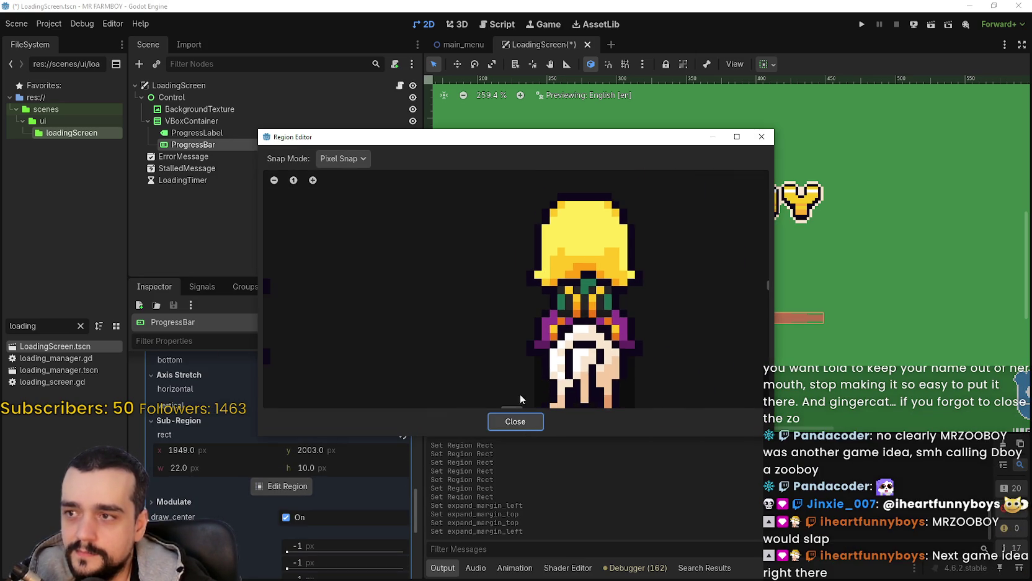
pyautogui.click(515, 421)
pyautogui.scroll(-2, 321, 497)
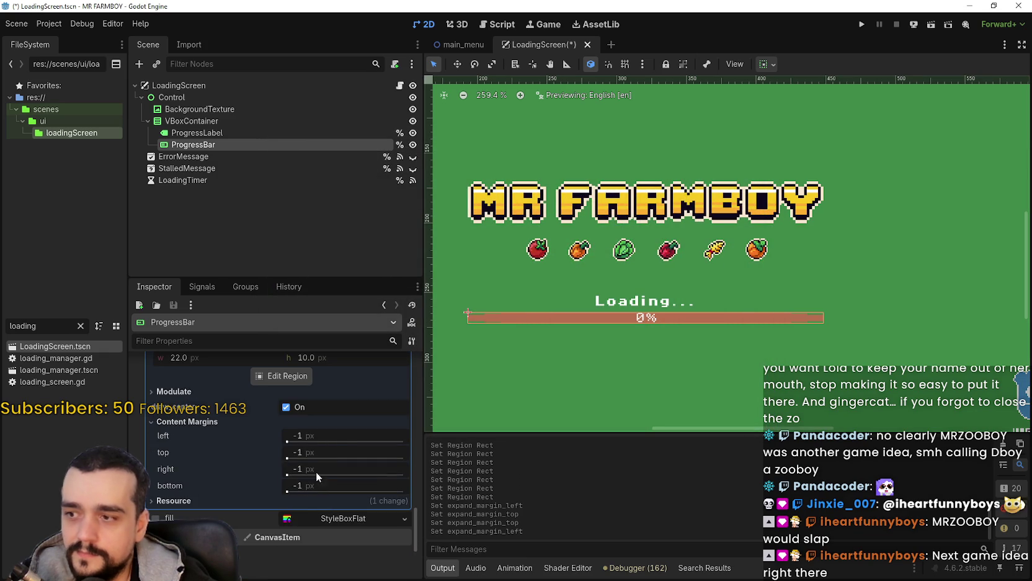
# Set the background's Content Margins left, top, right and bottom to 4 px each
pyautogui.click(333, 436)
pyautogui.write('4')
pyautogui.press('Return')
pyautogui.click(316, 446)
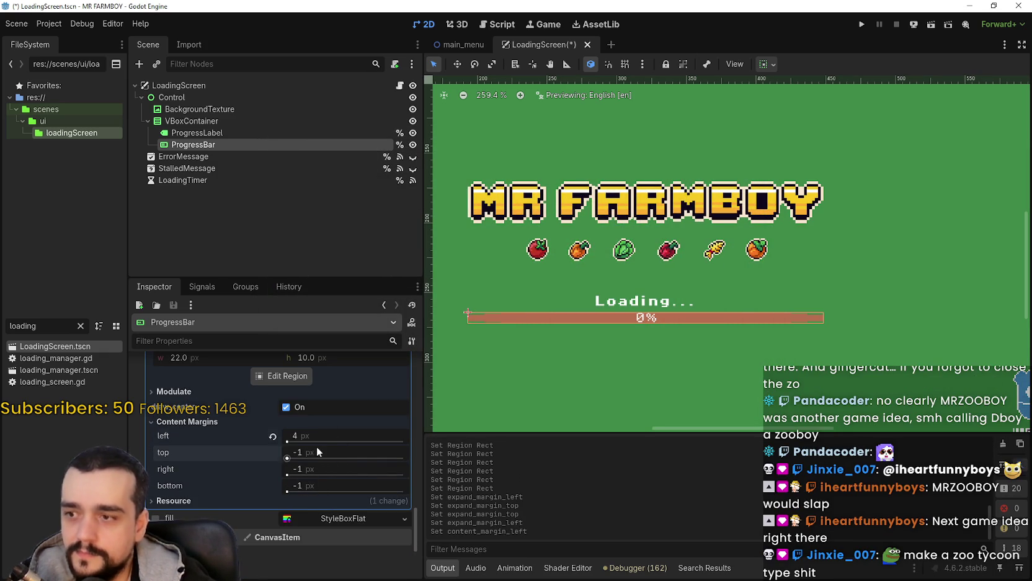
pyautogui.write('4')
pyautogui.press('Return')
pyautogui.click(326, 469)
pyautogui.write('4')
pyautogui.press('Return')
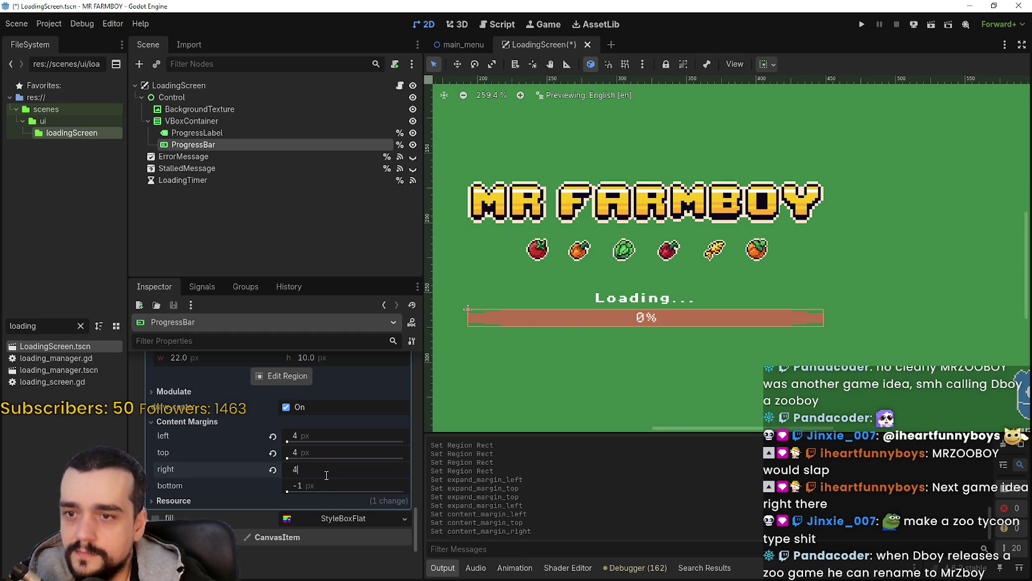
pyautogui.click(373, 484)
pyautogui.write('4')
pyautogui.press('Return')
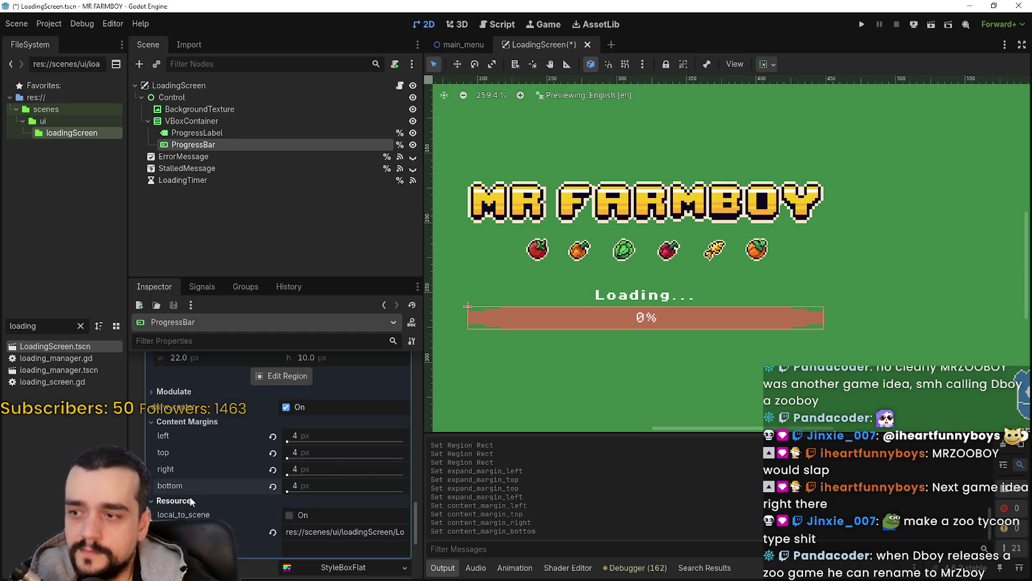
pyautogui.scroll(4, 369, 521)
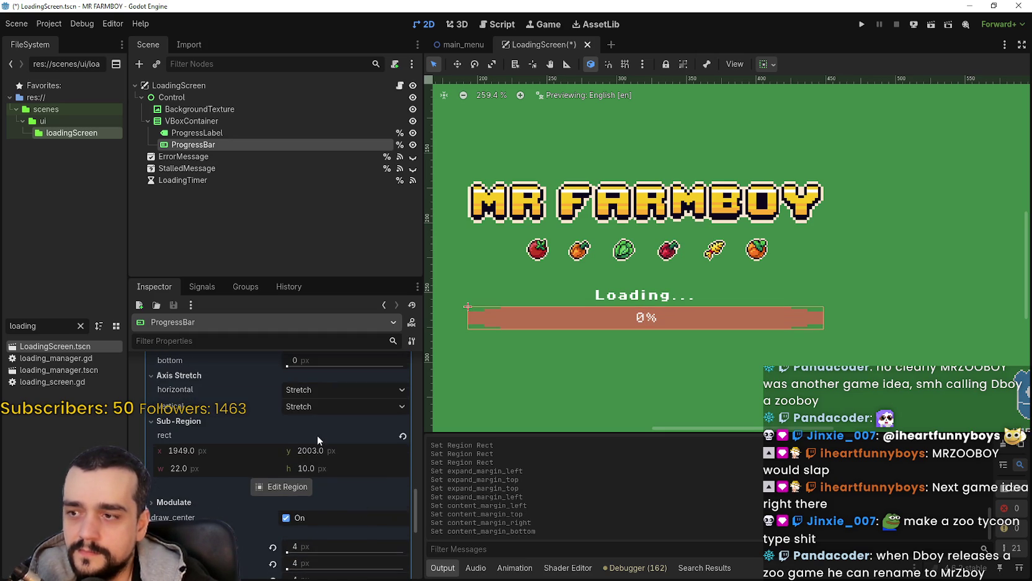
# Set the background's Texture Margins left, top, right and bottom to 4 px
pyautogui.scroll(2, 319, 436)
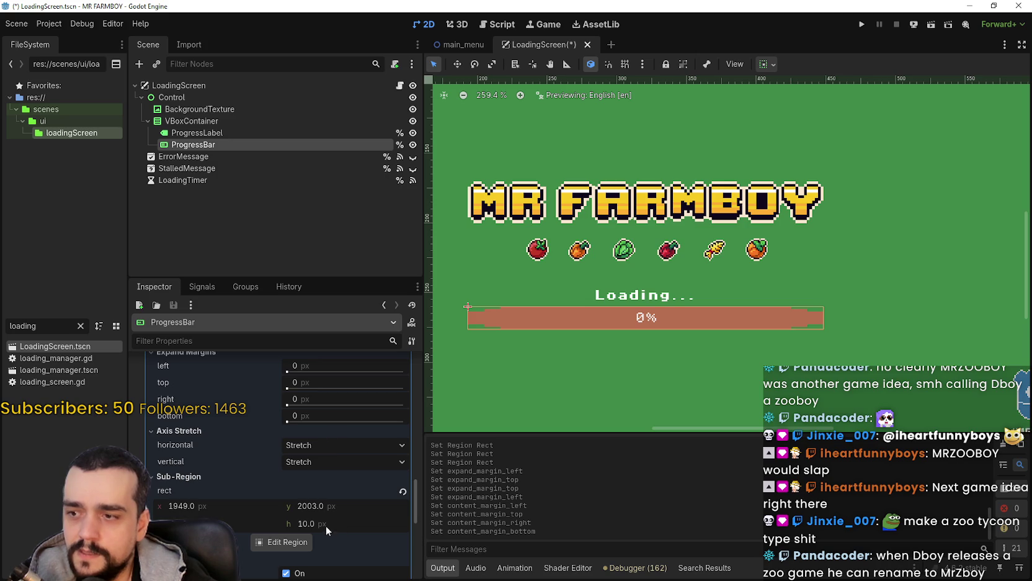
pyautogui.scroll(7, 316, 471)
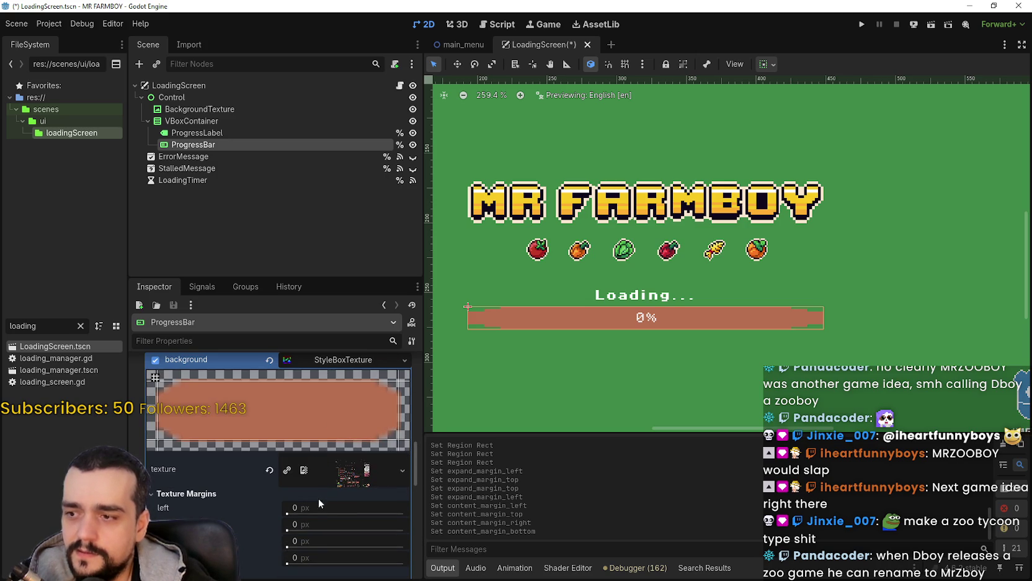
pyautogui.scroll(-2, 318, 496)
pyautogui.click(323, 452)
pyautogui.write('4')
pyautogui.press('Return')
pyautogui.click(327, 471)
pyautogui.write('4')
pyautogui.press('Return')
pyautogui.click(330, 487)
pyautogui.write('4')
pyautogui.press('Return')
pyautogui.click(331, 499)
pyautogui.write('4')
pyautogui.press('Return')
# Revert all four Content Margins of the background to their defaults
pyautogui.scroll(3, 823, 333)
pyautogui.scroll(-4, 824, 333)
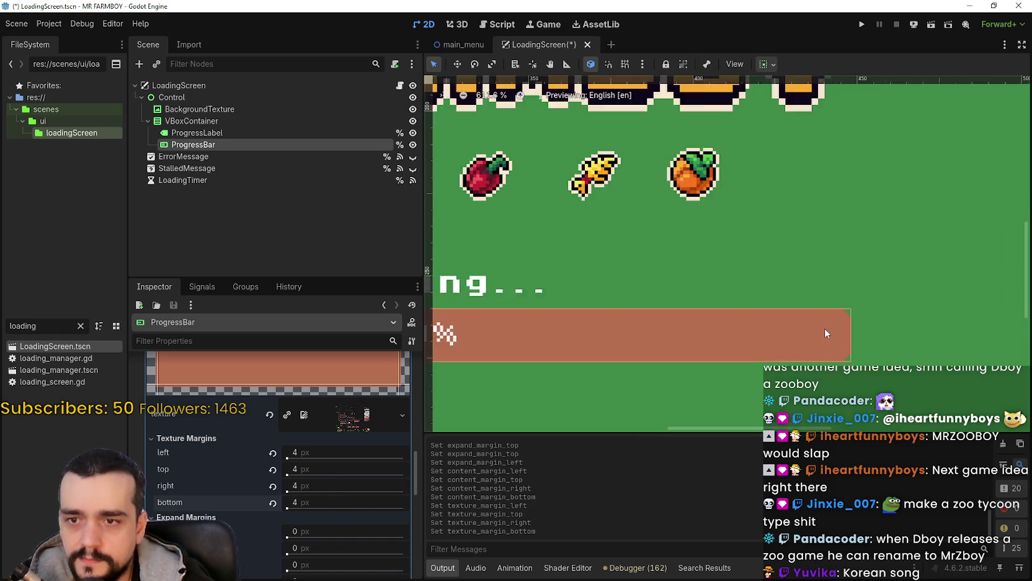
pyautogui.scroll(-5, 313, 526)
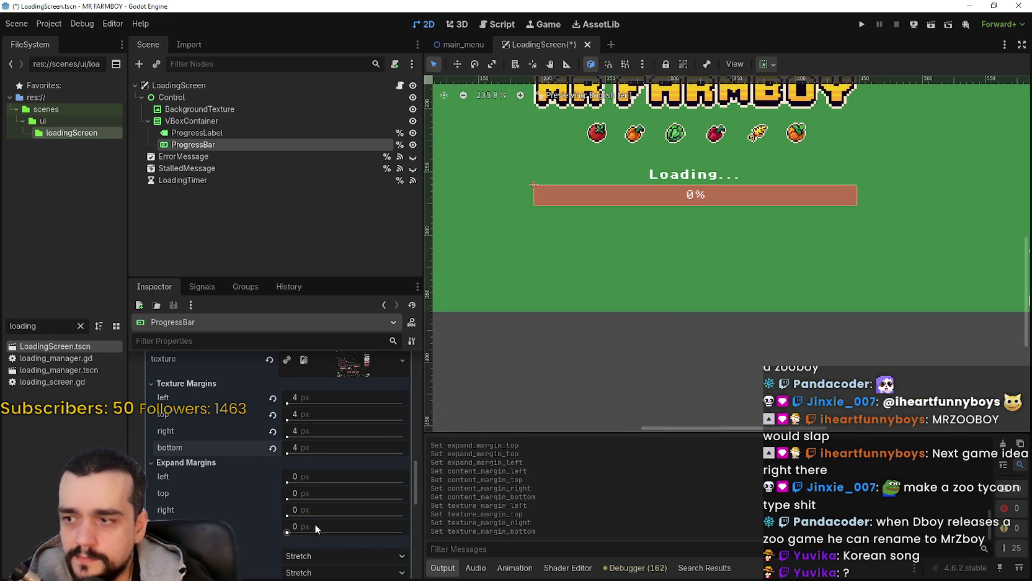
pyautogui.scroll(-5, 316, 430)
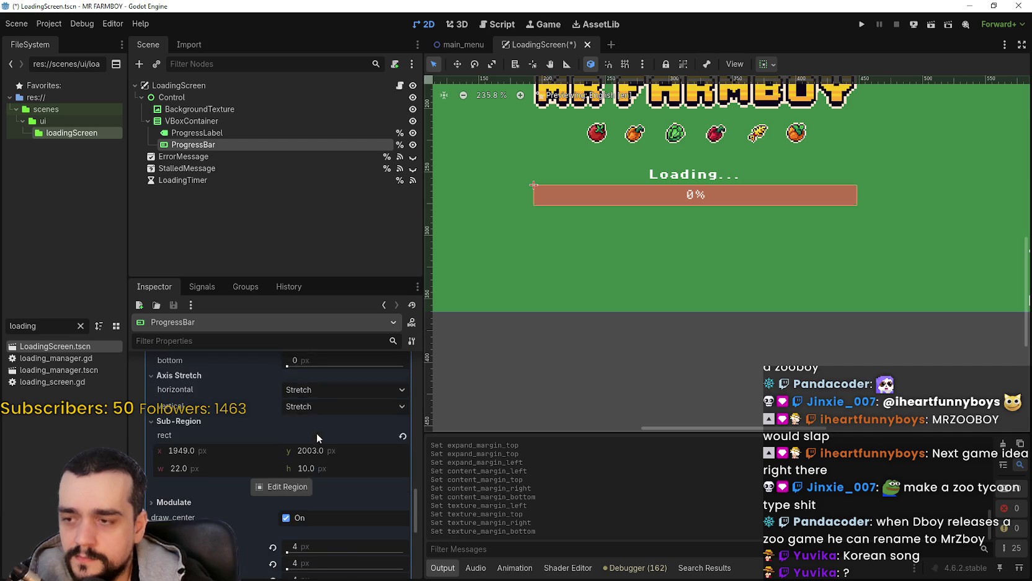
pyautogui.click(272, 492)
pyautogui.click(272, 509)
pyautogui.click(272, 525)
pyautogui.click(273, 543)
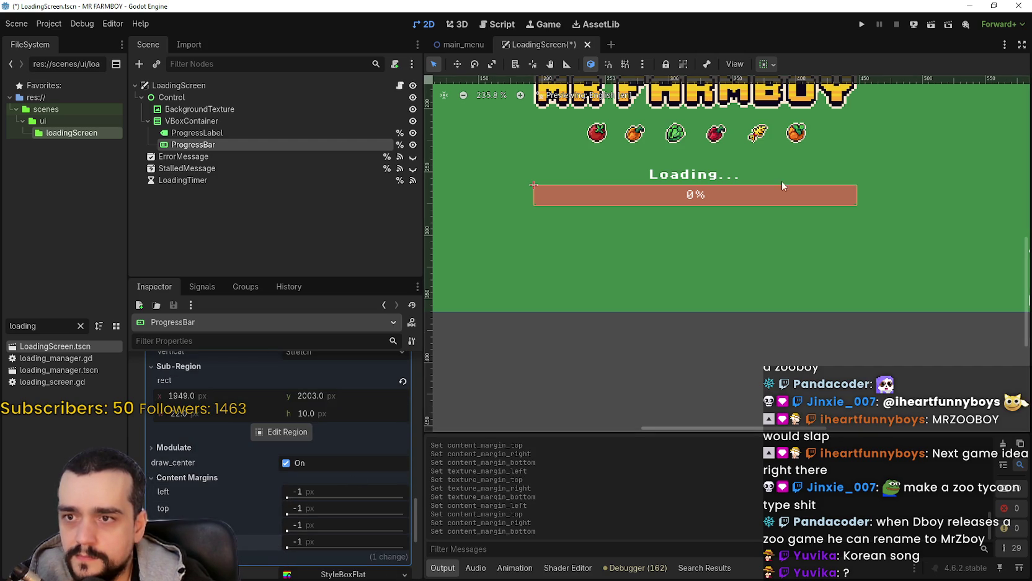
# Settle the left texture margin at 2 px after briefly trying 3 px
pyautogui.scroll(5, 769, 172)
pyautogui.scroll(2, 682, 276)
pyautogui.scroll(5, 295, 499)
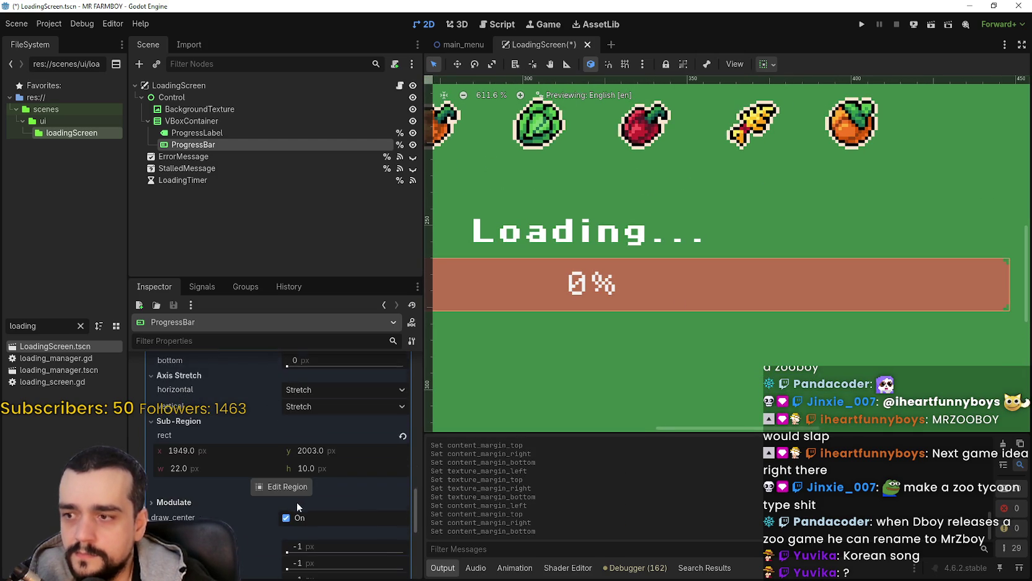
pyautogui.scroll(3, 299, 491)
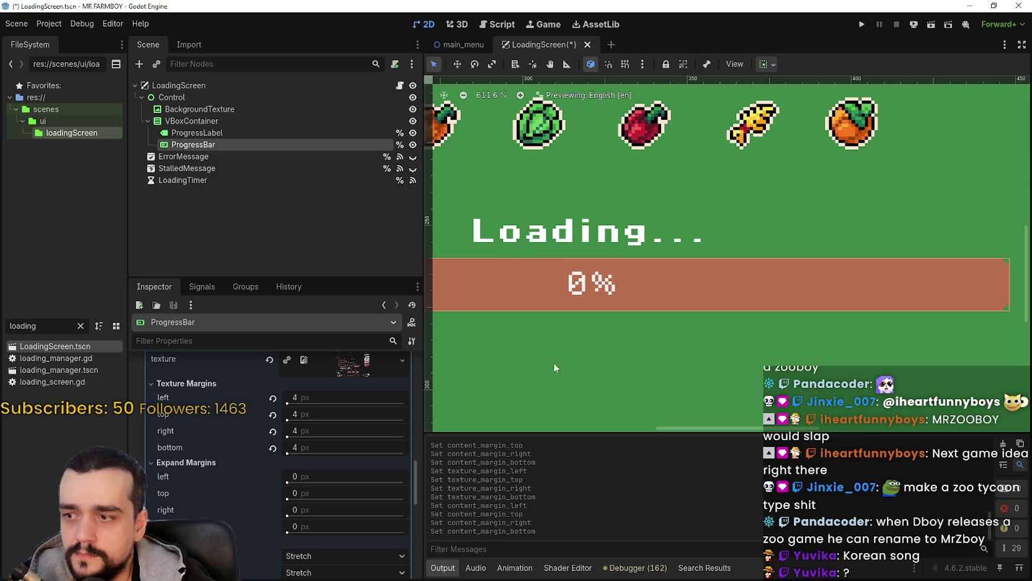
pyautogui.scroll(-3, 613, 339)
pyautogui.scroll(-1, 323, 398)
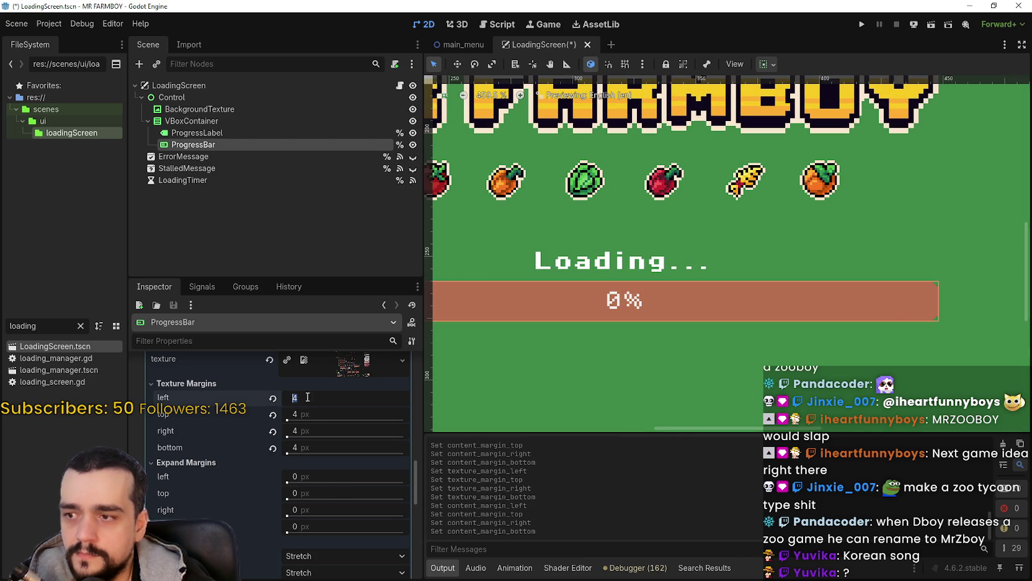
pyautogui.hscroll(-3, 484, 369)
pyautogui.scroll(3, 535, 373)
pyautogui.scroll(4, 564, 261)
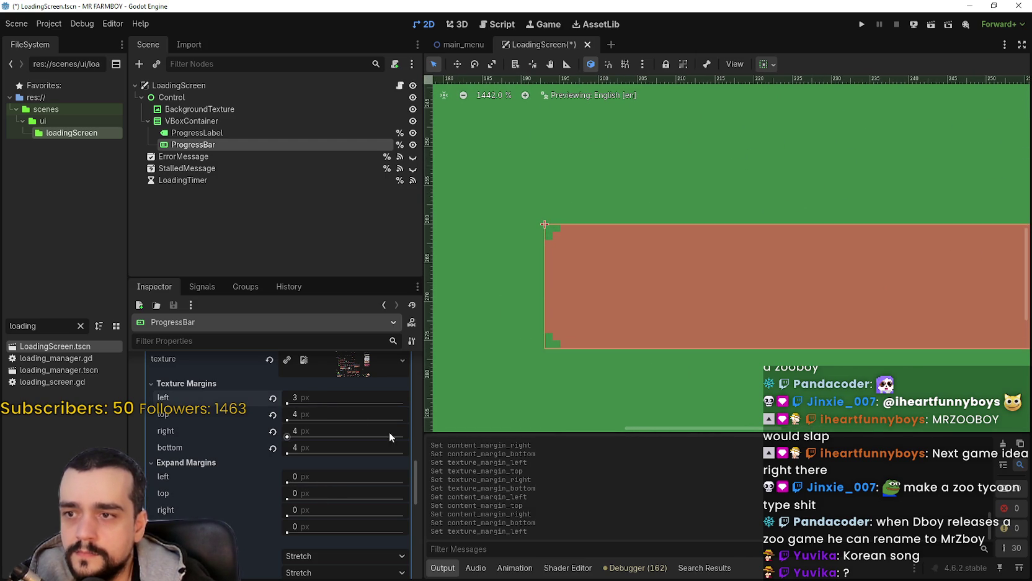
pyautogui.click(327, 397)
pyautogui.write('2')
pyautogui.press('Return')
pyautogui.click(272, 398)
pyautogui.click(318, 405)
pyautogui.write('2')
pyautogui.press('Return')
pyautogui.click(318, 404)
pyautogui.write('3')
pyautogui.press('Return')
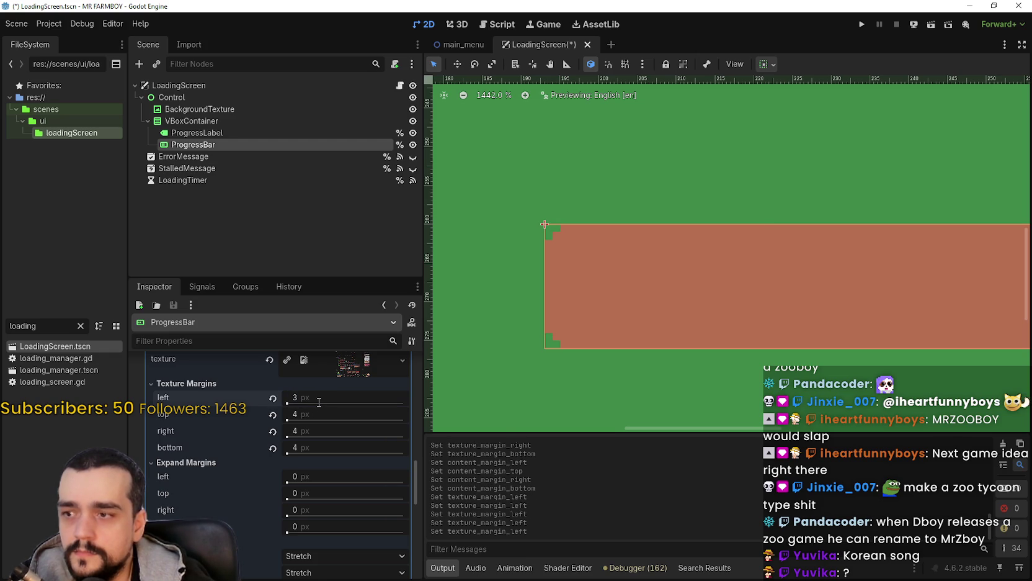
pyautogui.click(319, 402)
pyautogui.write('2')
pyautogui.press('Return')
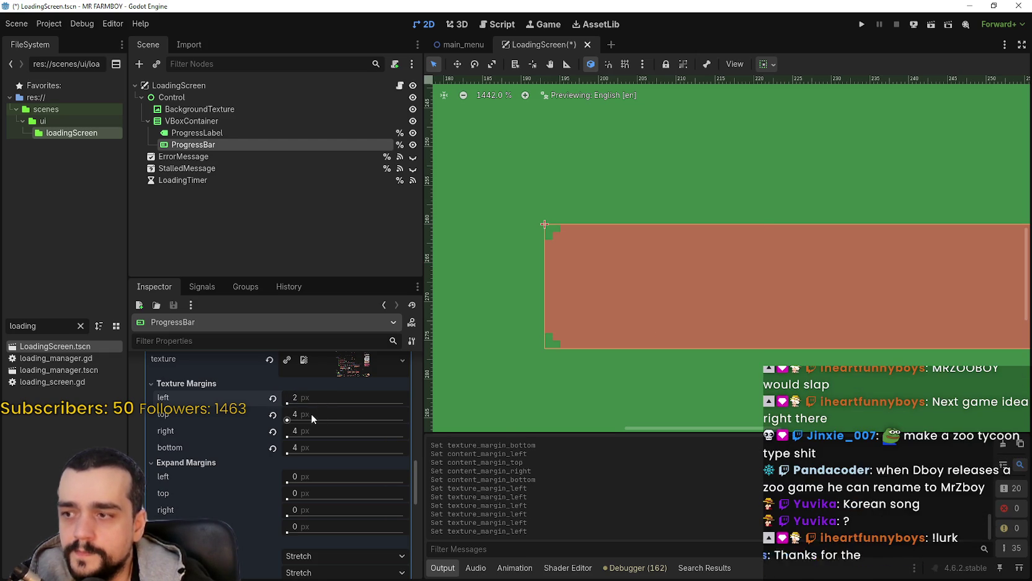
# Set the top, right and bottom texture margins to 2 px each
pyautogui.click(313, 414)
pyautogui.write('2')
pyautogui.press('Return')
pyautogui.click(331, 434)
pyautogui.write('0')
pyautogui.press('Return')
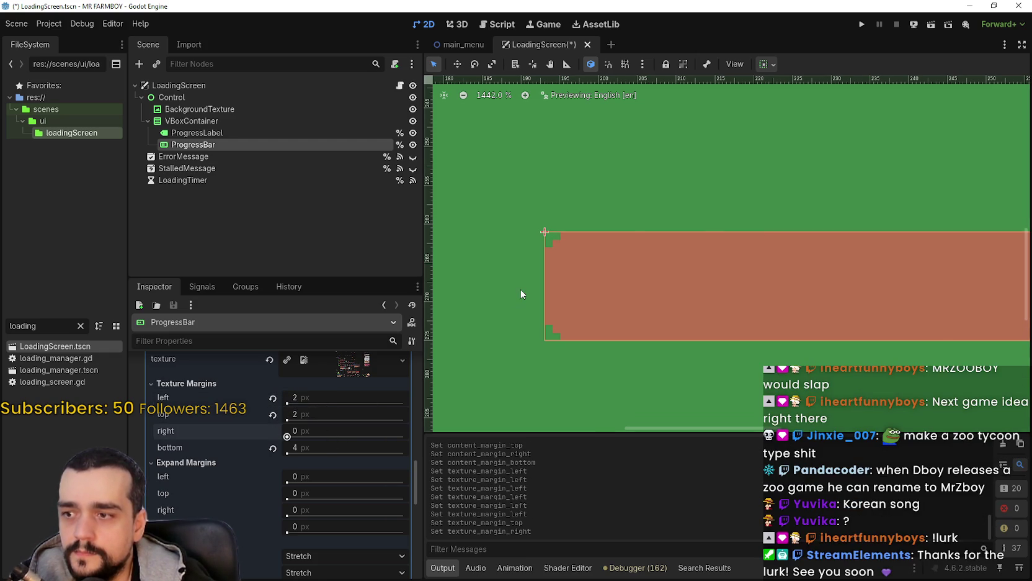
pyautogui.scroll(-8, 516, 299)
pyautogui.click(335, 434)
pyautogui.write('2')
pyautogui.press('Return')
pyautogui.press('Tab')
pyautogui.write('2')
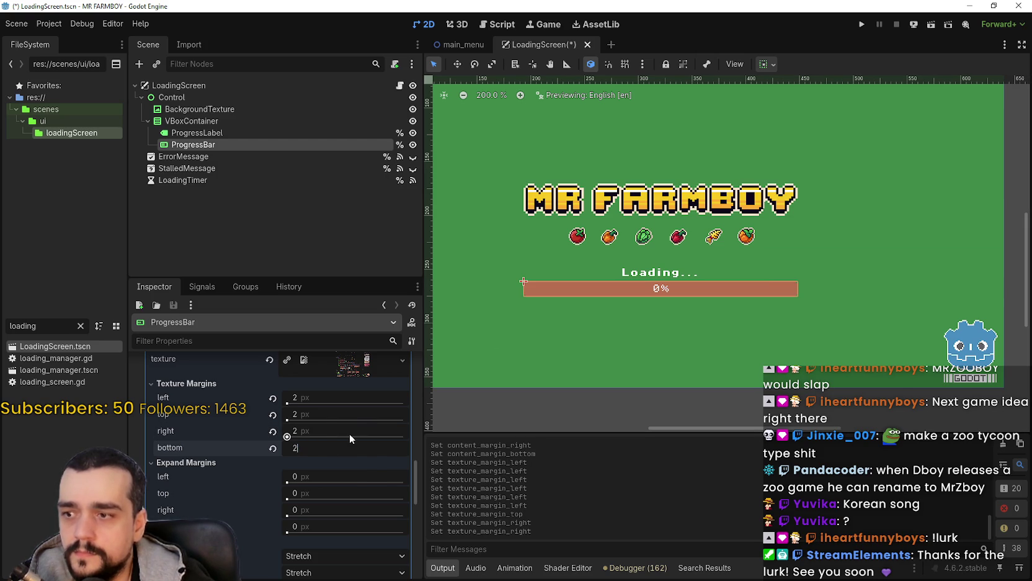
pyautogui.press('Return')
# Save the loading screen scene with Ctrl+S
pyautogui.scroll(4, 832, 282)
pyautogui.scroll(2, 723, 280)
pyautogui.scroll(-3, 591, 294)
pyautogui.scroll(-1, 591, 294)
pyautogui.scroll(-2, 733, 299)
pyautogui.hotkey('ctrl', 's')
pyautogui.scroll(1, 739, 290)
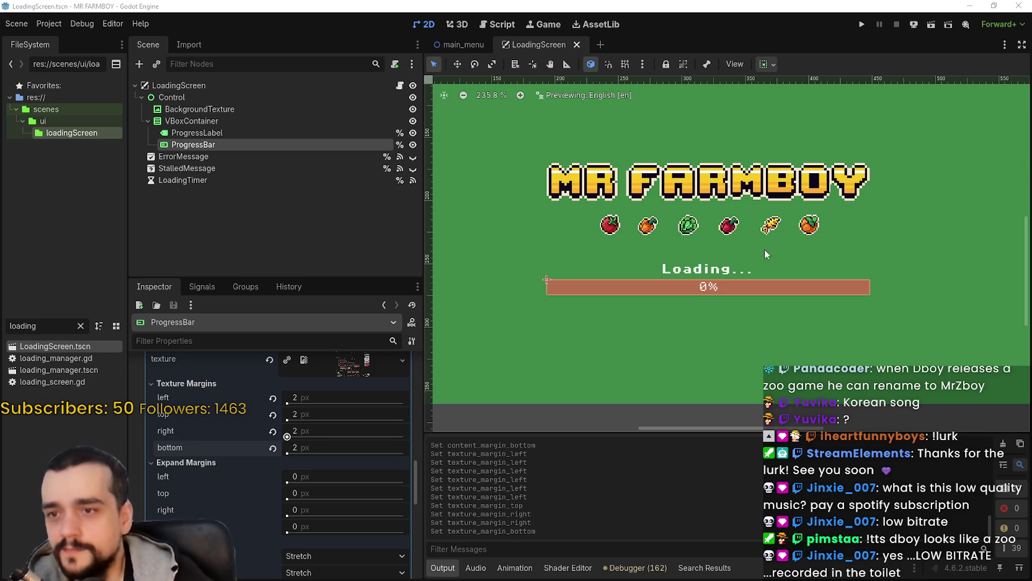
# Save the loading screen scene again with Ctrl+S
pyautogui.scroll(3, 714, 324)
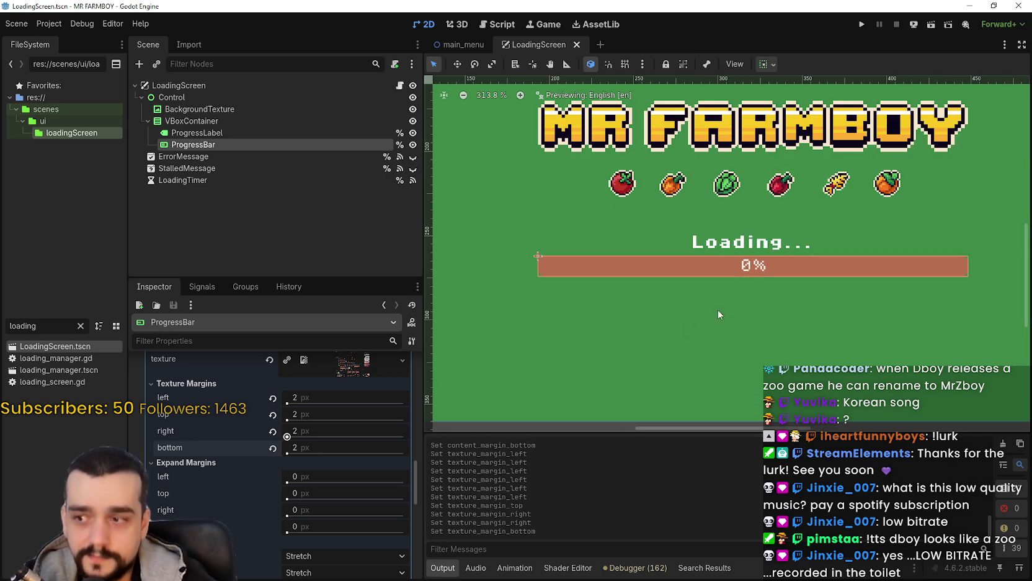
pyautogui.scroll(-2, 682, 321)
pyautogui.scroll(2, 688, 313)
pyautogui.scroll(-1, 697, 303)
pyautogui.scroll(1, 697, 302)
pyautogui.hotkey('ctrl', 's')
# Replace the fill style with a new StyleBoxTexture whose texture is a new AtlasTexture
pyautogui.scroll(3, 330, 455)
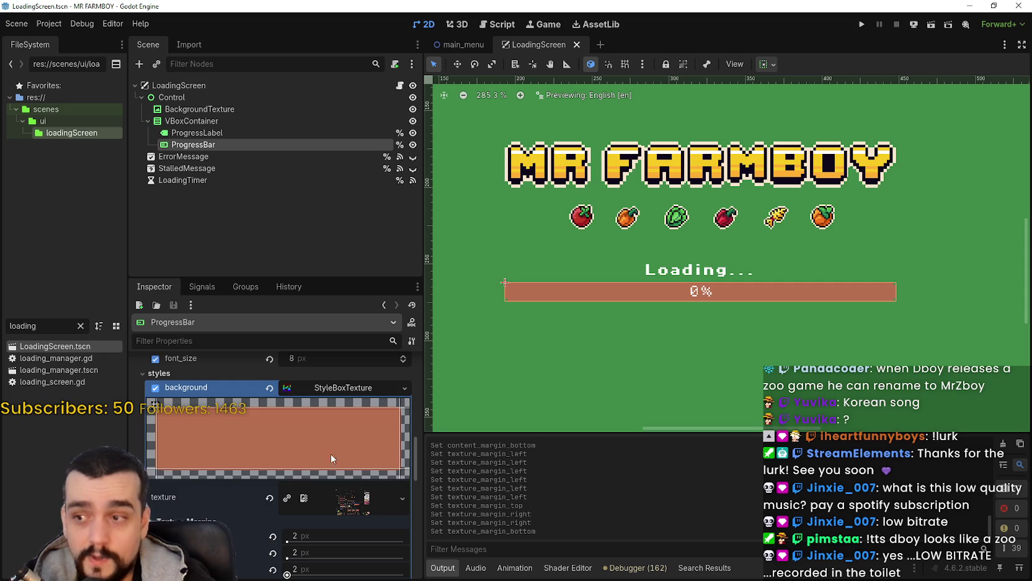
pyautogui.click(339, 387)
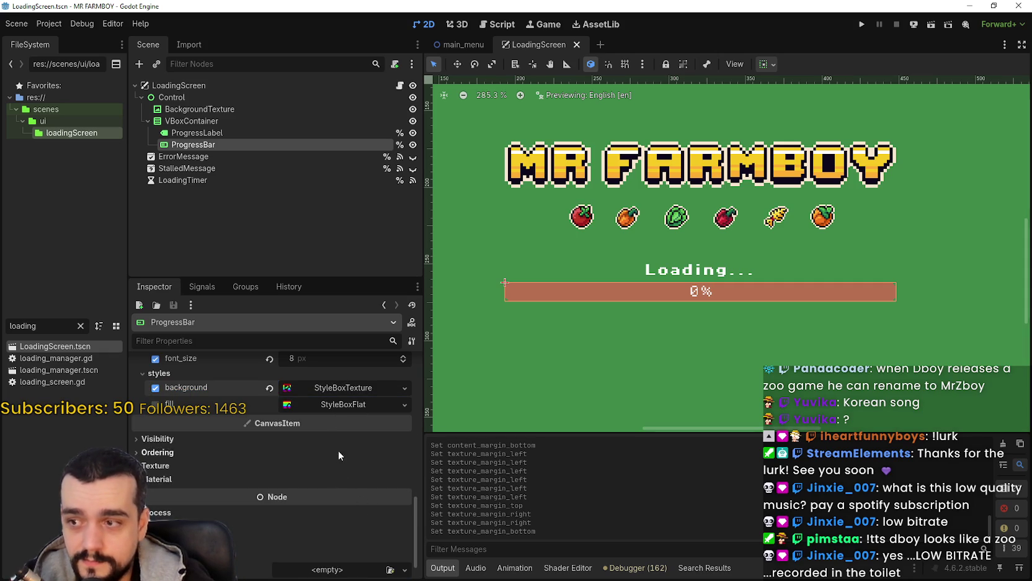
pyautogui.click(329, 405)
pyautogui.click(314, 404)
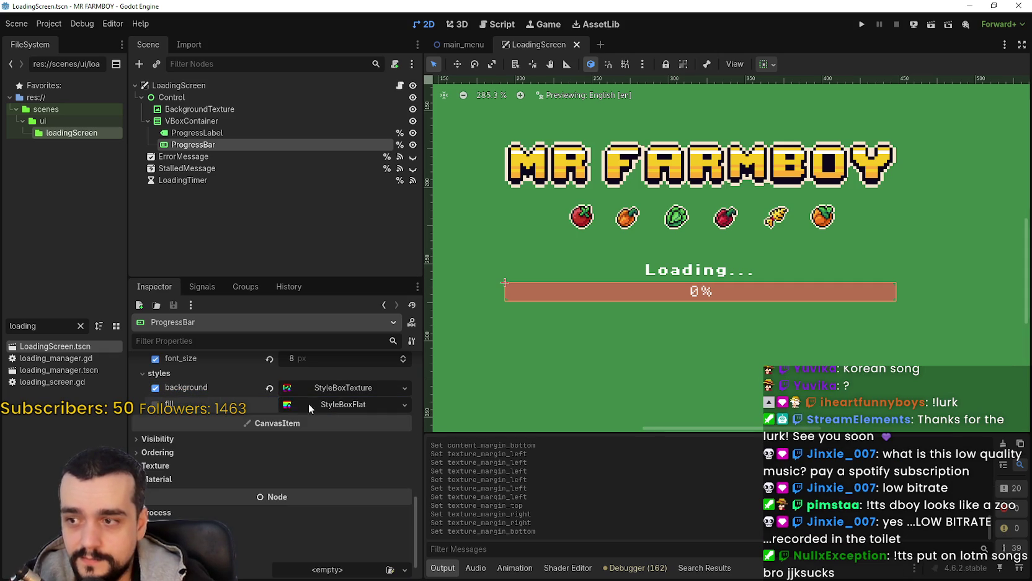
pyautogui.click(404, 404)
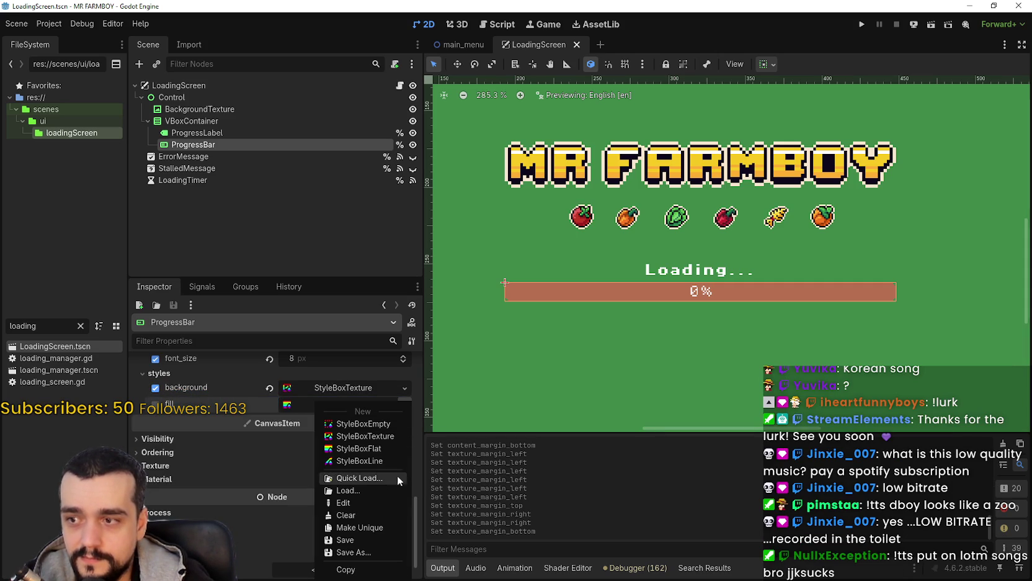
pyautogui.click(377, 436)
pyautogui.click(345, 407)
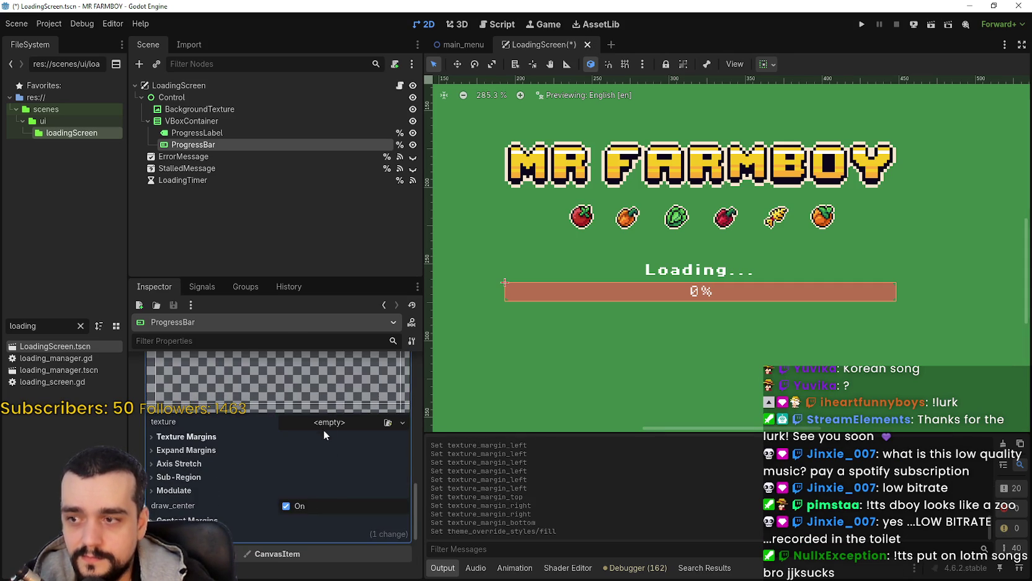
pyautogui.click(325, 422)
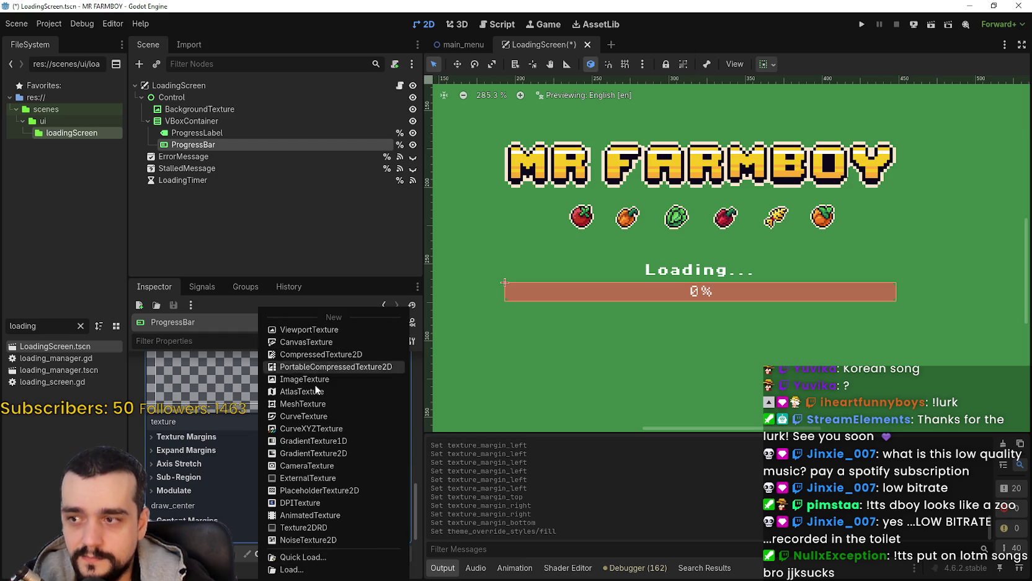
pyautogui.click(317, 390)
# Load the 2048×2048 tileset sheet into the AtlasTexture's atlas through Quick Load
pyautogui.click(346, 423)
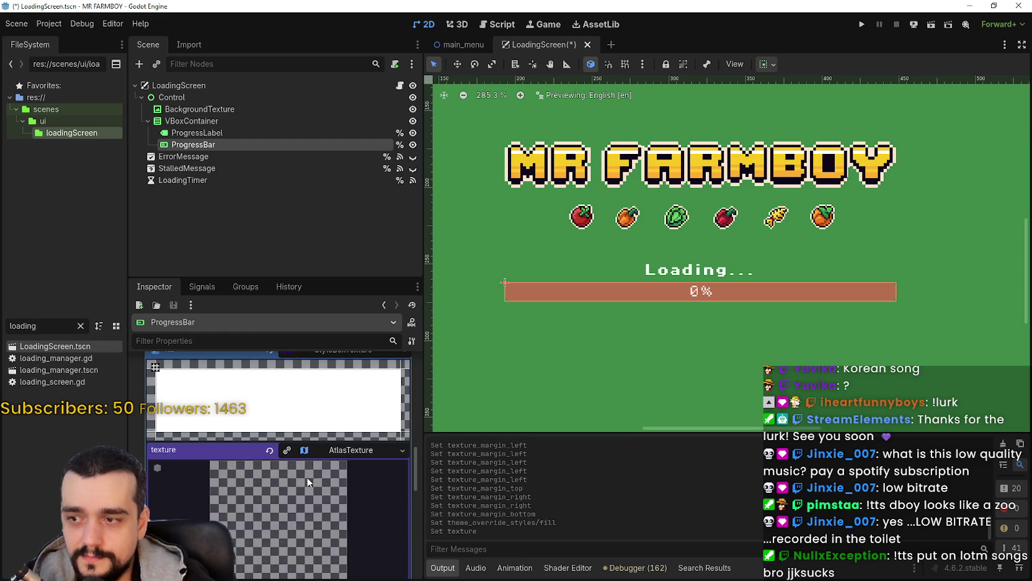
pyautogui.scroll(-4, 321, 468)
pyautogui.click(304, 469)
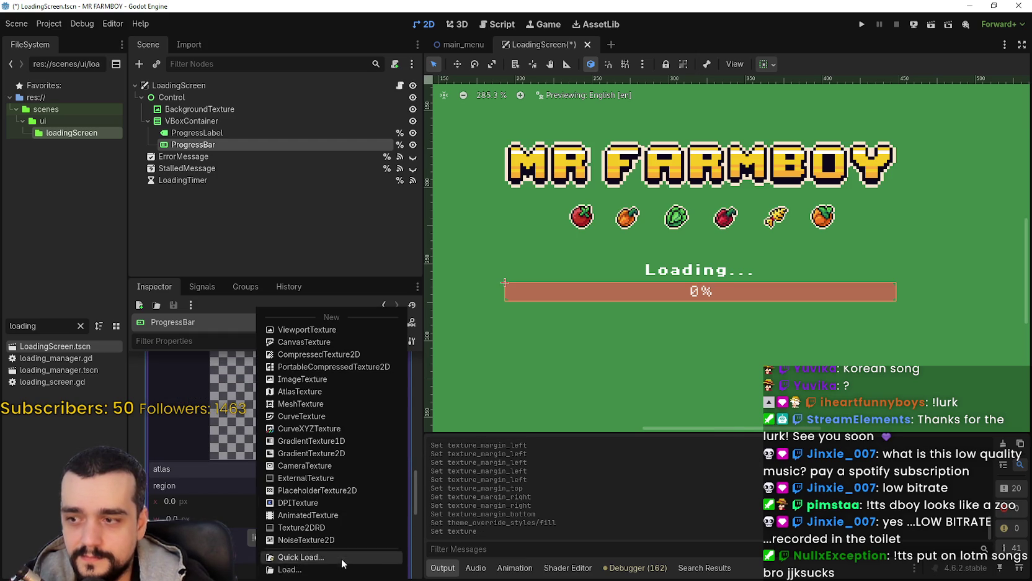
pyautogui.click(341, 557)
pyautogui.doubleClick(335, 184)
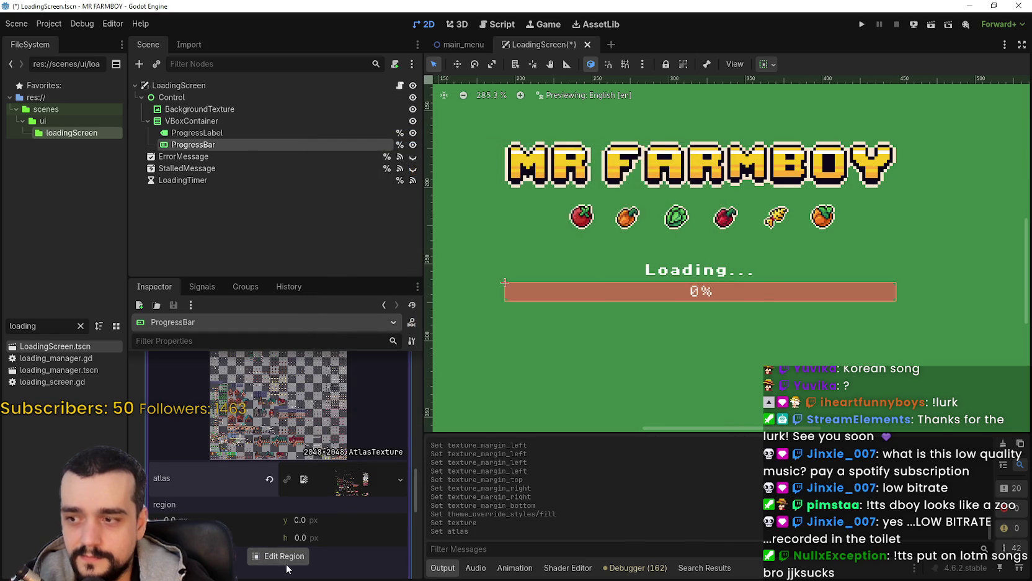
# Open the fill AtlasTexture's Region Editor and select the orange bar sprite
pyautogui.click(282, 558)
pyautogui.scroll(-5, 467, 268)
pyautogui.scroll(-6, 468, 268)
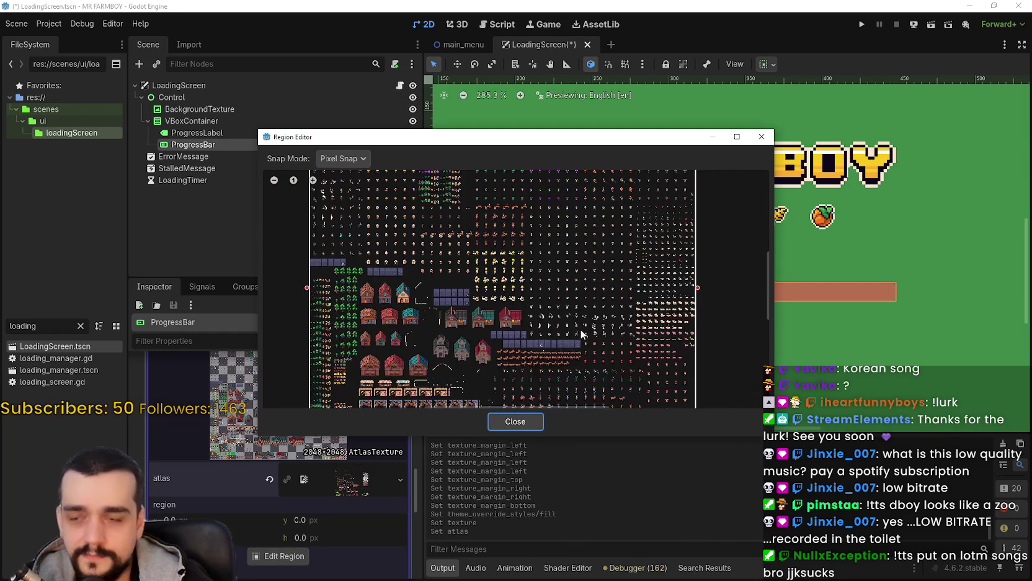
pyautogui.scroll(8, 579, 328)
pyautogui.scroll(4, 578, 295)
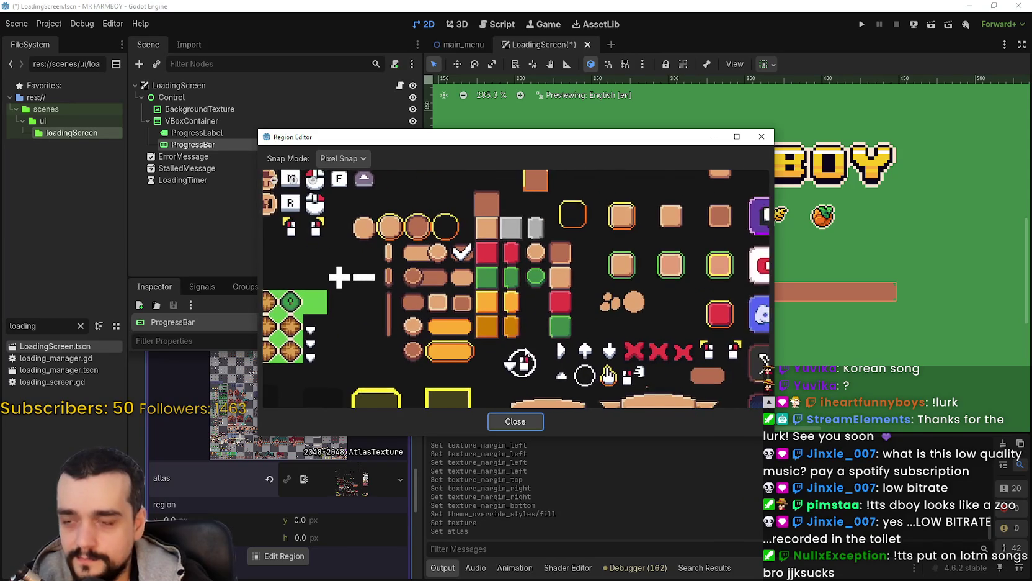
pyautogui.scroll(3, 621, 319)
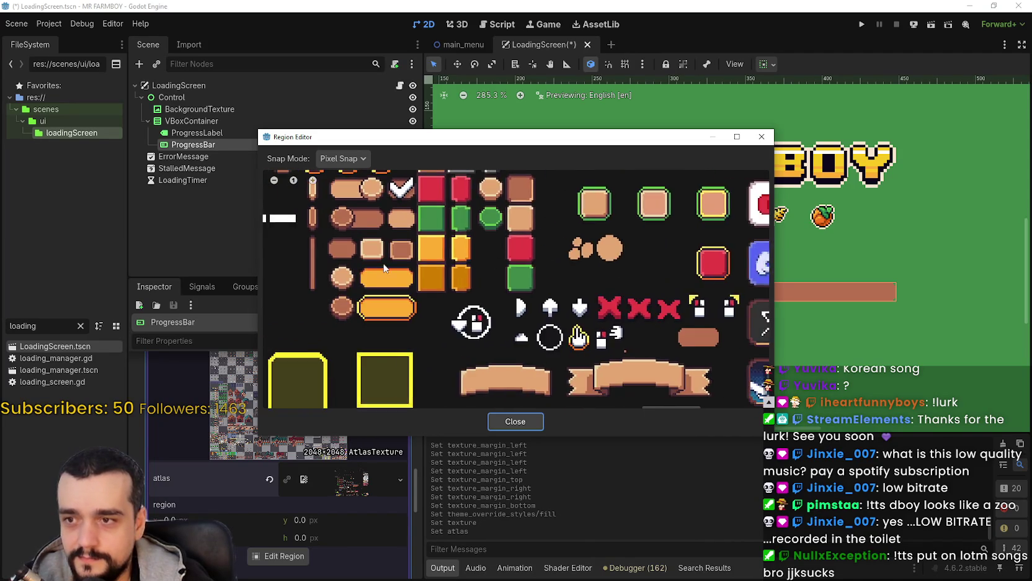
pyautogui.scroll(10, 397, 273)
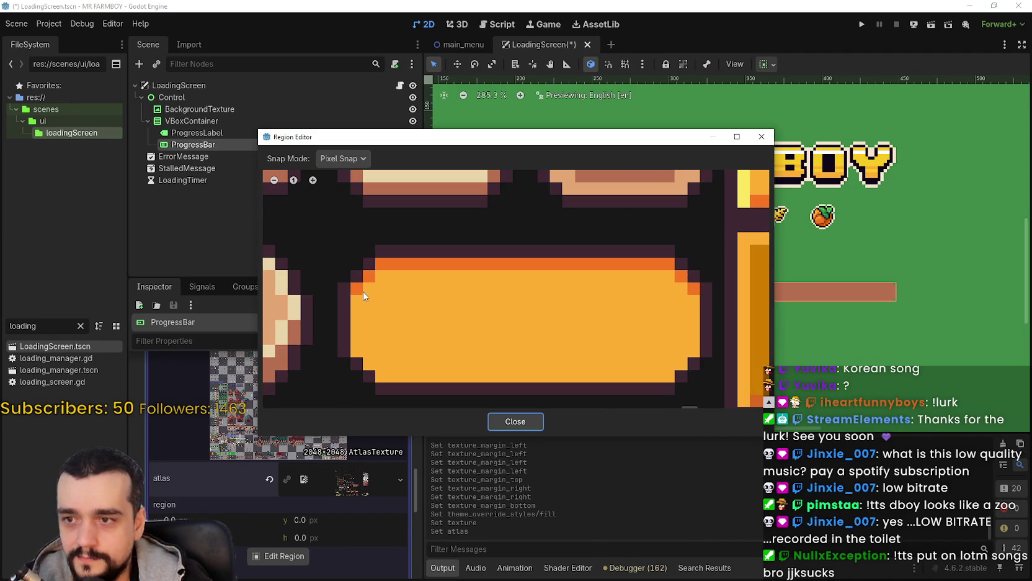
pyautogui.moveTo(346, 250); pyautogui.dragTo(469, 365)
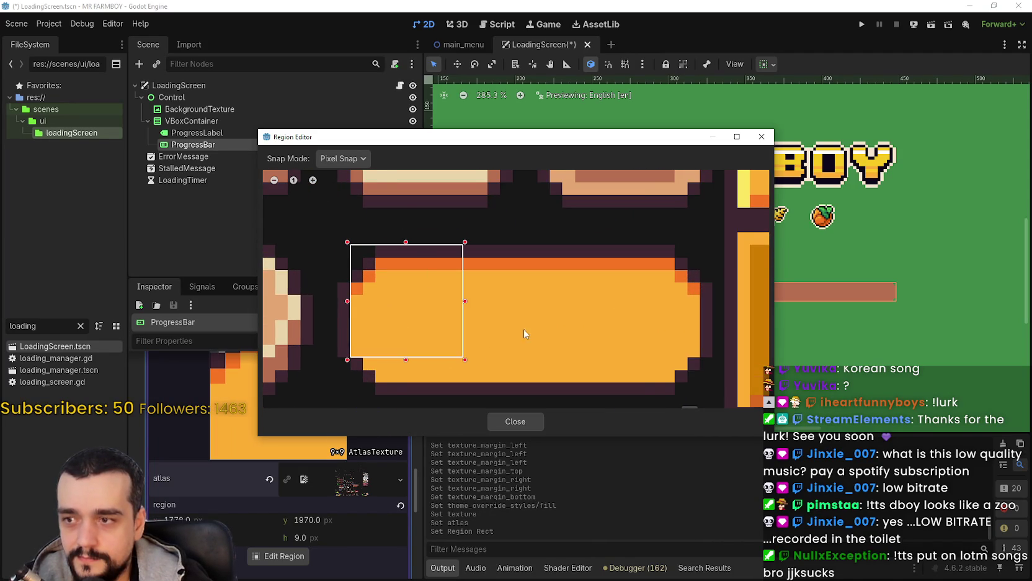
# Extend the selection to the full 28×12 orange bar at y 1970 and close the editor
pyautogui.scroll(-6, 524, 328)
pyautogui.scroll(-6, 536, 324)
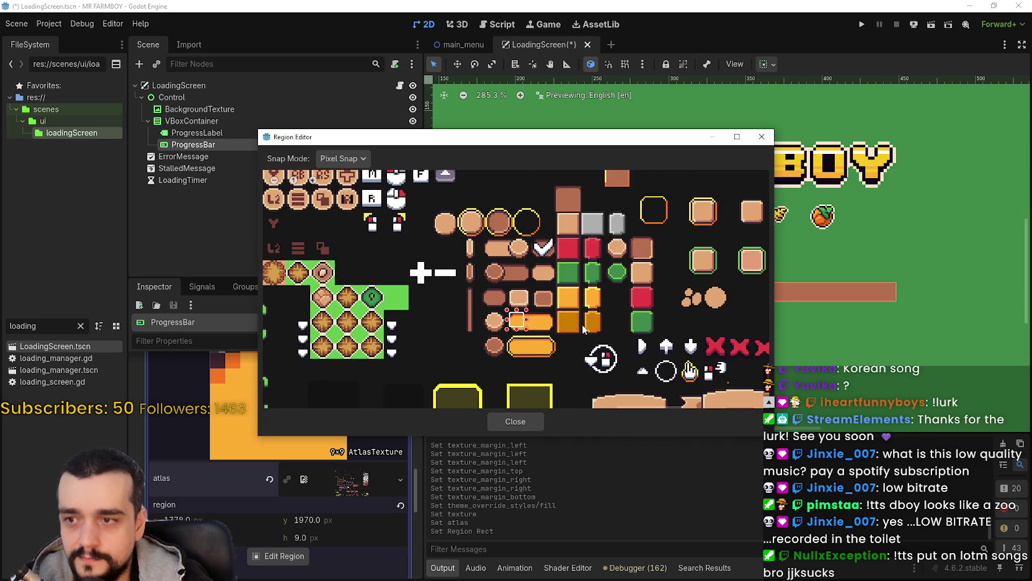
pyautogui.scroll(3, 514, 306)
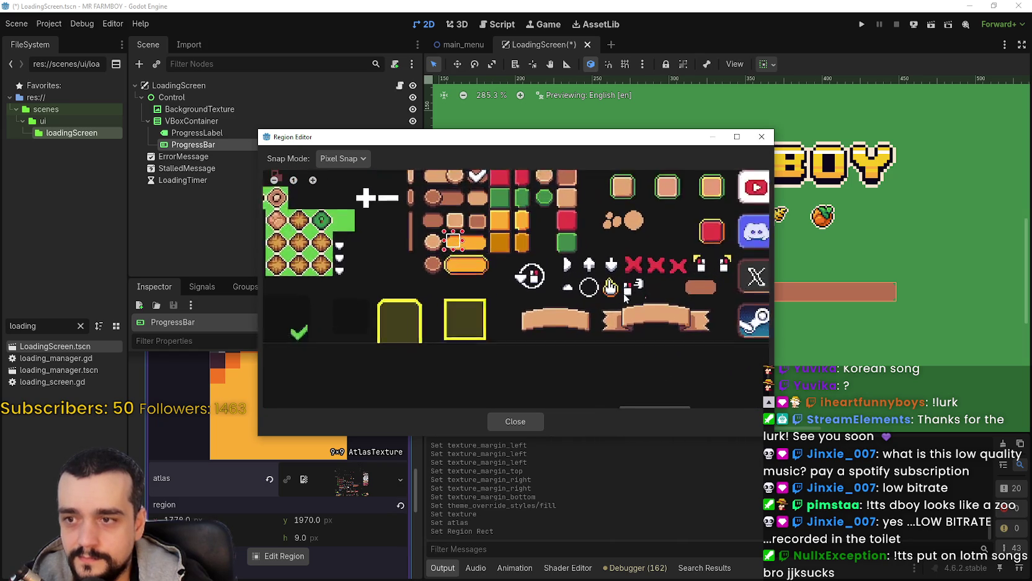
pyautogui.scroll(-3, 546, 335)
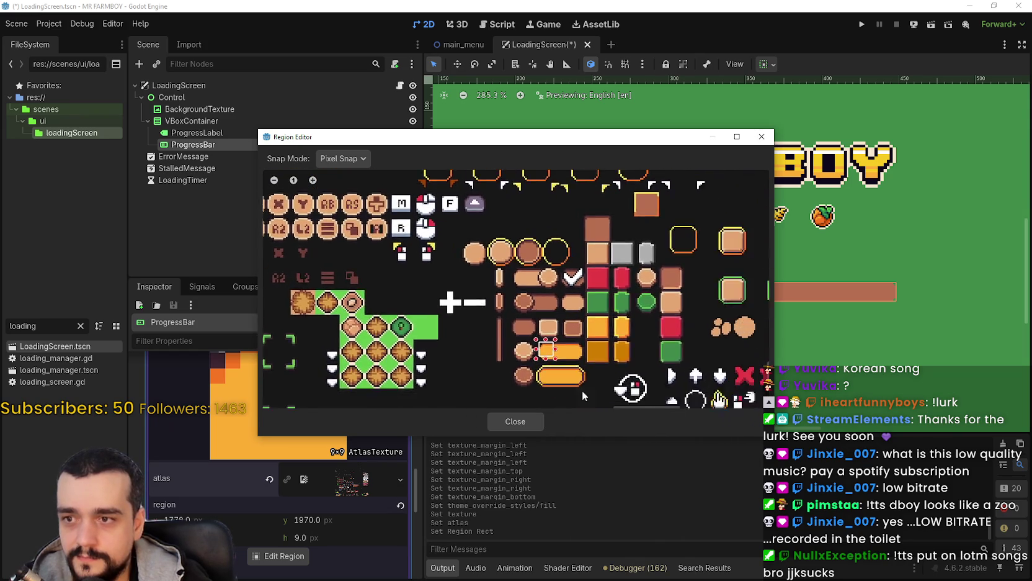
pyautogui.scroll(5, 527, 375)
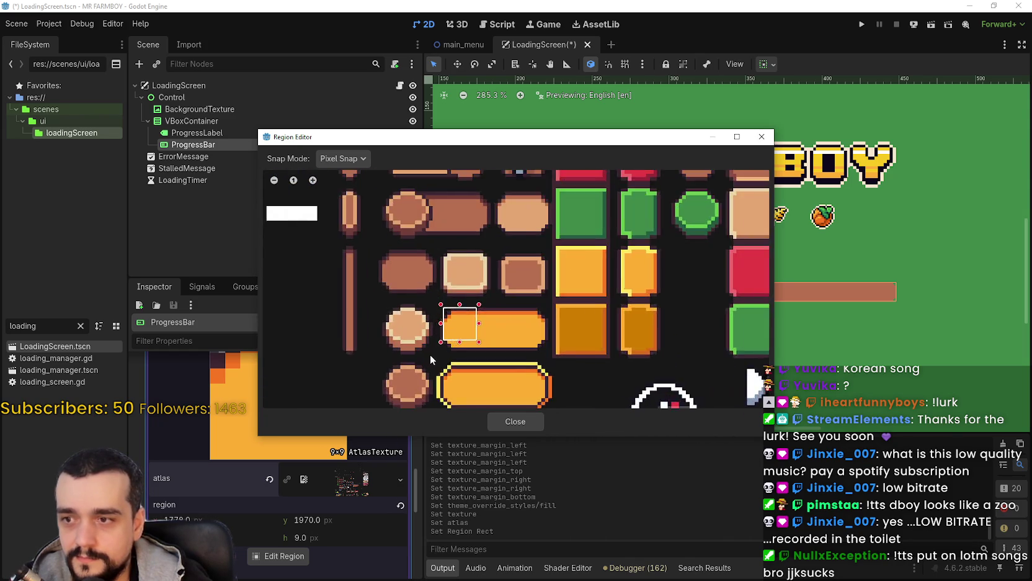
pyautogui.moveTo(528, 341); pyautogui.dragTo(621, 353)
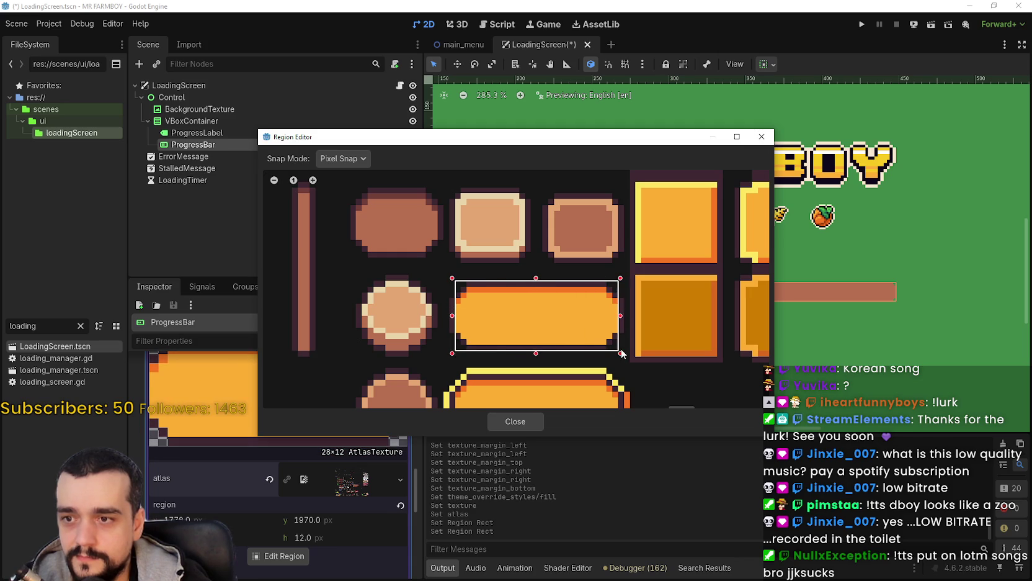
pyautogui.scroll(-3, 617, 347)
pyautogui.scroll(2, 608, 340)
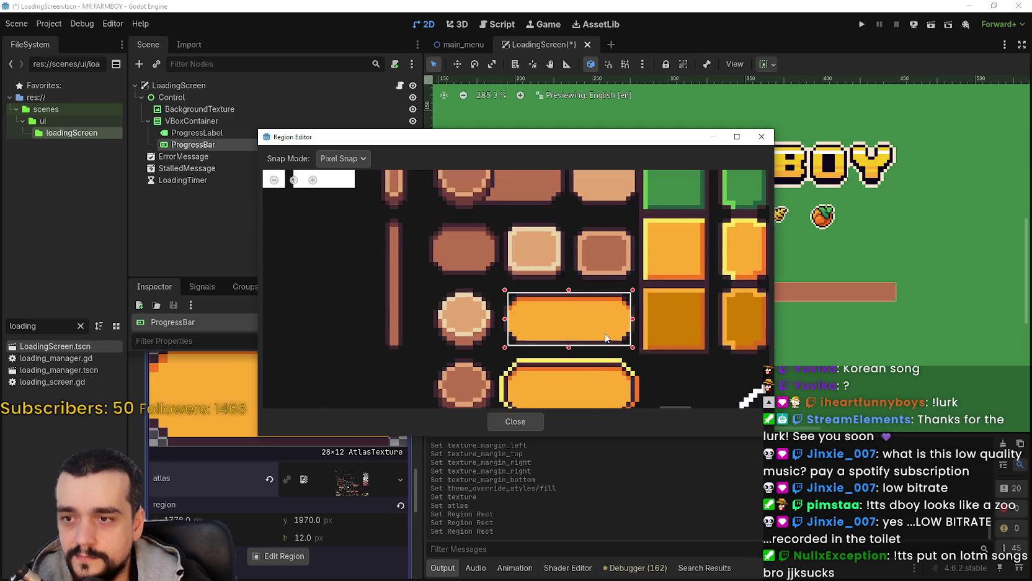
pyautogui.scroll(2, 606, 337)
pyautogui.scroll(-1, 550, 311)
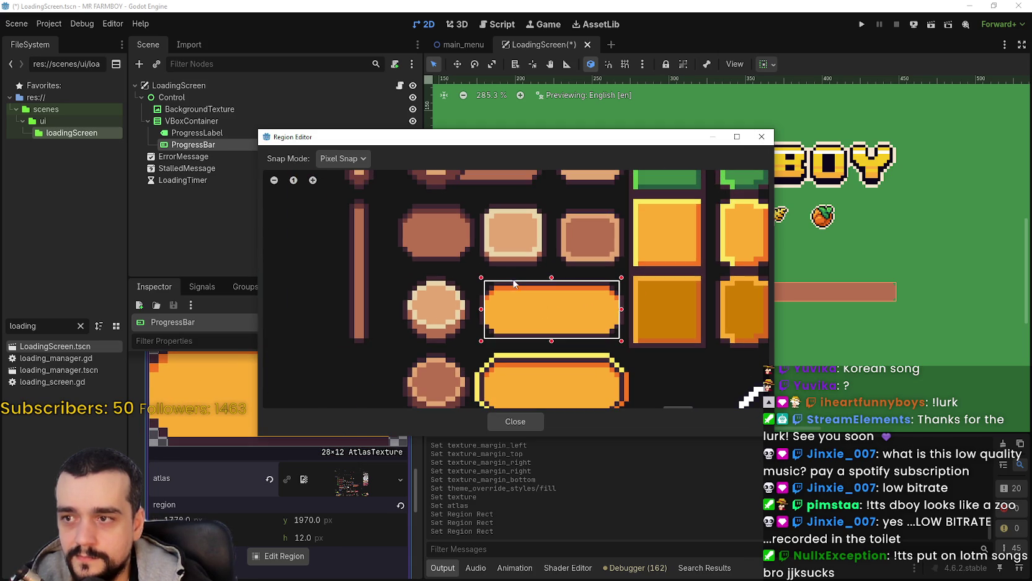
pyautogui.moveTo(555, 150)
pyautogui.mouseDown()
pyautogui.moveTo(642, 418)
pyautogui.moveTo(625, 246)
pyautogui.mouseUp()
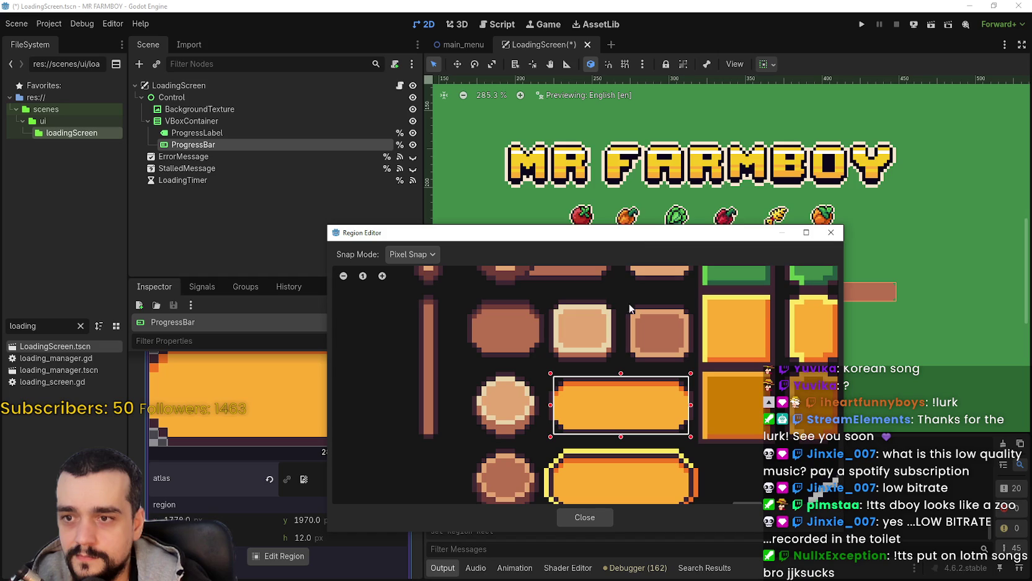
pyautogui.moveTo(550, 414); pyautogui.dragTo(549, 412)
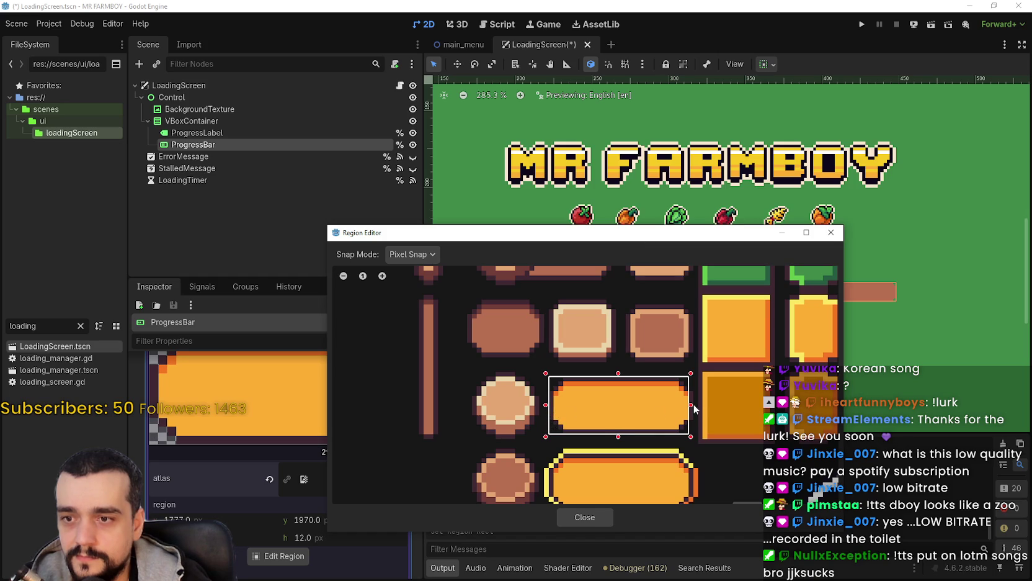
pyautogui.moveTo(694, 409); pyautogui.dragTo(696, 409)
pyautogui.click(593, 522)
pyautogui.scroll(3, 279, 434)
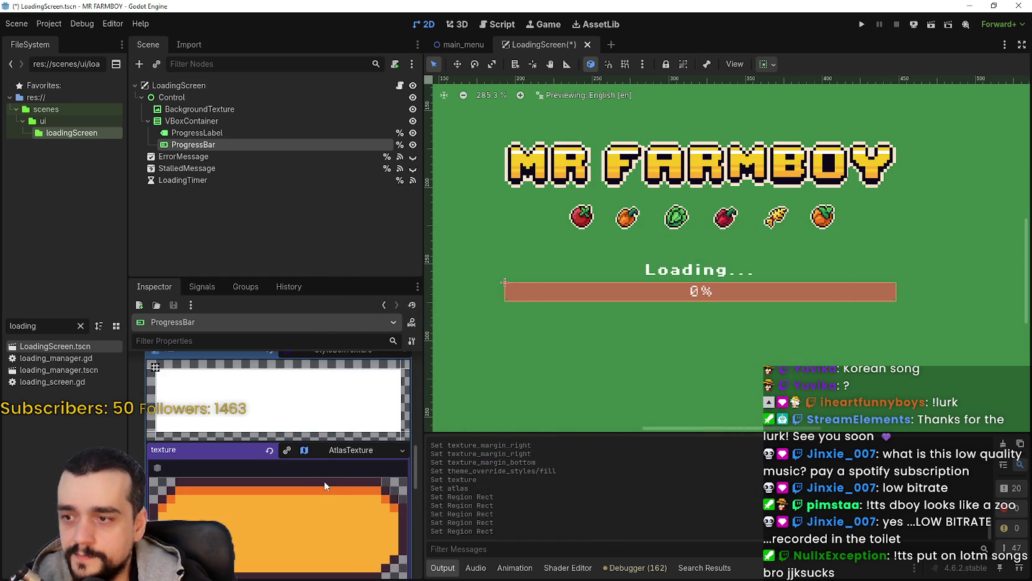
# Collapse the fill's atlas settings and reveal its Texture Margins and Expand Margins sections
pyautogui.click(348, 409)
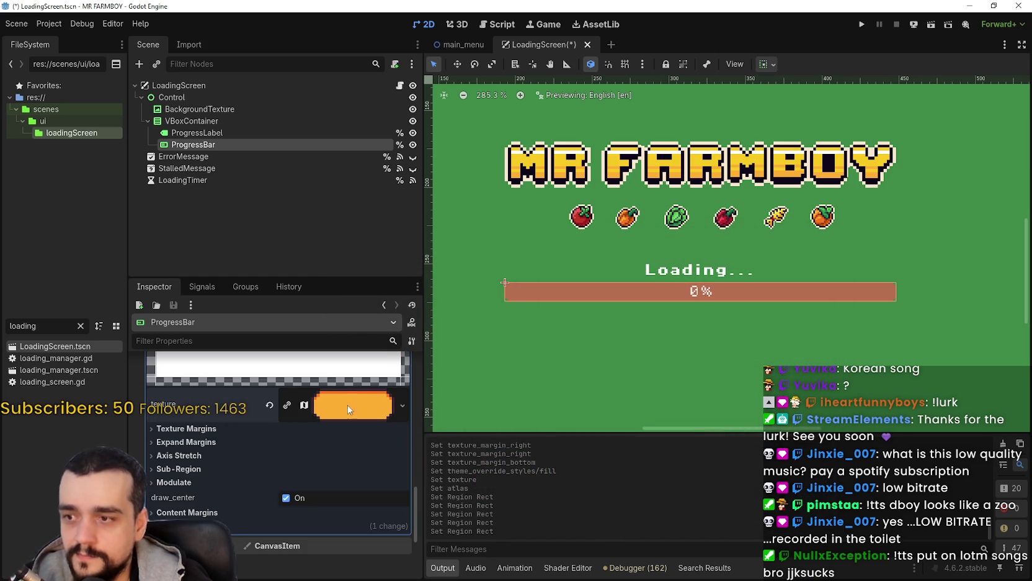
pyautogui.click(283, 429)
pyautogui.click(238, 507)
pyautogui.scroll(-1, 291, 484)
pyautogui.scroll(6, 310, 468)
pyautogui.scroll(-6, 323, 508)
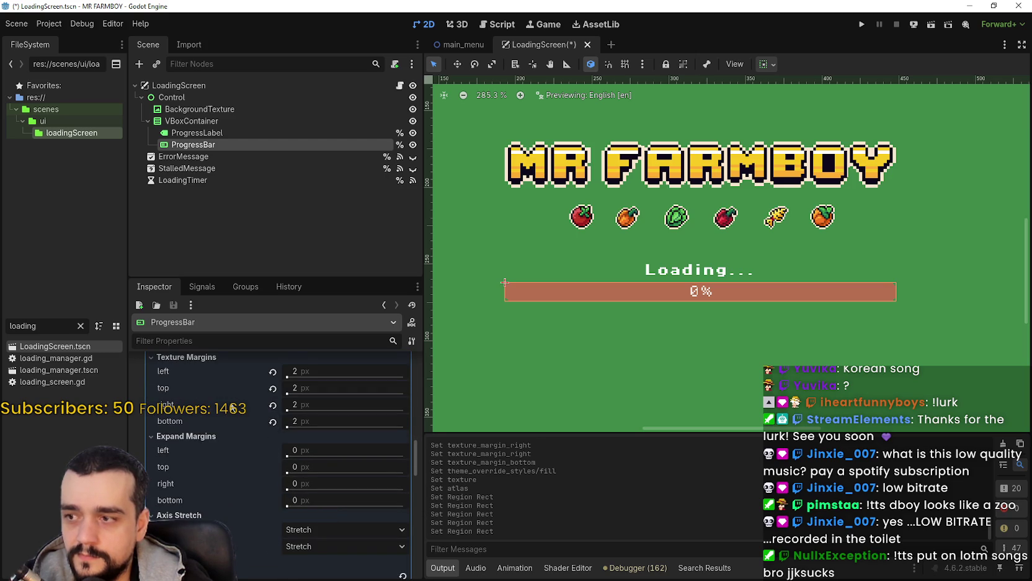
pyautogui.scroll(-8, 248, 408)
# Set the fill's top, right and bottom texture margins to 2 px and save the scene
pyautogui.click(343, 476)
pyautogui.click(337, 494)
pyautogui.write('2')
pyautogui.press('Return')
pyautogui.click(326, 507)
pyautogui.write('2')
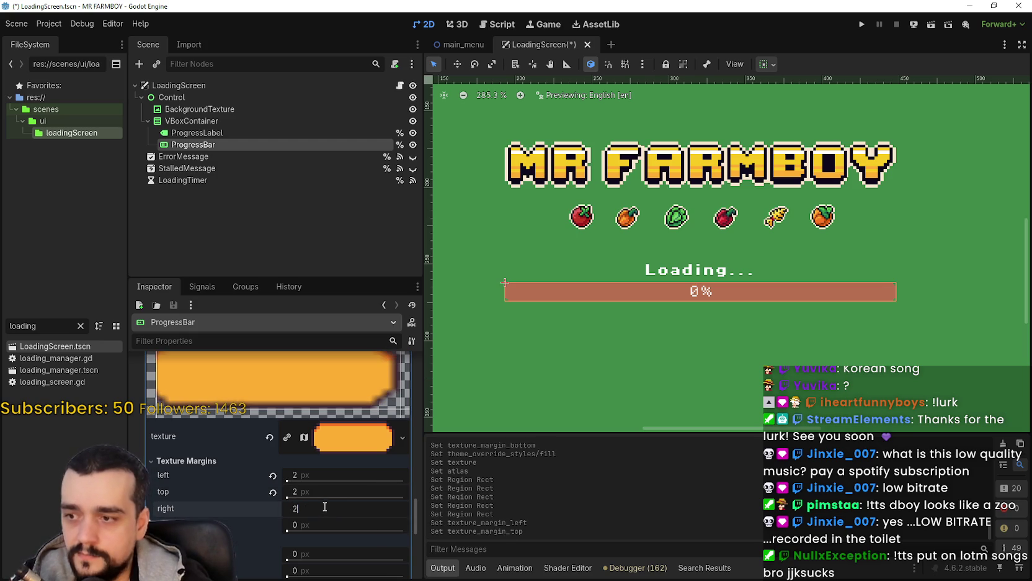
pyautogui.press('Return')
pyautogui.click(324, 524)
pyautogui.write('2')
pyautogui.press('Return')
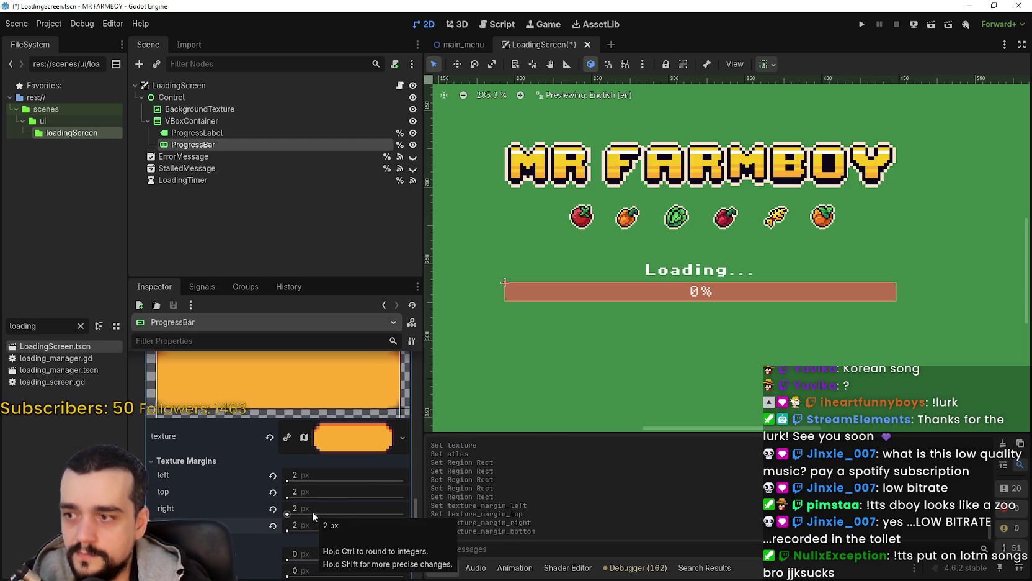
pyautogui.scroll(2, 274, 398)
pyautogui.scroll(-1, 274, 398)
pyautogui.hotkey('ctrl', 's')
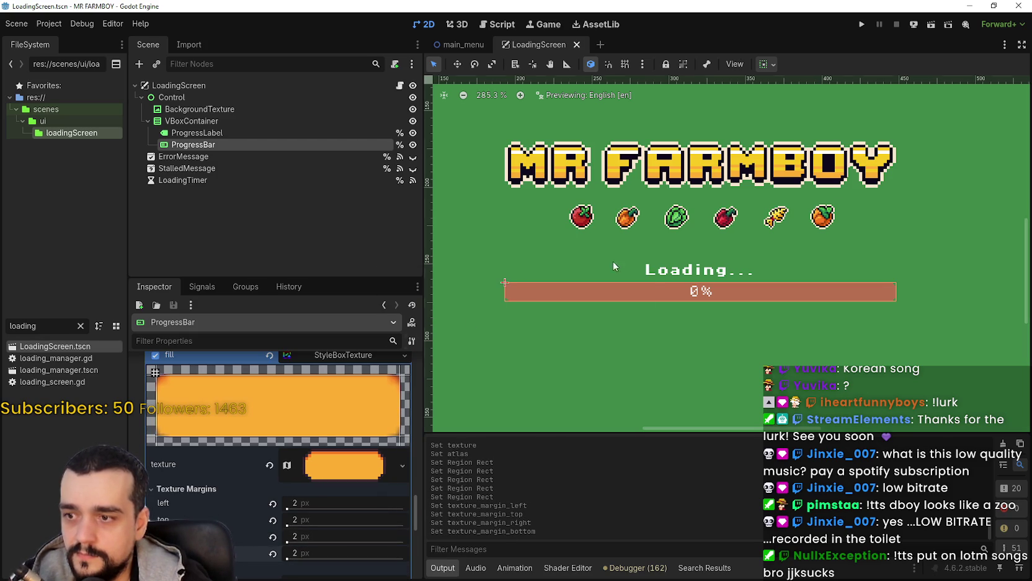
# Change all four fill texture margins to 4 px and launch the game to test the bar
pyautogui.click(323, 507)
pyautogui.write('4')
pyautogui.press('Return')
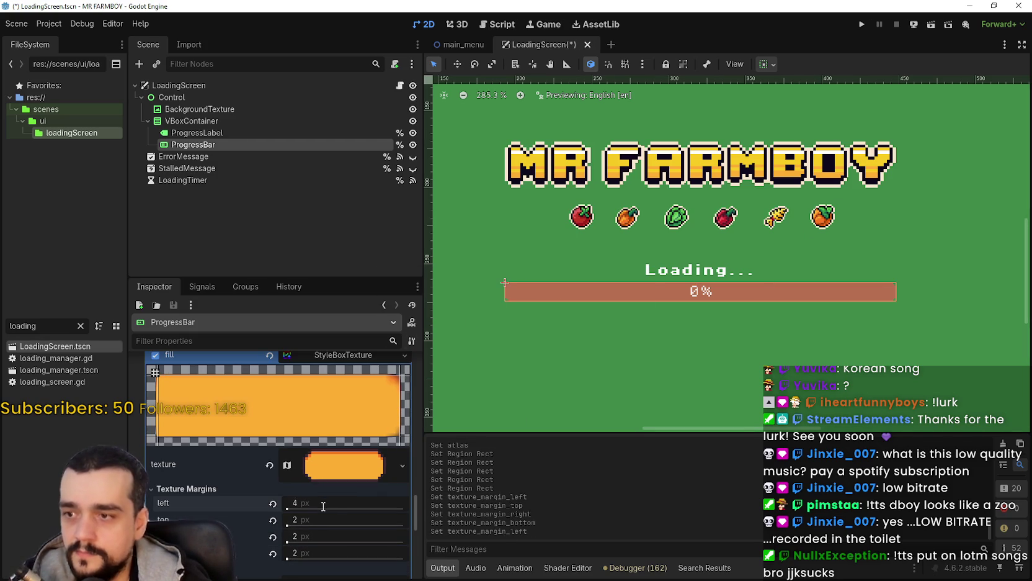
pyautogui.click(329, 520)
pyautogui.write('4')
pyautogui.press('Return')
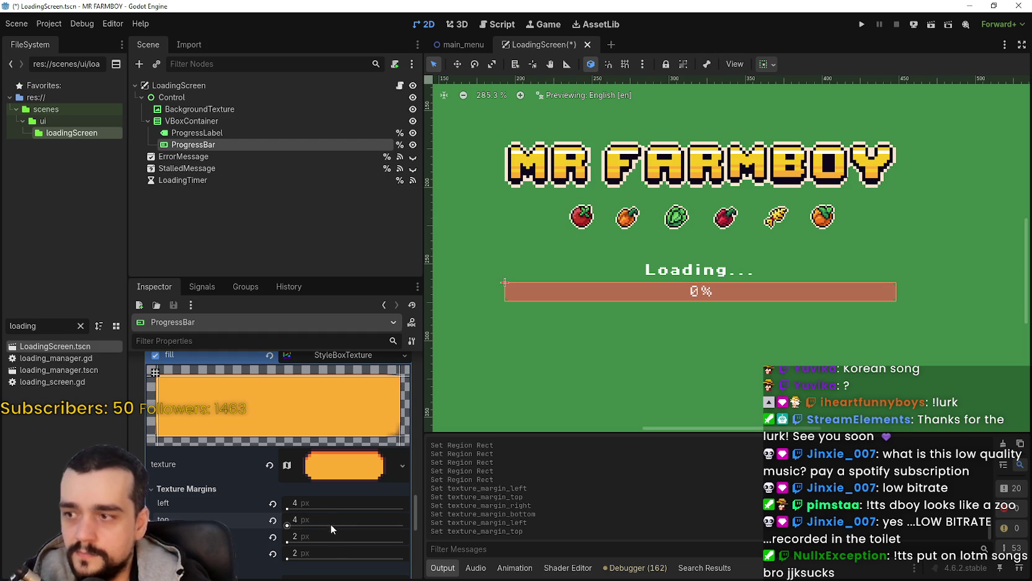
pyautogui.click(320, 518)
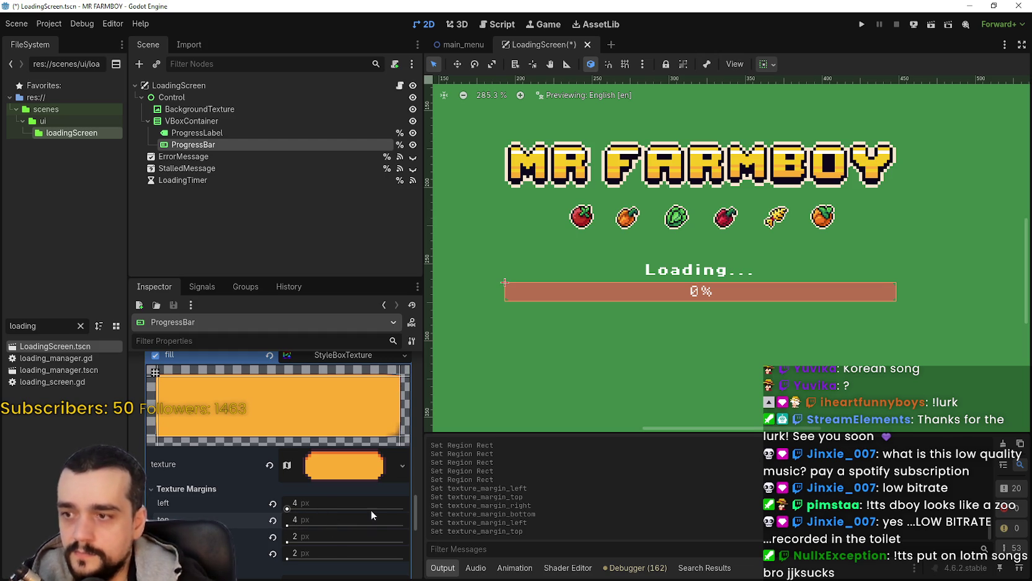
pyautogui.click(355, 537)
pyautogui.write('4')
pyautogui.press('Return')
pyautogui.click(355, 553)
pyautogui.write('4')
pyautogui.press('Return')
pyautogui.click(863, 23)
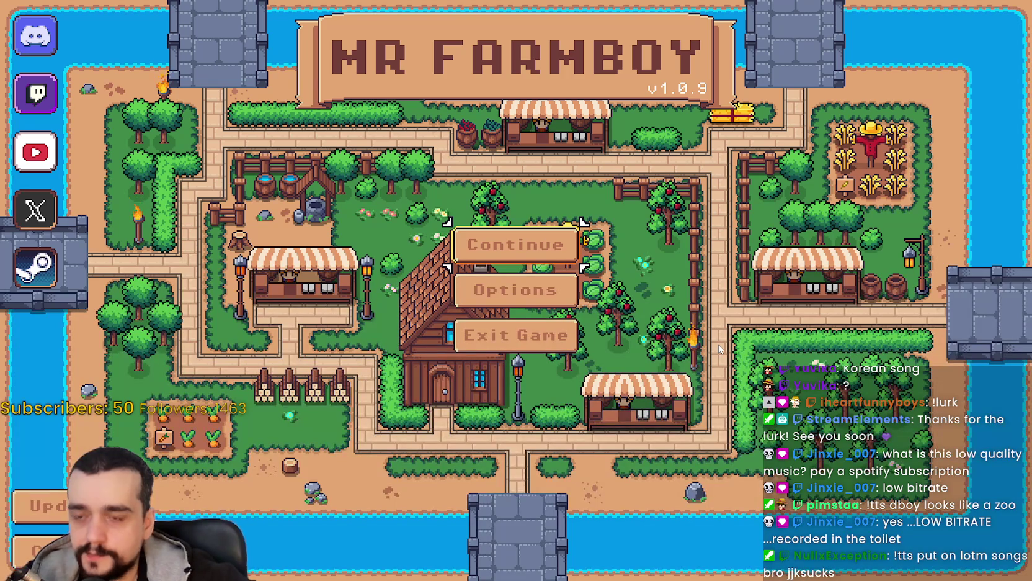
# Return to the editor and open the background texture's Region Editor on its 22×10 region
pyautogui.hotkey('alt', 'Tab')
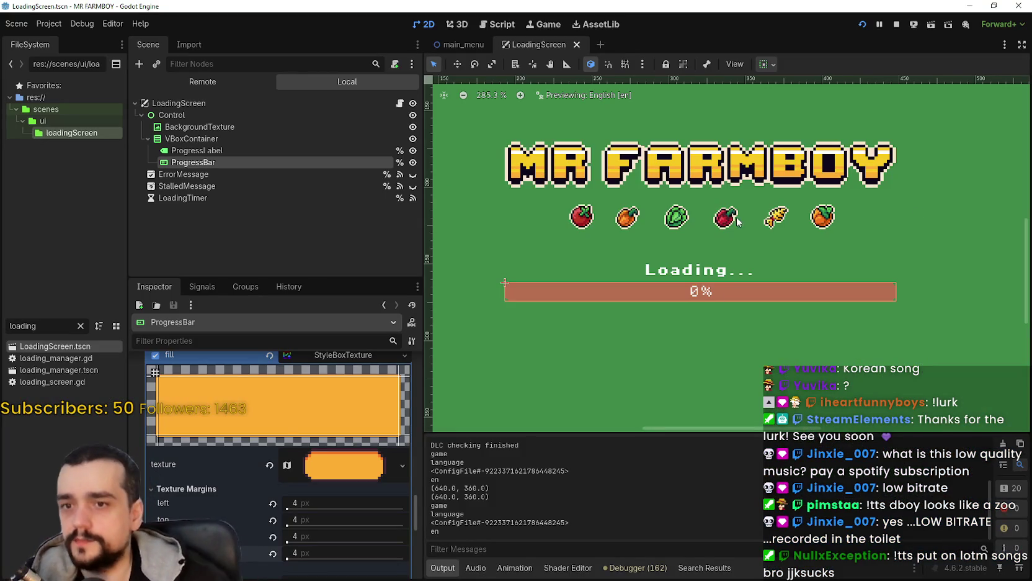
pyautogui.scroll(-10, 294, 433)
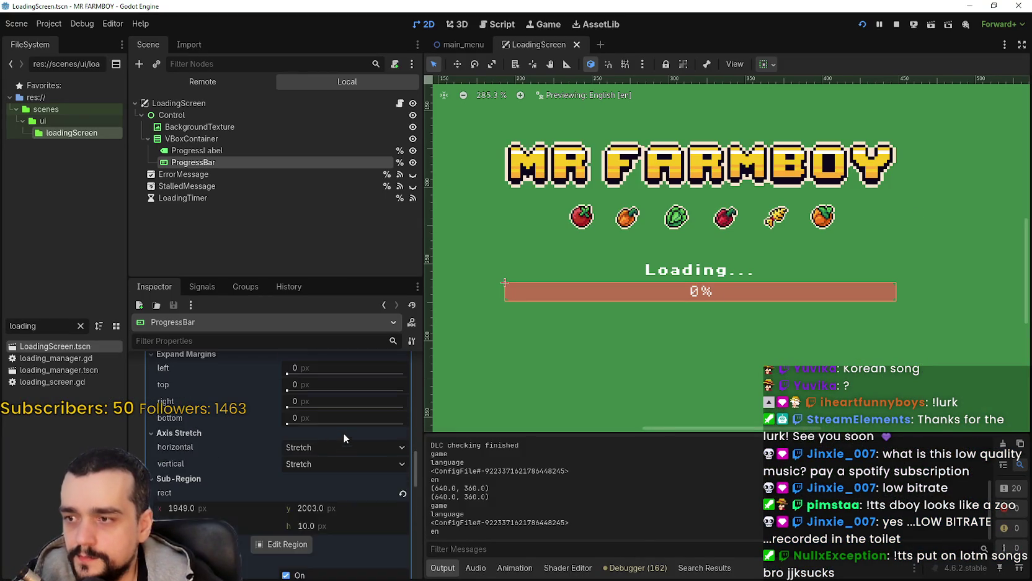
pyautogui.scroll(8, 345, 438)
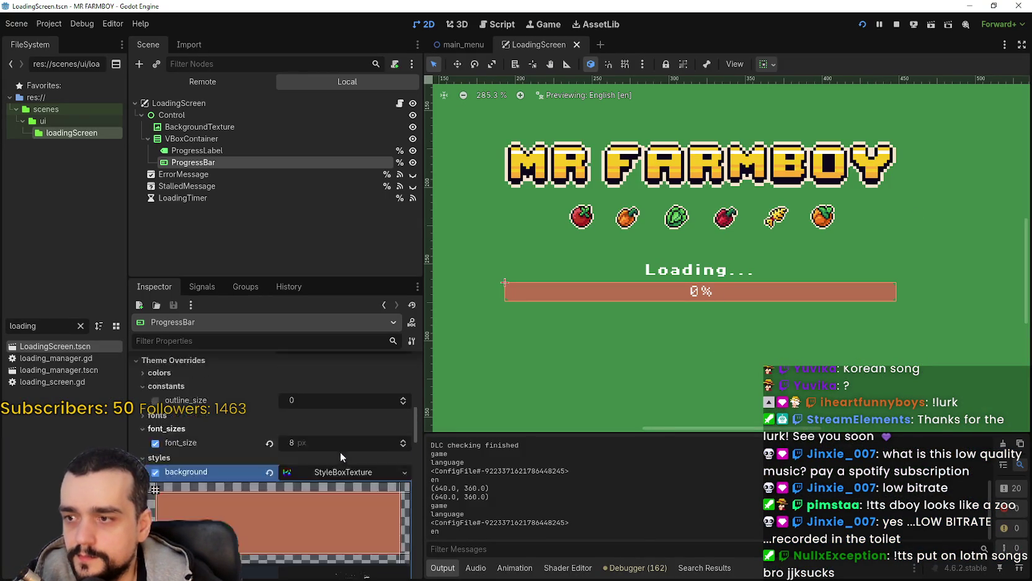
pyautogui.scroll(-10, 325, 415)
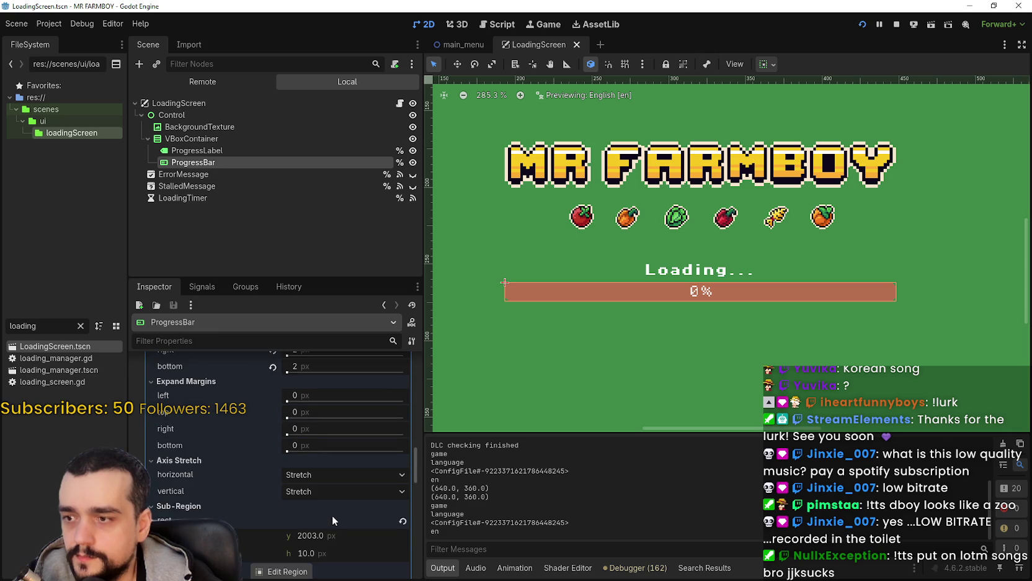
pyautogui.scroll(-2, 326, 518)
pyautogui.click(282, 516)
pyautogui.scroll(-3, 397, 369)
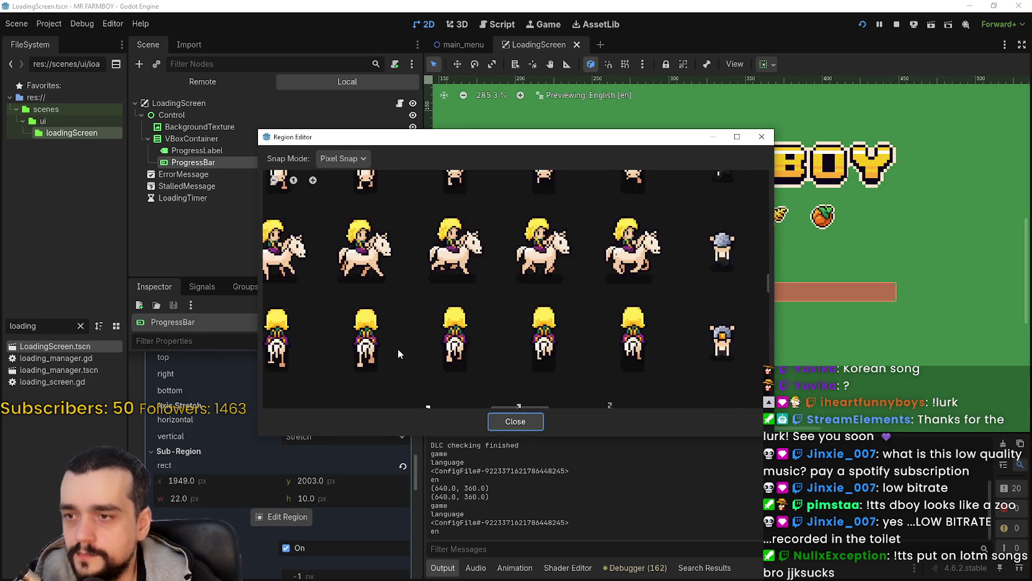
pyautogui.scroll(-8, 397, 342)
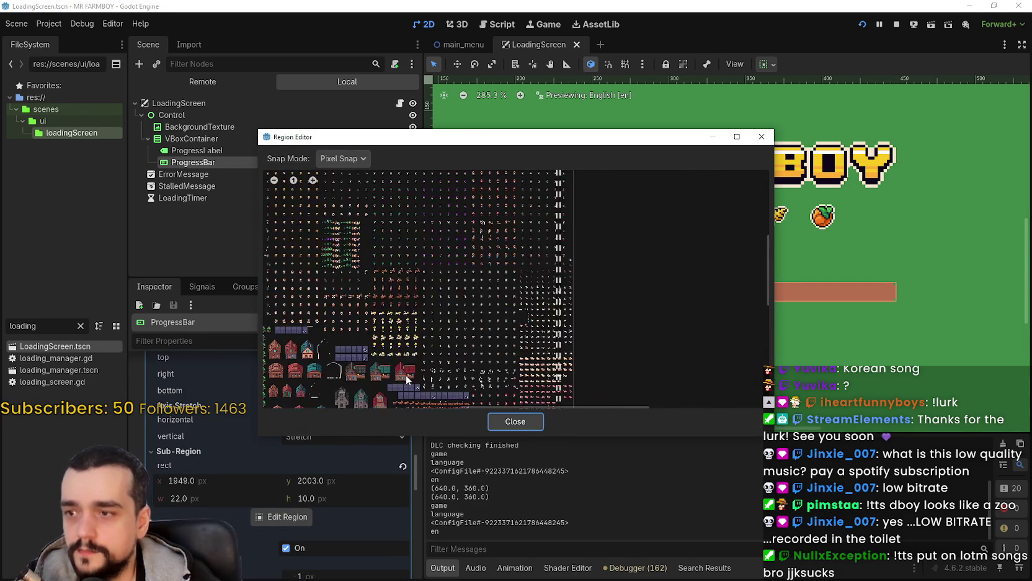
pyautogui.scroll(8, 504, 217)
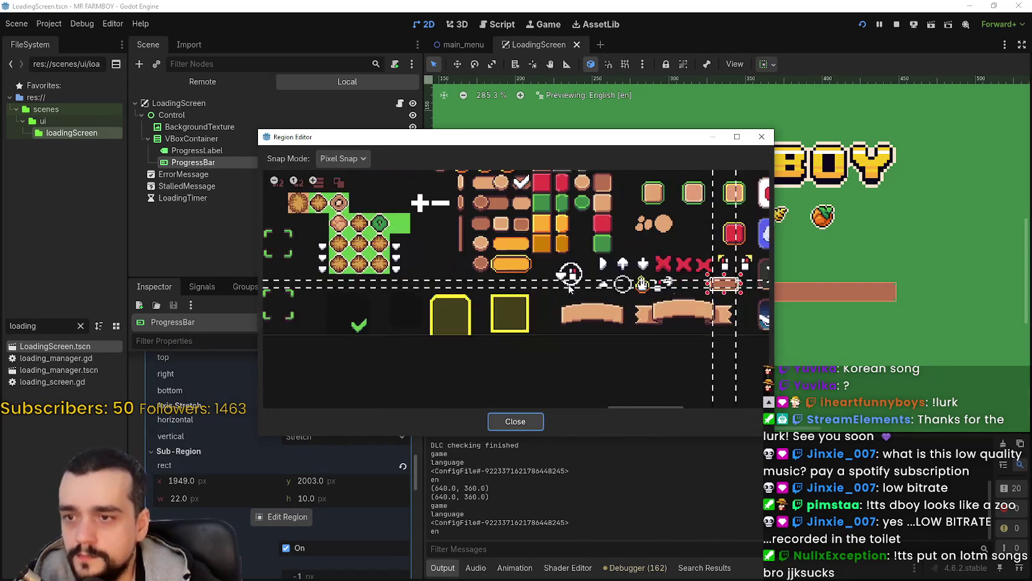
pyautogui.scroll(4, 482, 245)
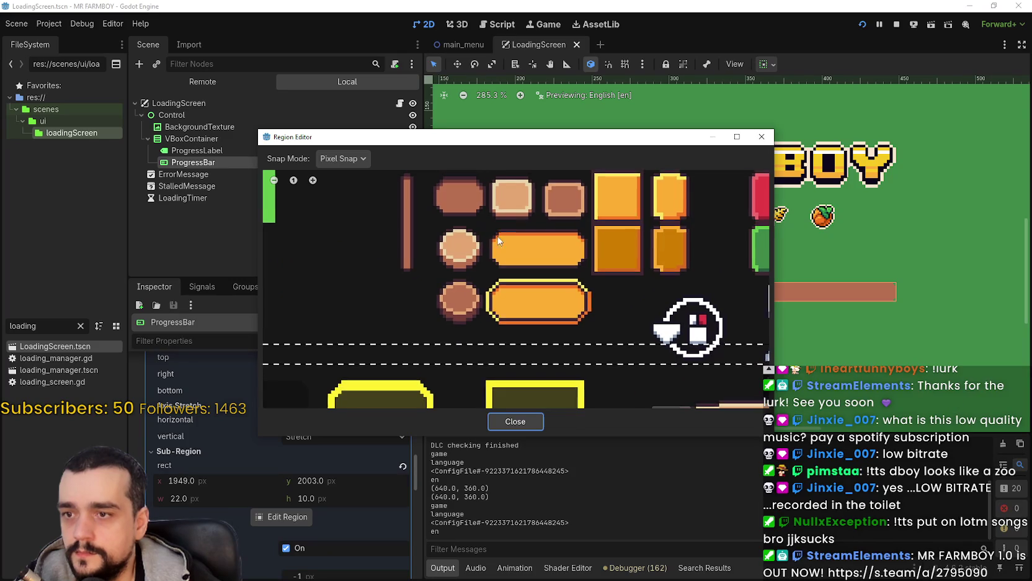
pyautogui.scroll(3, 490, 266)
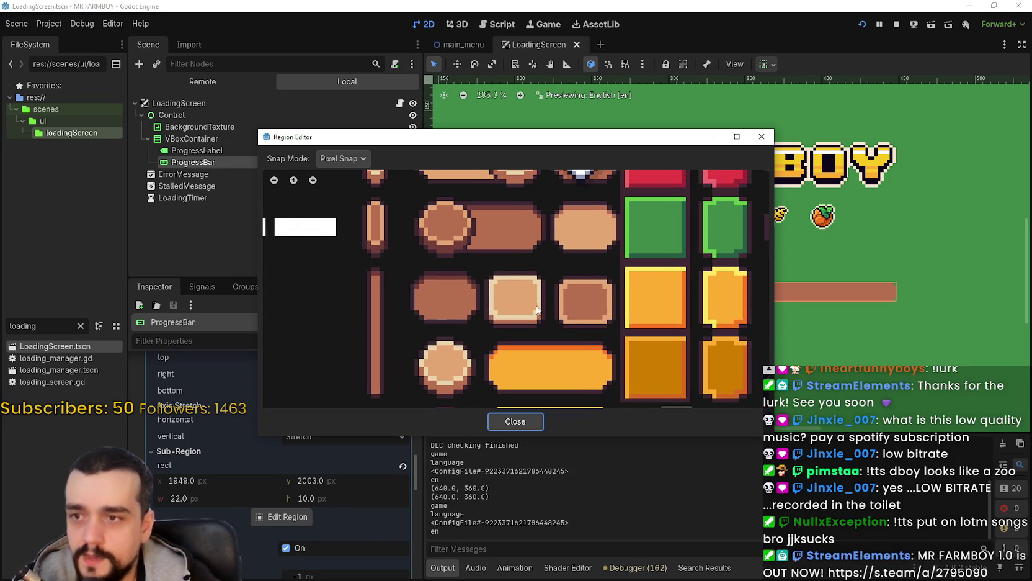
pyautogui.scroll(-3, 520, 275)
pyautogui.scroll(3, 586, 284)
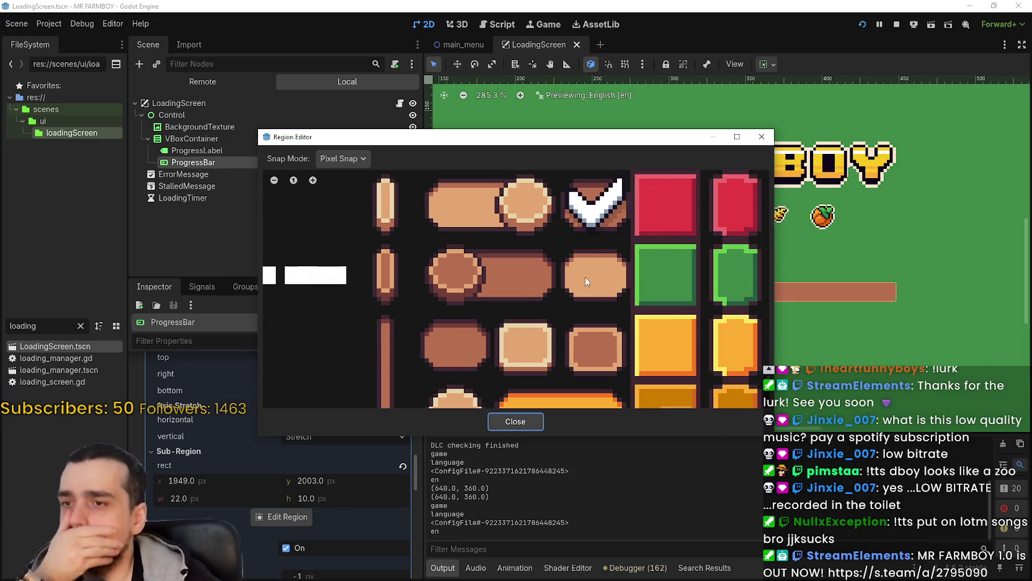
pyautogui.scroll(-4, 507, 280)
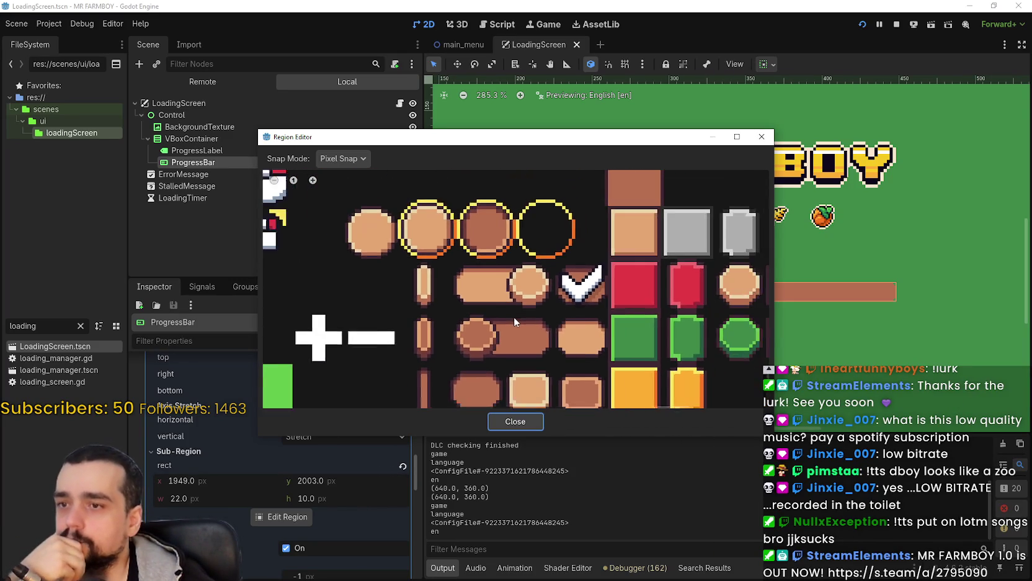
pyautogui.hscroll(5, 601, 288)
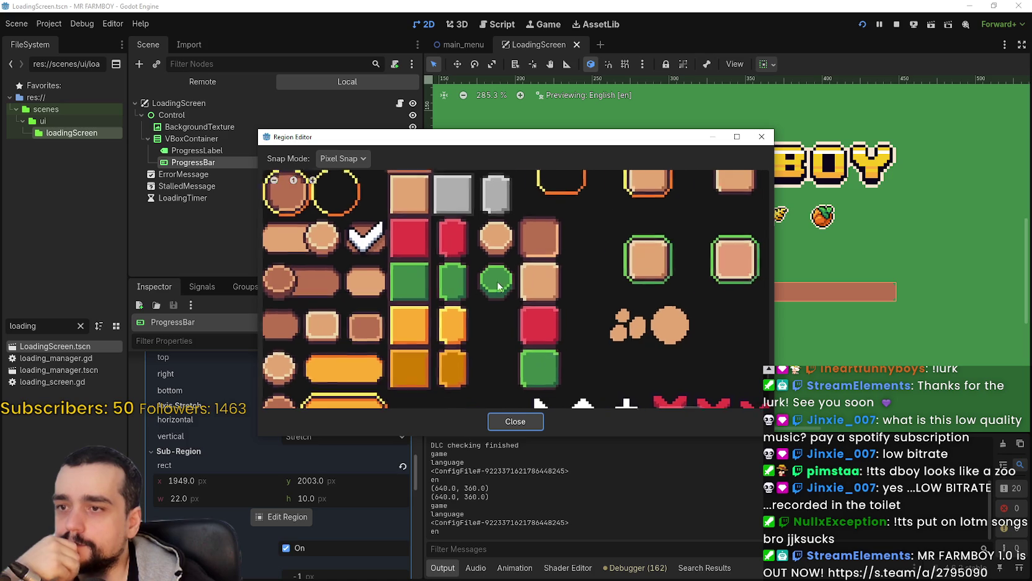
pyautogui.scroll(-1, 509, 299)
pyautogui.scroll(-2, 490, 263)
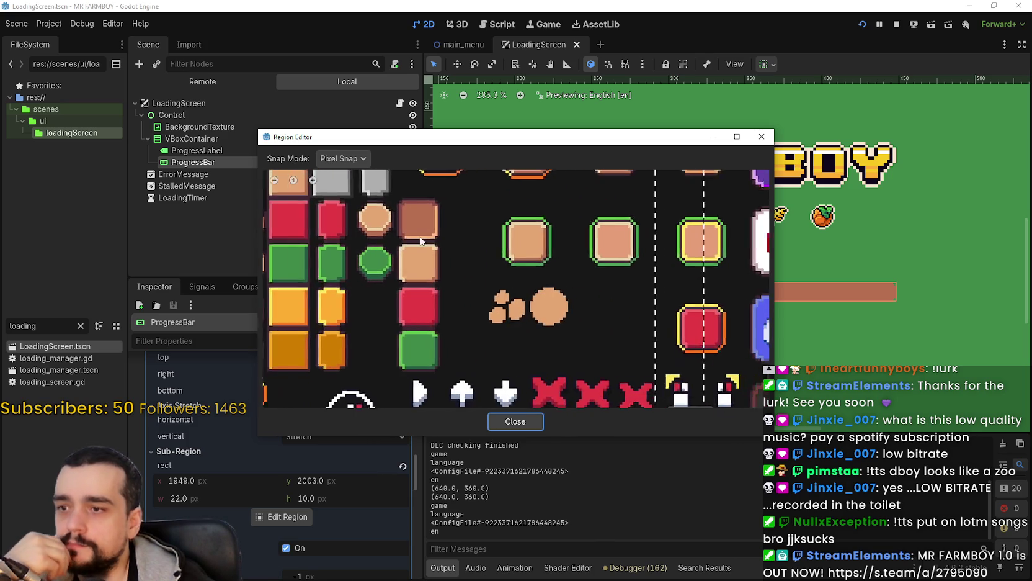
pyautogui.scroll(1, 394, 336)
pyautogui.scroll(-1, 393, 336)
pyautogui.moveTo(393, 336)
pyautogui.mouseDown()
pyautogui.moveTo(444, 215)
pyautogui.moveTo(499, 271)
pyautogui.moveTo(541, 345)
pyautogui.mouseUp()
pyautogui.scroll(2, 502, 270)
pyautogui.scroll(-2, 541, 345)
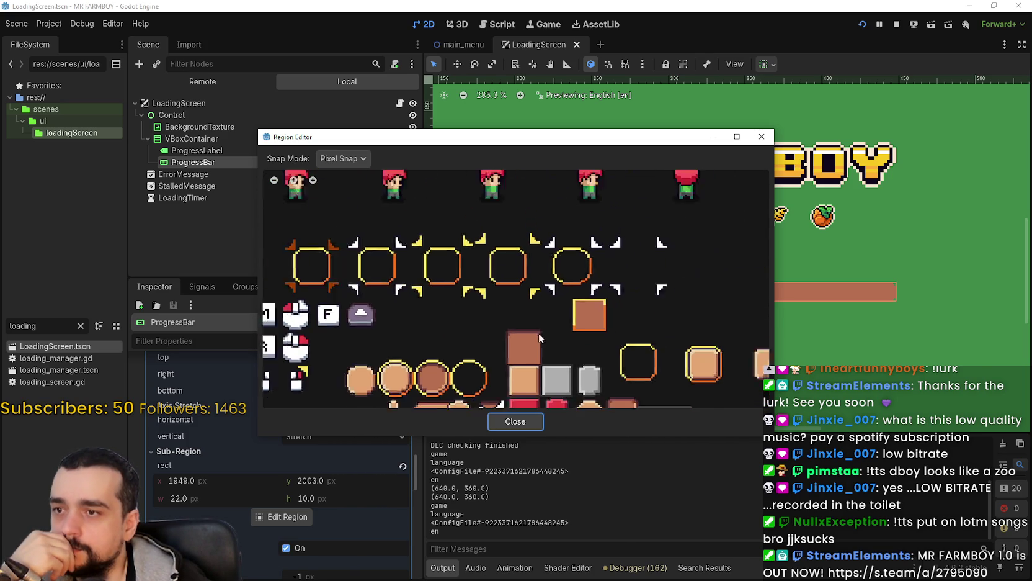
pyautogui.moveTo(472, 373)
pyautogui.mouseDown()
pyautogui.moveTo(554, 285)
pyautogui.moveTo(418, 313)
pyautogui.moveTo(531, 343)
pyautogui.moveTo(575, 175)
pyautogui.moveTo(494, 299)
pyautogui.mouseUp()
pyautogui.scroll(3, 478, 301)
pyautogui.scroll(-1, 440, 304)
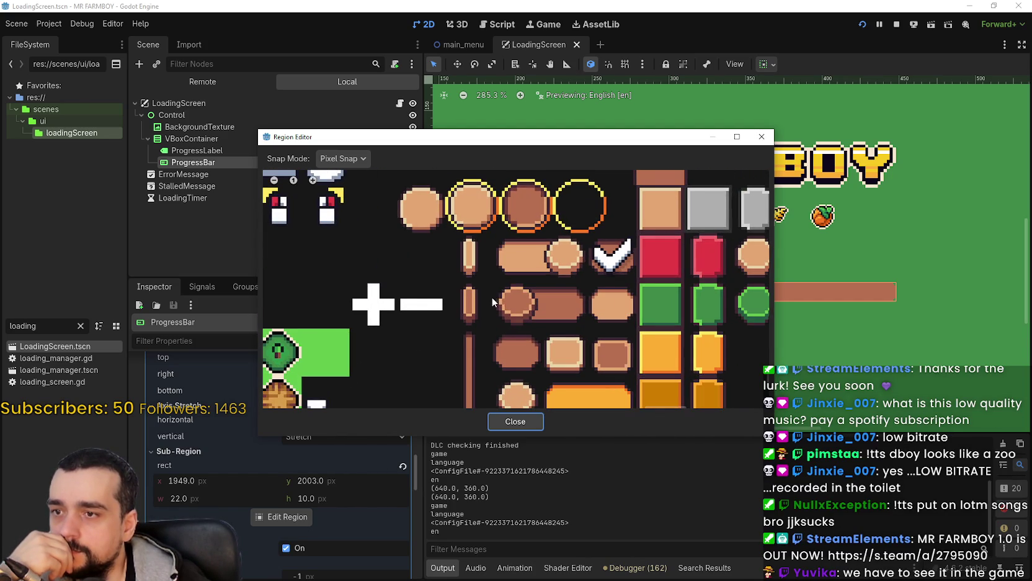
pyautogui.scroll(3, 484, 288)
pyautogui.moveTo(567, 347)
pyautogui.mouseDown()
pyautogui.moveTo(508, 288)
pyautogui.moveTo(530, 266)
pyautogui.moveTo(546, 384)
pyautogui.mouseUp()
pyautogui.moveTo(499, 250); pyautogui.dragTo(499, 201)
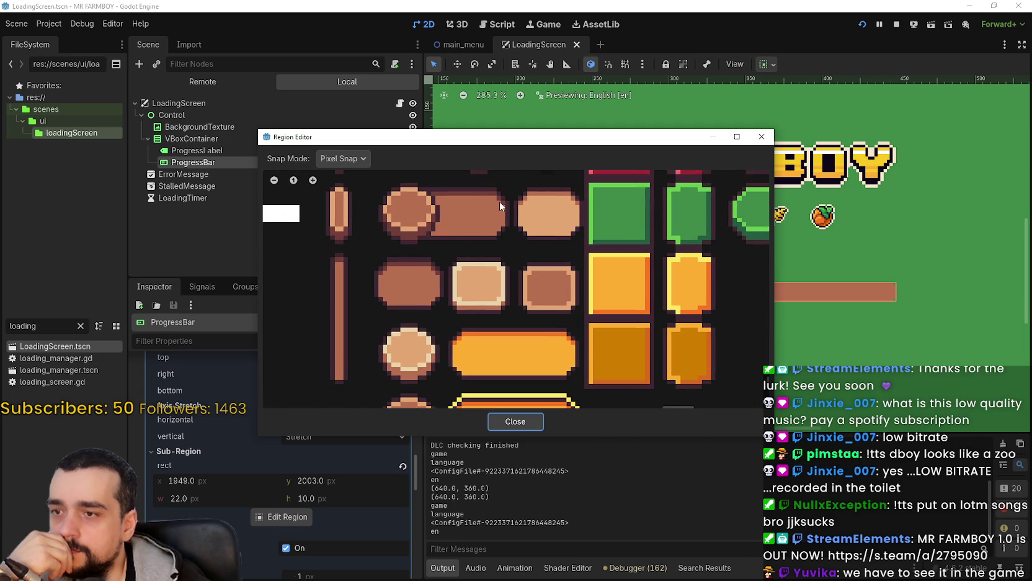
pyautogui.scroll(2, 535, 296)
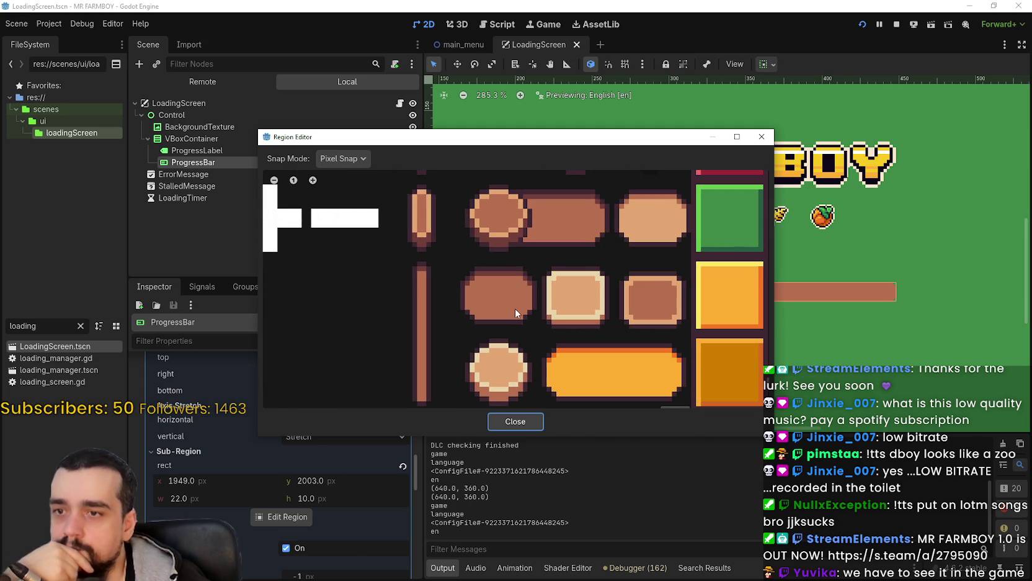
pyautogui.scroll(-1, 514, 308)
pyautogui.moveTo(610, 270); pyautogui.dragTo(500, 316)
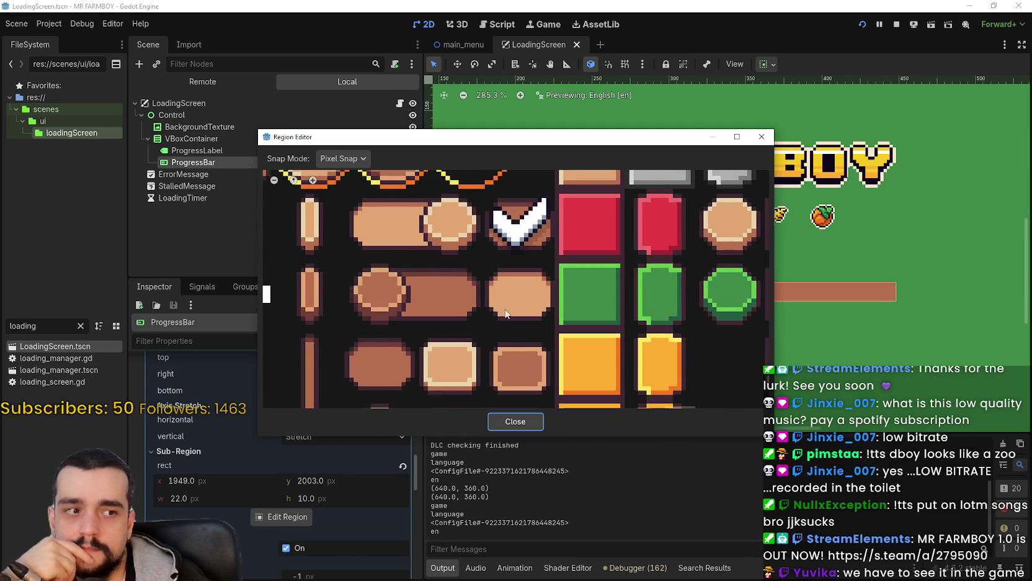
pyautogui.scroll(-2, 500, 288)
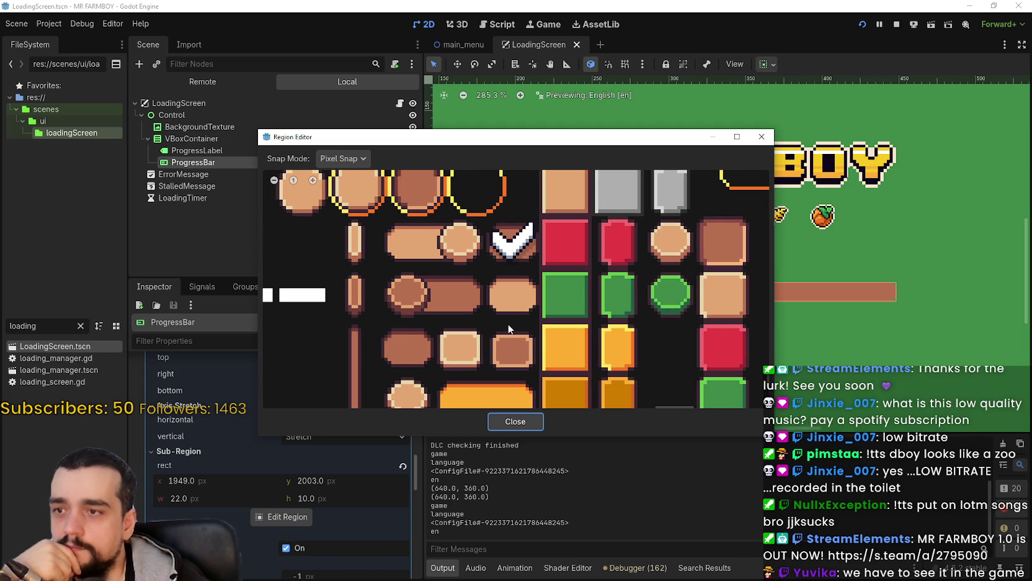
pyautogui.scroll(1, 518, 326)
pyautogui.moveTo(518, 326)
pyautogui.mouseDown()
pyautogui.moveTo(519, 268)
pyautogui.moveTo(562, 210)
pyautogui.moveTo(574, 352)
pyautogui.moveTo(573, 216)
pyautogui.mouseUp()
pyautogui.scroll(2, 571, 354)
pyautogui.scroll(-2, 573, 216)
pyautogui.moveTo(549, 285)
pyautogui.mouseDown()
pyautogui.moveTo(541, 304)
pyautogui.moveTo(596, 230)
pyautogui.moveTo(497, 277)
pyautogui.moveTo(470, 270)
pyautogui.moveTo(397, 298)
pyautogui.moveTo(357, 339)
pyautogui.moveTo(359, 213)
pyautogui.mouseUp()
pyautogui.scroll(-3, 497, 280)
pyautogui.scroll(1, 400, 293)
pyautogui.scroll(-1, 358, 213)
pyautogui.moveTo(395, 286); pyautogui.dragTo(507, 243)
pyautogui.scroll(2, 542, 271)
pyautogui.scroll(1, 562, 206)
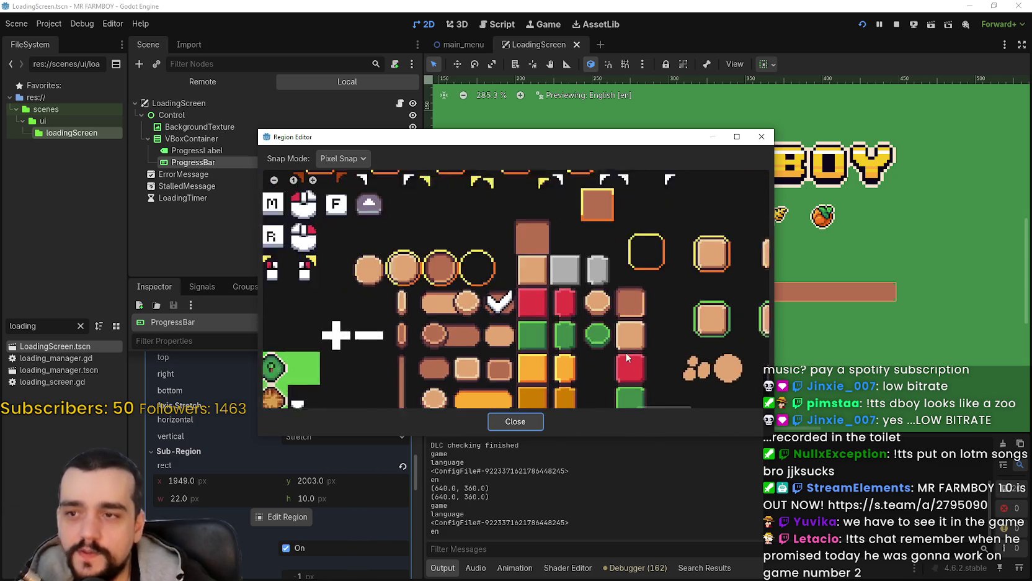
pyautogui.scroll(3, 450, 326)
pyautogui.scroll(-1, 479, 357)
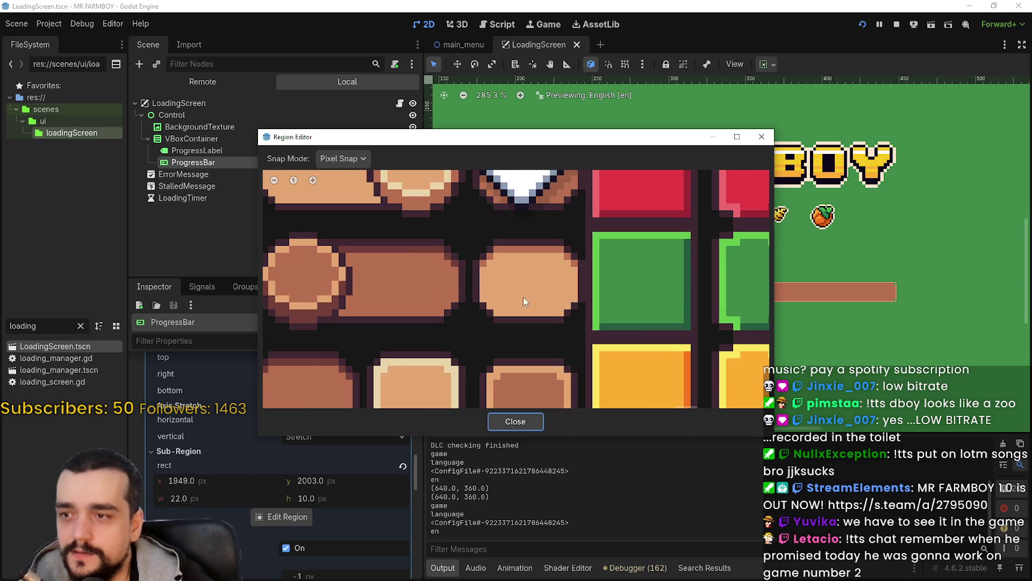
pyautogui.moveTo(471, 238)
pyautogui.mouseDown()
pyautogui.moveTo(547, 327)
pyautogui.moveTo(586, 330)
pyautogui.mouseUp()
# Trim the background region to the 16×12 beige tile and adjust its top, bottom and right stretch margins
pyautogui.scroll(2, 544, 267)
pyautogui.hscroll(-1, 607, 258)
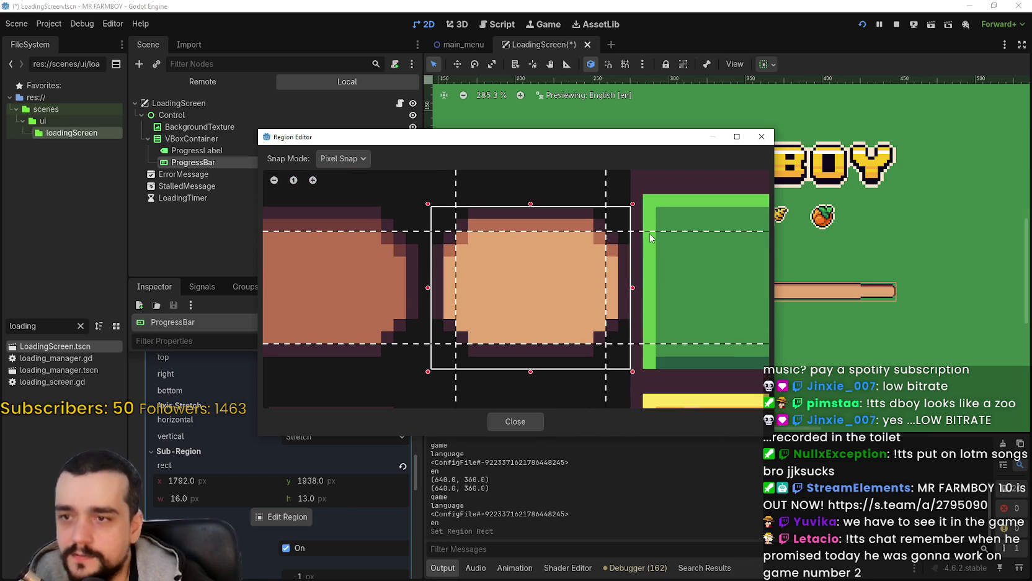
pyautogui.moveTo(656, 246); pyautogui.dragTo(658, 245)
pyautogui.moveTo(662, 343)
pyautogui.mouseDown()
pyautogui.moveTo(670, 309)
pyautogui.moveTo(665, 318)
pyautogui.mouseUp()
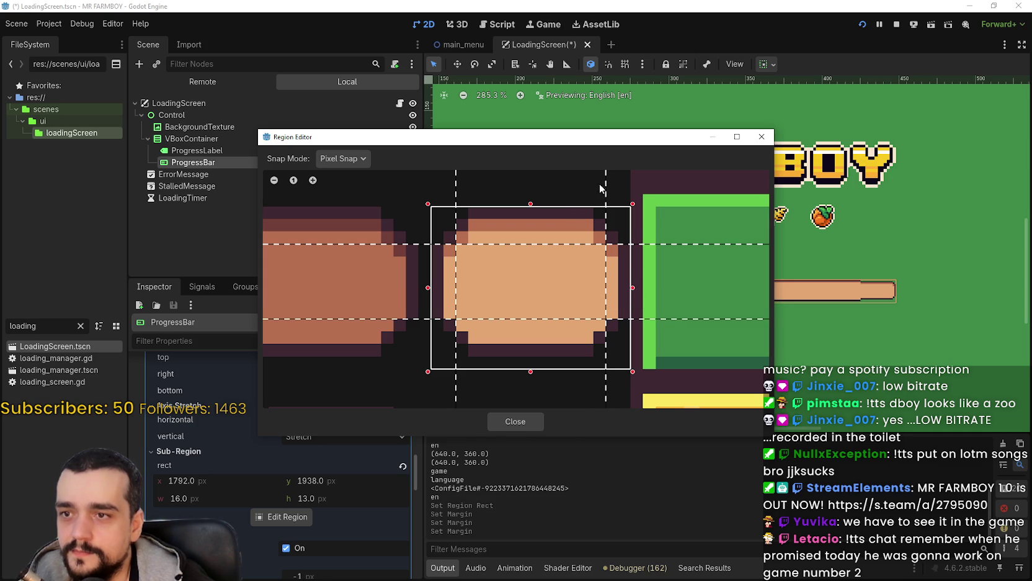
pyautogui.moveTo(604, 188); pyautogui.dragTo(594, 190)
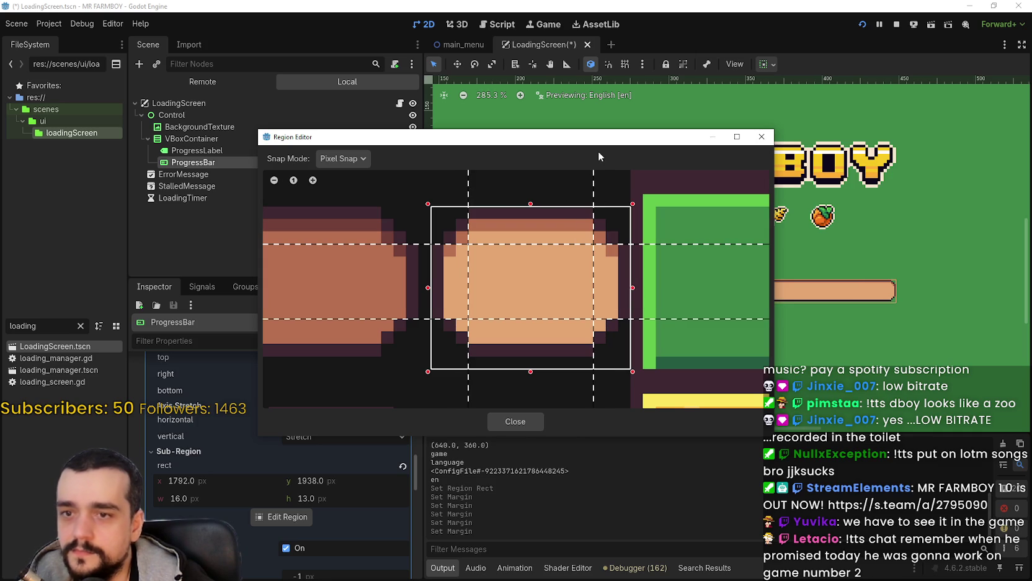
pyautogui.moveTo(597, 142)
pyautogui.mouseDown()
pyautogui.moveTo(646, 427)
pyautogui.moveTo(668, 231)
pyautogui.mouseUp()
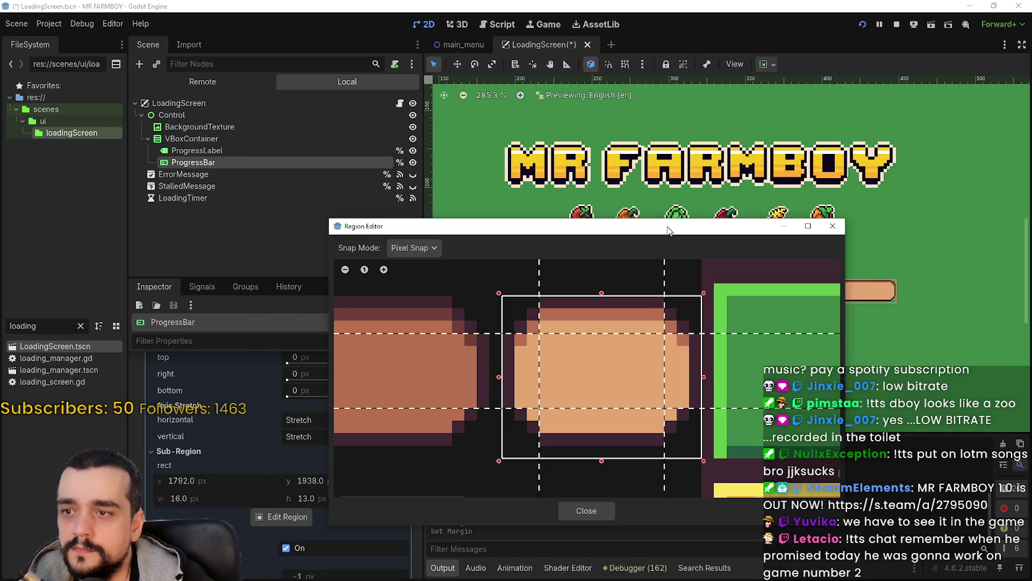
pyautogui.moveTo(601, 459); pyautogui.dragTo(605, 447)
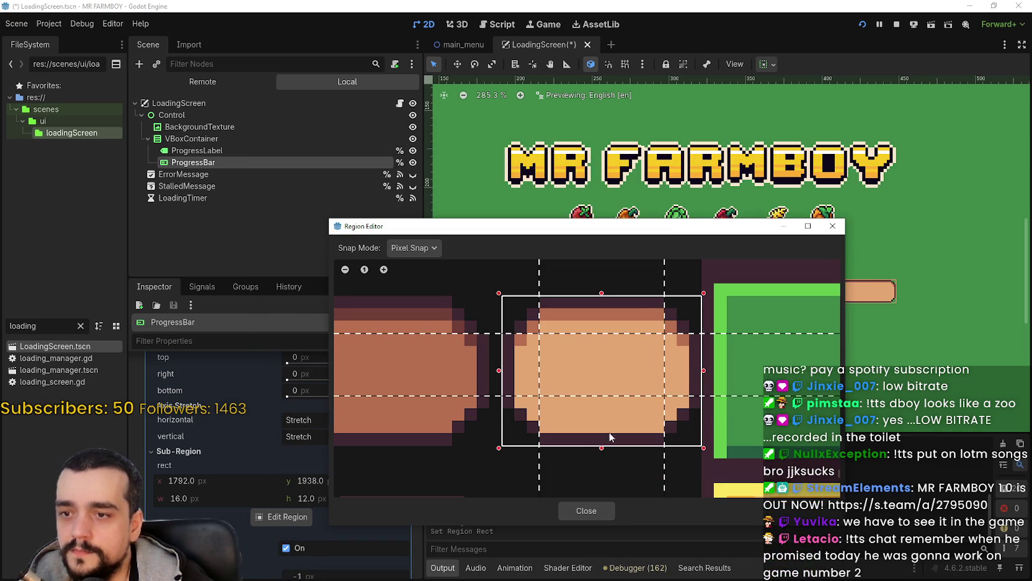
pyautogui.moveTo(749, 396); pyautogui.dragTo(749, 404)
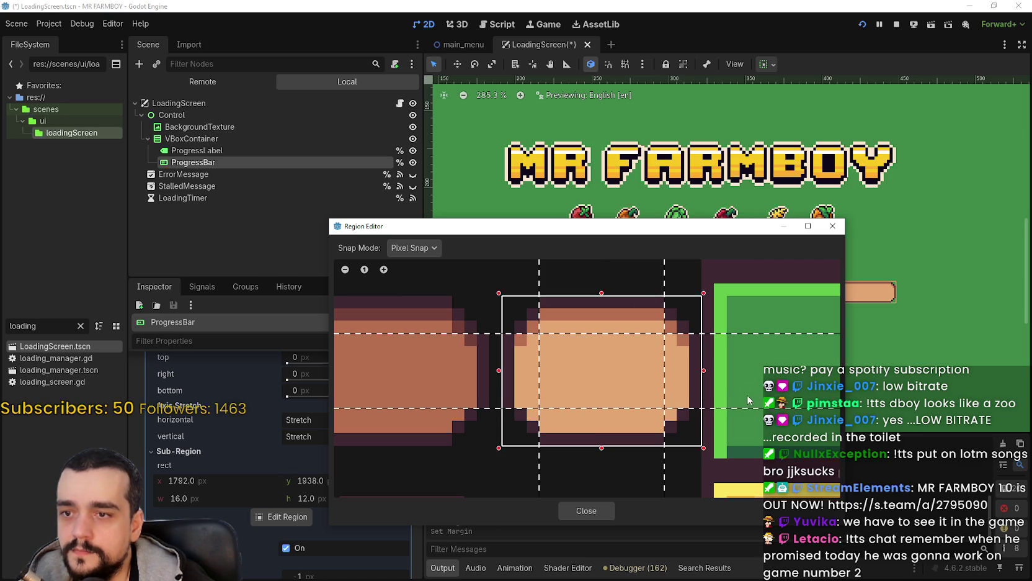
pyautogui.moveTo(723, 339); pyautogui.dragTo(722, 346)
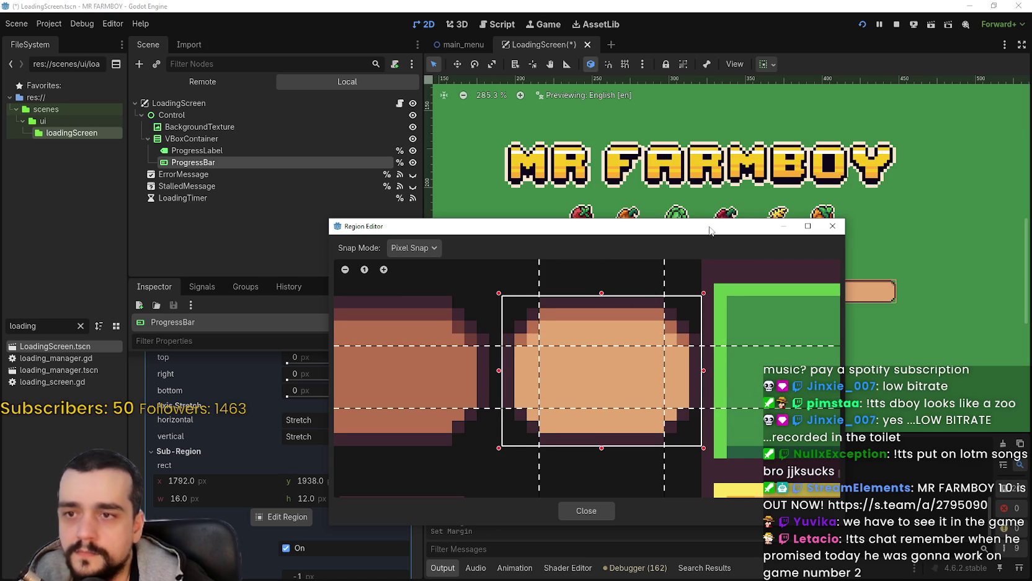
pyautogui.click(562, 474)
pyautogui.scroll(7, 764, 283)
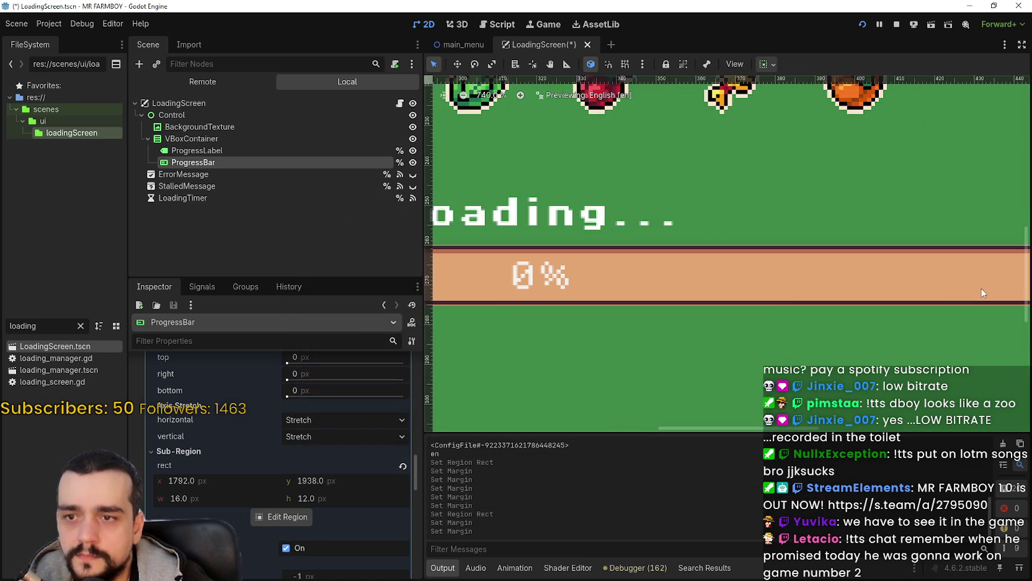
# Inspect the tan-backed bar on the canvas and expand its texture, with margins of 3, 4, 3 and 3 px
pyautogui.scroll(-4, 763, 278)
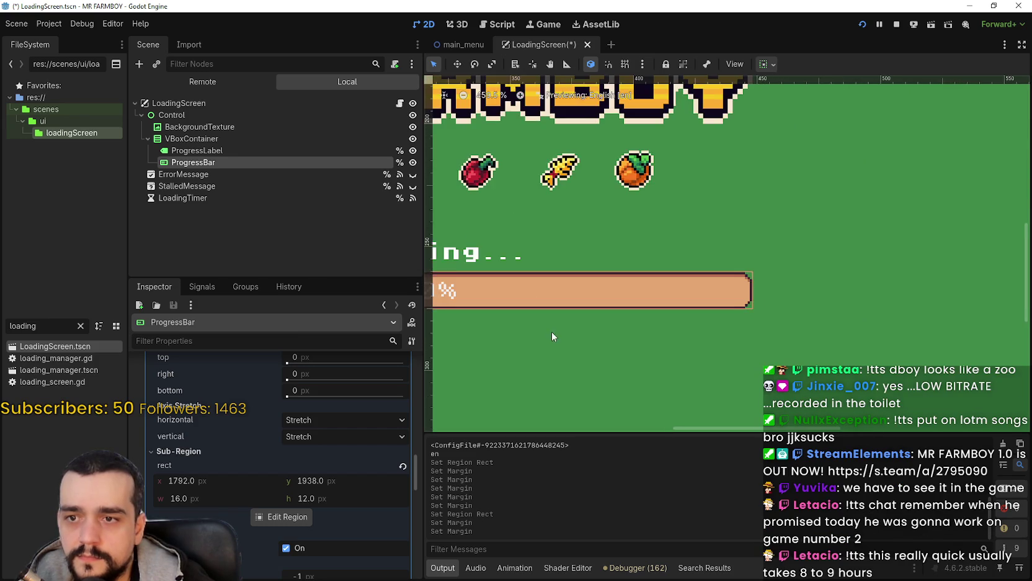
pyautogui.hscroll(-5, 555, 329)
pyautogui.scroll(4, 656, 283)
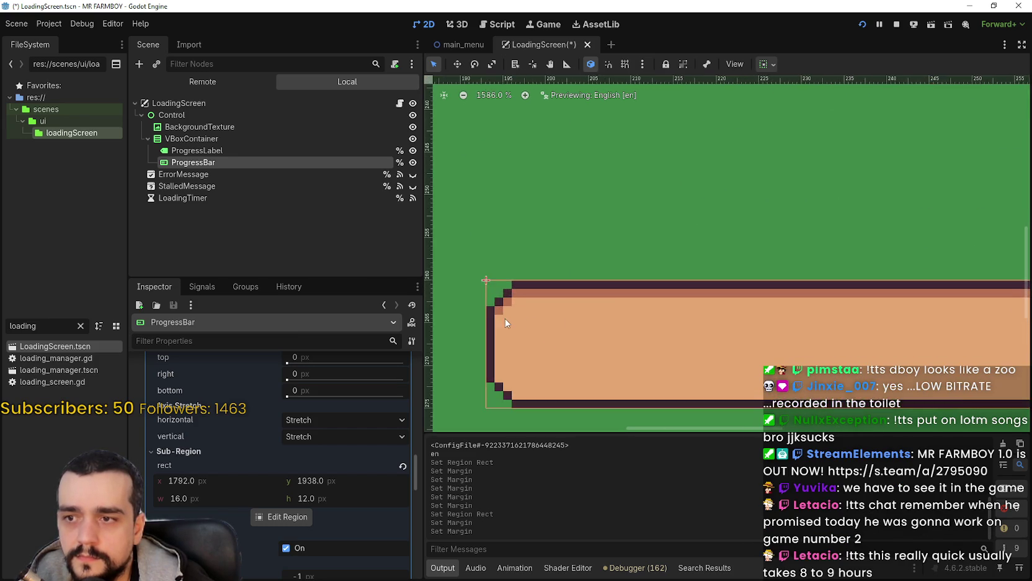
pyautogui.scroll(-6, 513, 307)
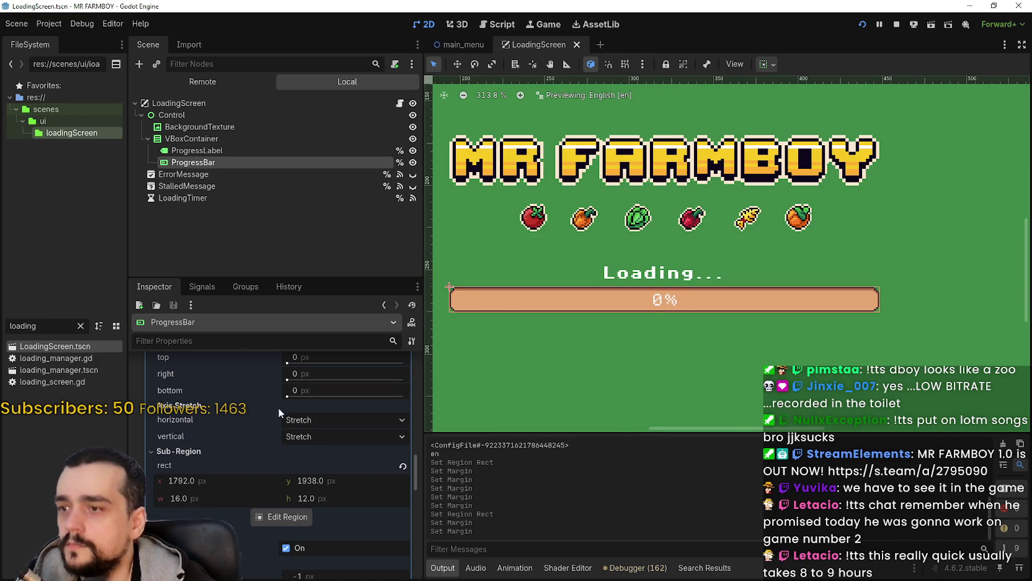
pyautogui.scroll(5, 314, 434)
pyautogui.click(314, 434)
pyautogui.scroll(-10, 324, 451)
pyautogui.scroll(15, 347, 471)
pyautogui.scroll(-15, 354, 471)
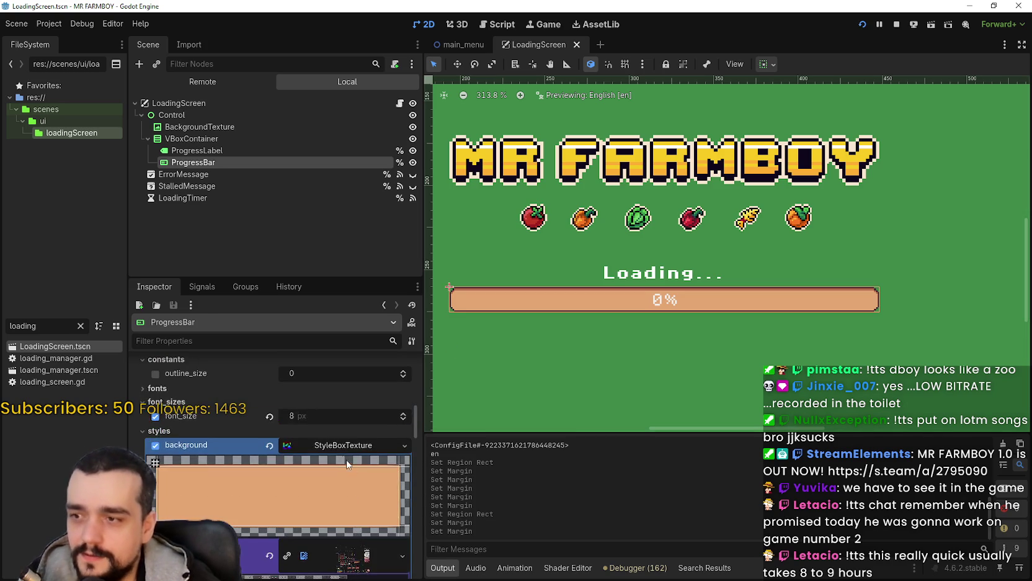
pyautogui.scroll(5, 343, 474)
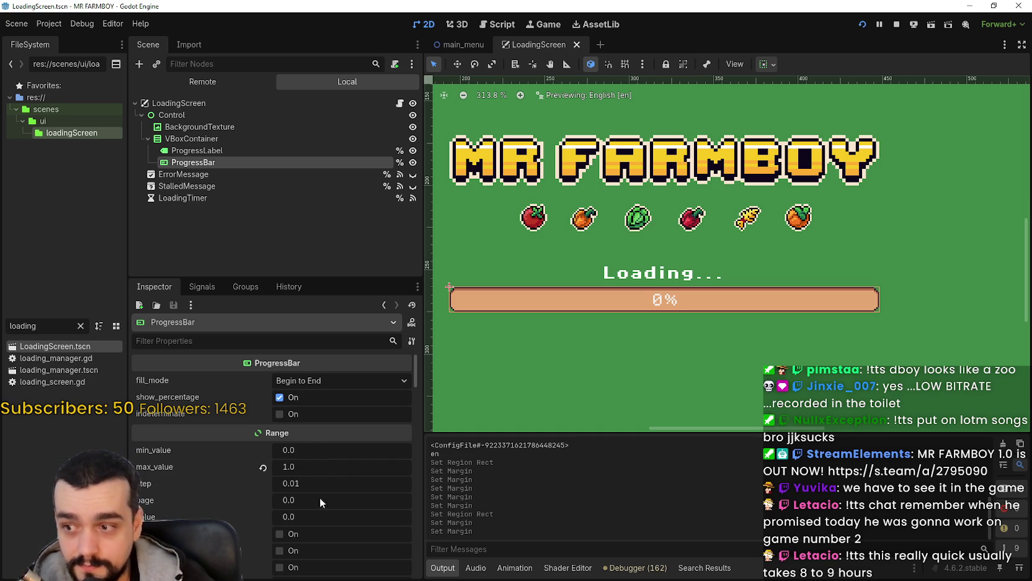
# Preview the orange fill at progress values such as 0.31 and 0.42
pyautogui.moveTo(310, 511); pyautogui.dragTo(335, 511)
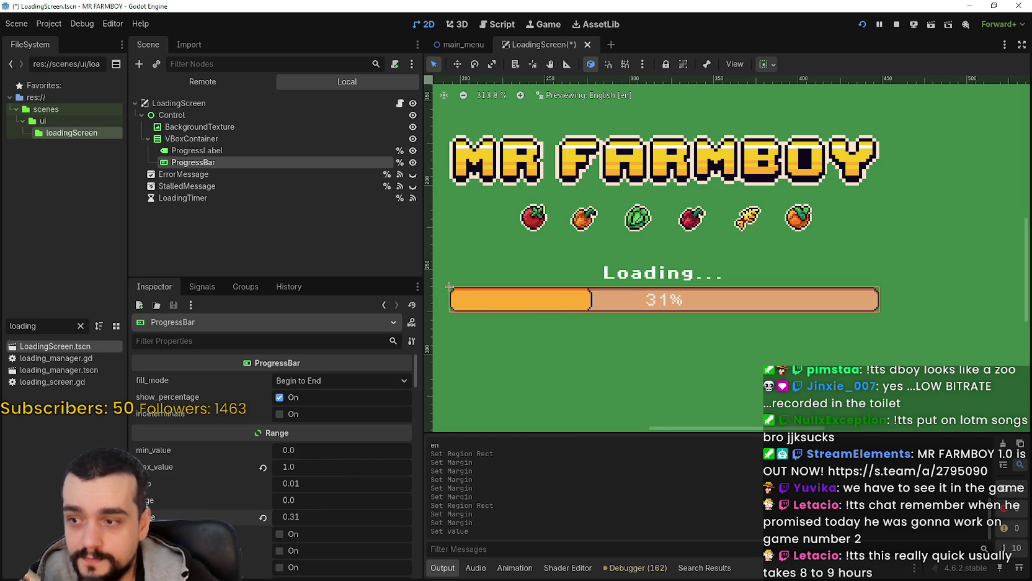
pyautogui.scroll(5, 604, 308)
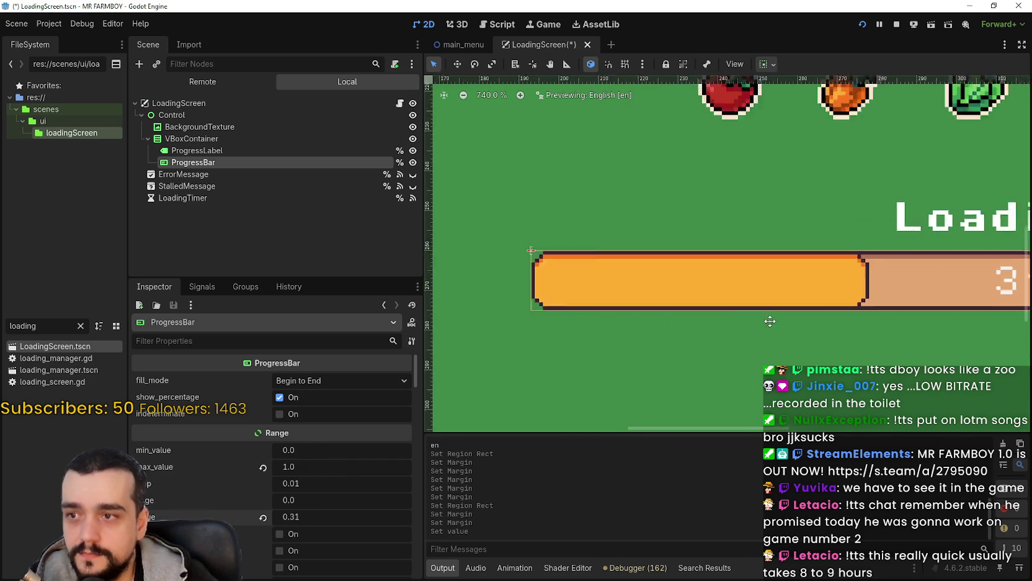
pyautogui.scroll(-3, 627, 311)
pyautogui.moveTo(301, 520)
pyautogui.mouseDown()
pyautogui.moveTo(276, 520)
pyautogui.moveTo(325, 516)
pyautogui.mouseUp()
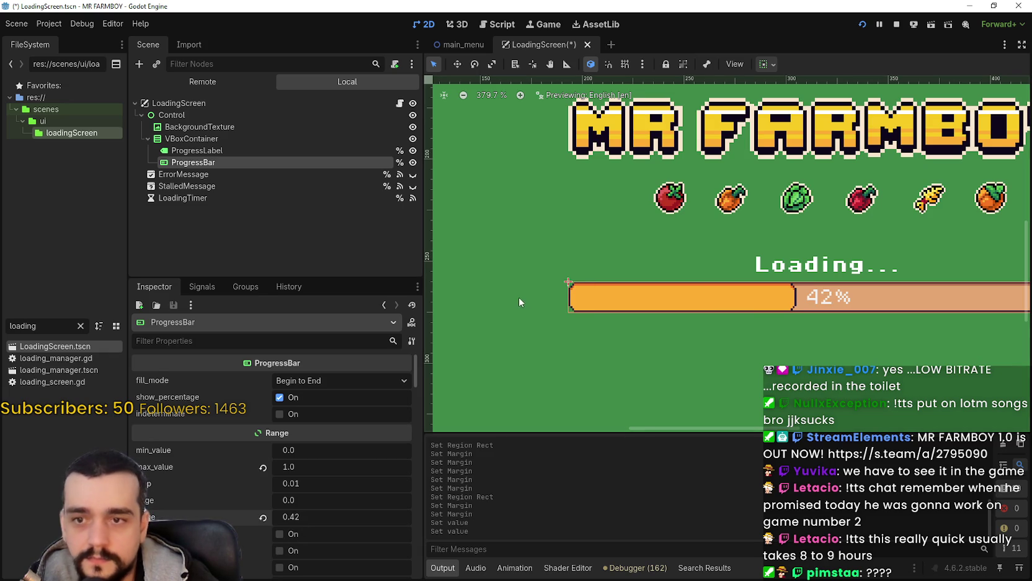
pyautogui.scroll(-3, 802, 179)
pyautogui.scroll(2, 753, 175)
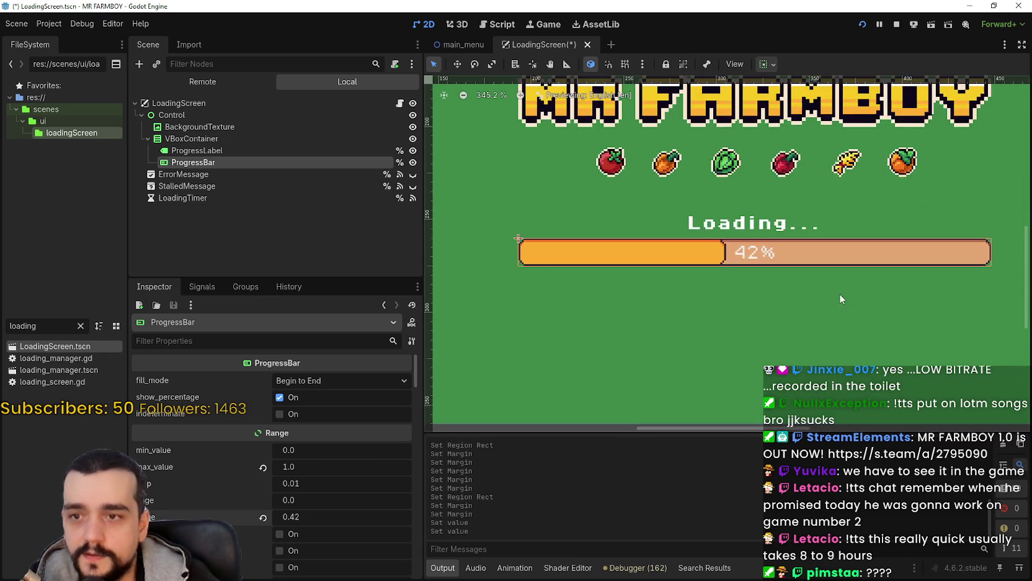
pyautogui.scroll(-2, 835, 293)
pyautogui.scroll(1, 810, 326)
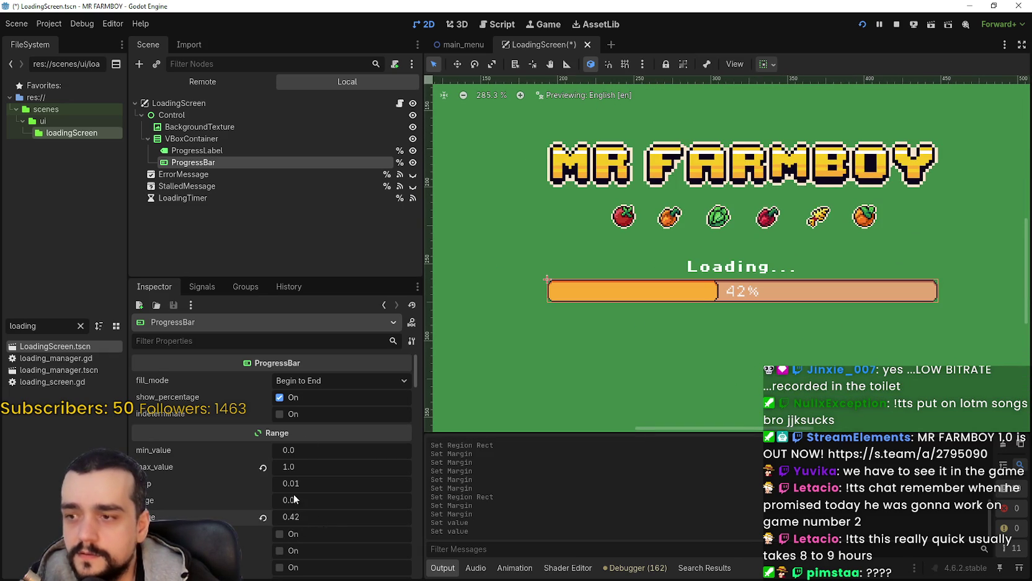
pyautogui.moveTo(298, 518); pyautogui.dragTo(316, 518)
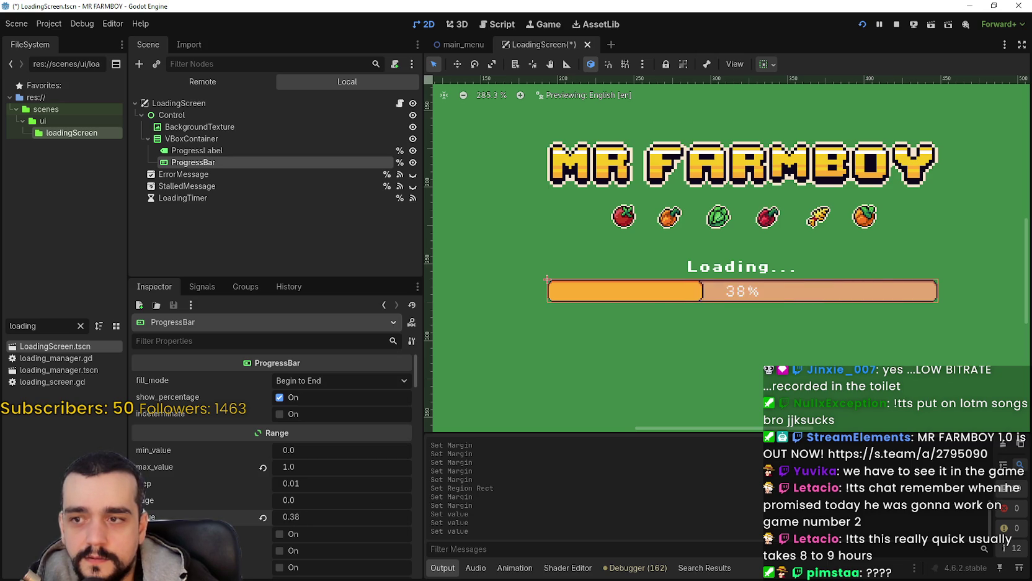
pyautogui.moveTo(298, 516)
pyautogui.mouseDown()
pyautogui.moveTo(273, 517)
pyautogui.moveTo(335, 517)
pyautogui.moveTo(261, 516)
pyautogui.moveTo(335, 517)
pyautogui.moveTo(267, 516)
pyautogui.moveTo(303, 516)
pyautogui.mouseUp()
# Reset the progress value to 0, stop the old game, then save and relaunch it
pyautogui.click(265, 516)
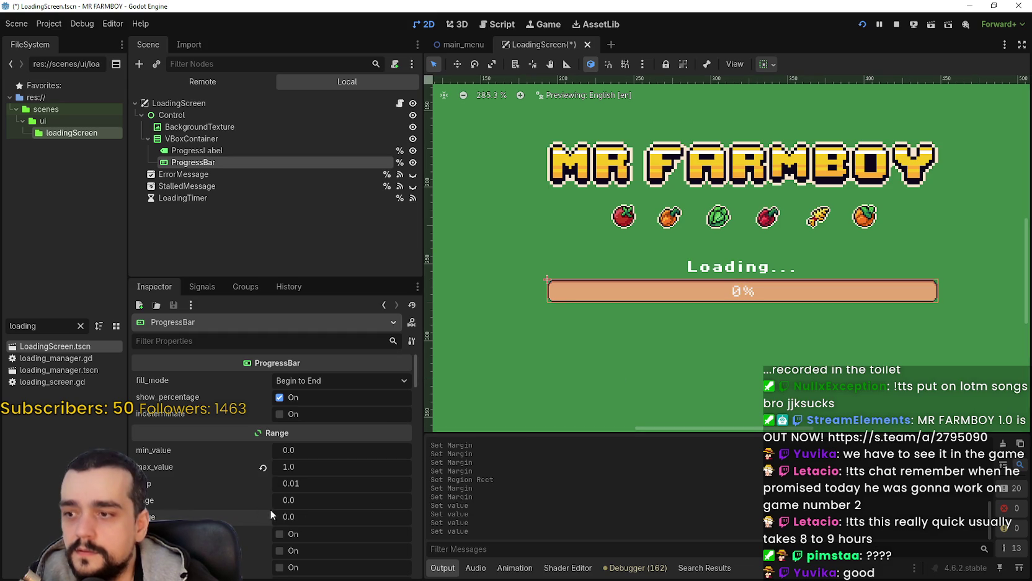
pyautogui.click(896, 26)
pyautogui.click(870, 26)
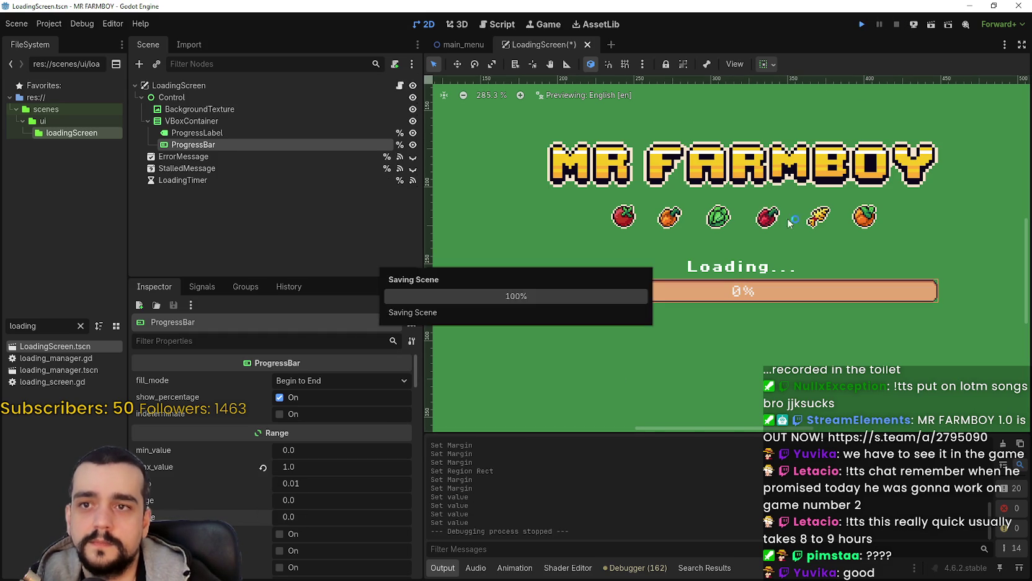
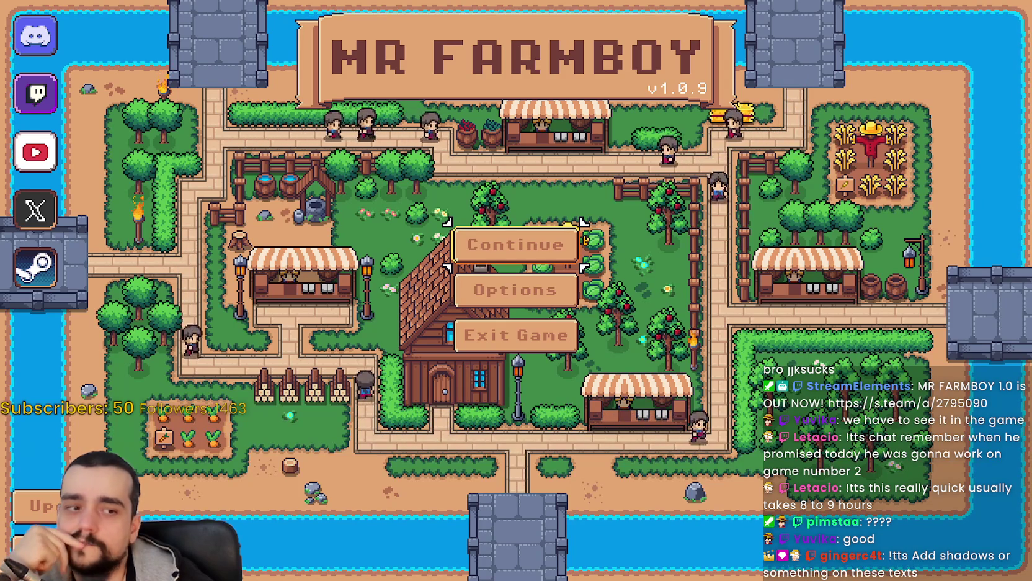
# Stop the running game and return to the Godot editor
pyautogui.press('F8')
pyautogui.scroll(1, 725, 325)
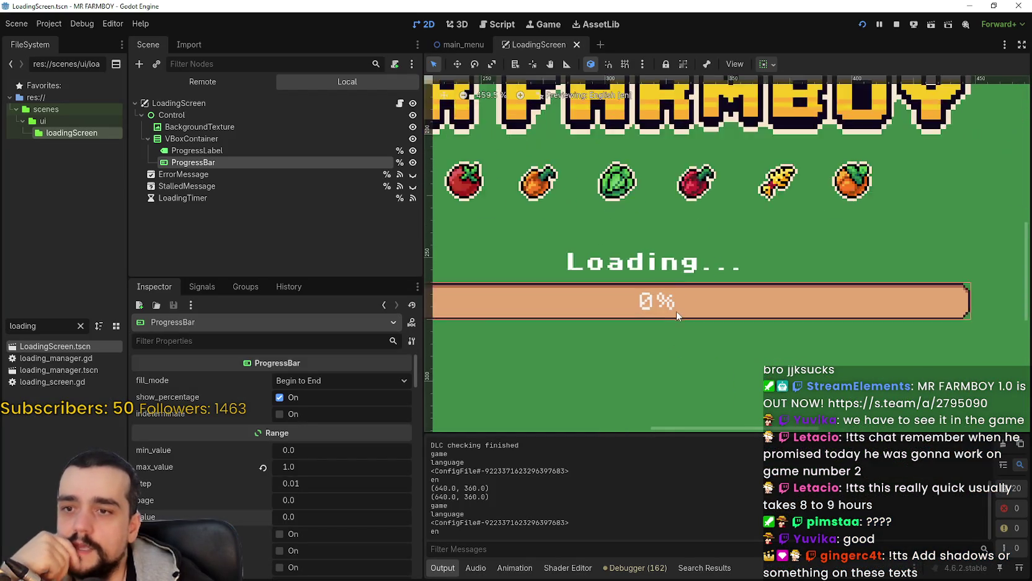
pyautogui.scroll(4, 676, 310)
pyautogui.scroll(-4, 632, 300)
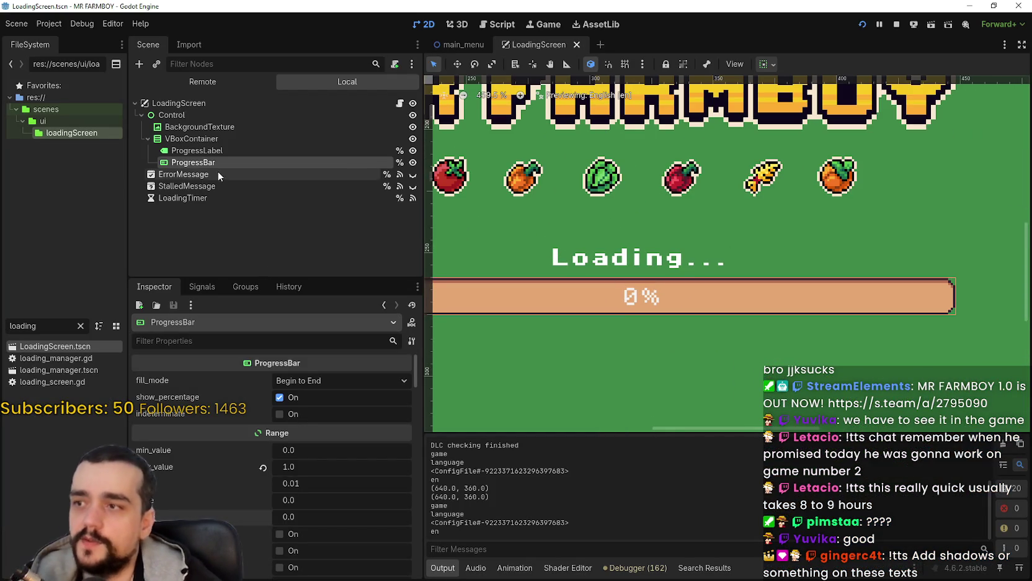
pyautogui.scroll(-2, 585, 333)
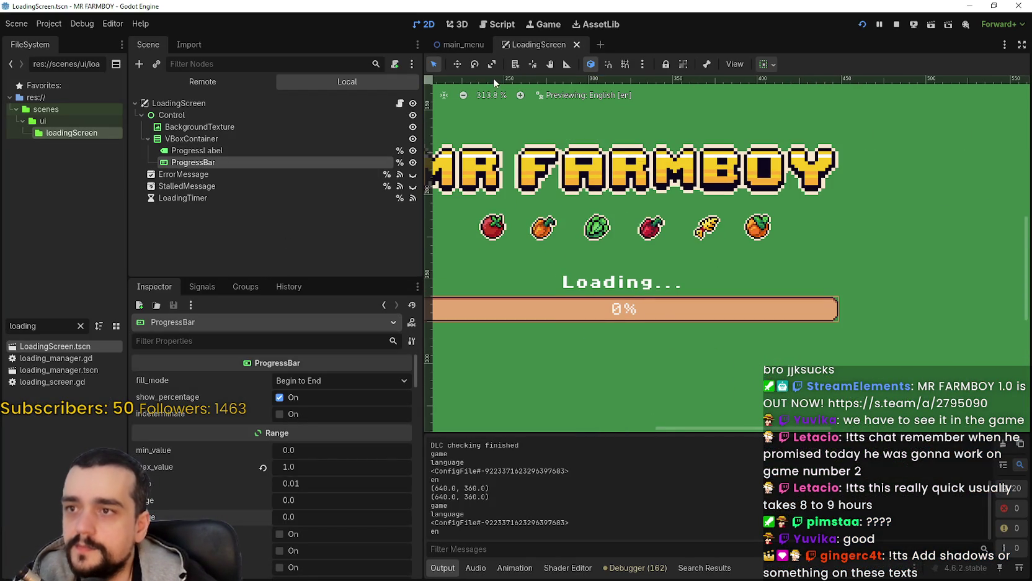
# Switch to the main_menu scene and inspect the NextToGameMode button's properties
pyautogui.click(471, 46)
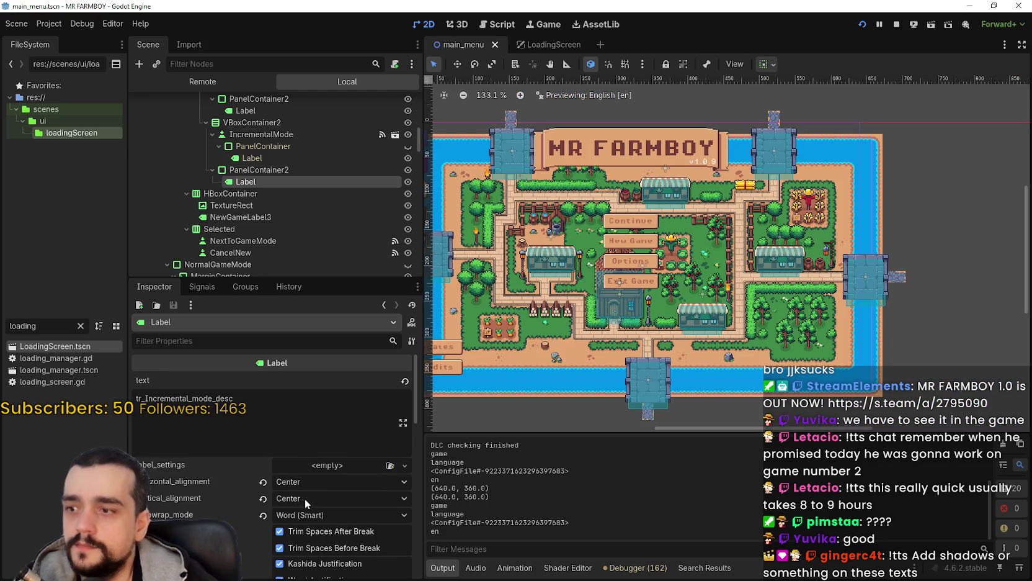
pyautogui.scroll(3, 620, 249)
pyautogui.scroll(-3, 294, 207)
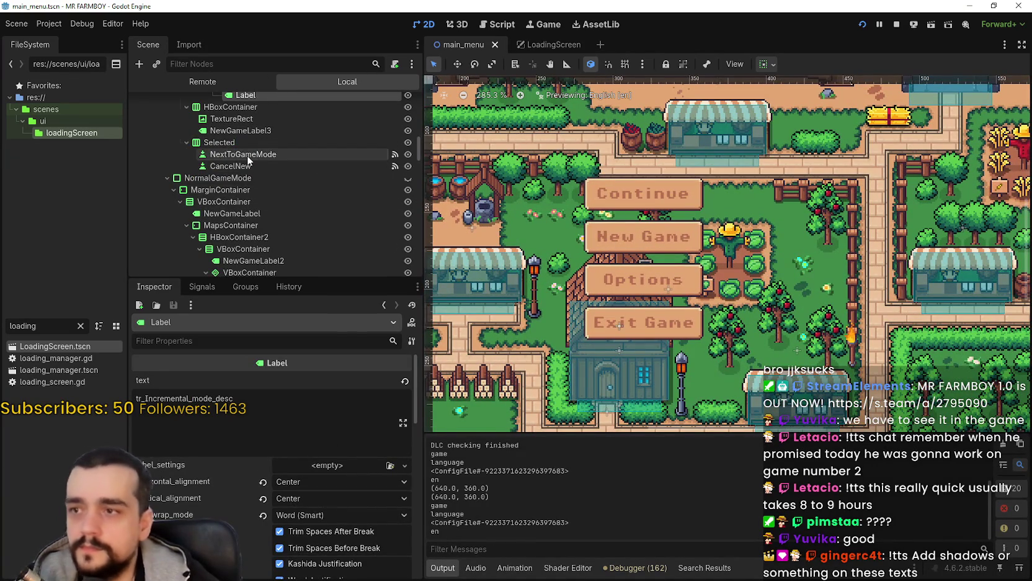
pyautogui.click(247, 154)
pyautogui.scroll(-10, 223, 470)
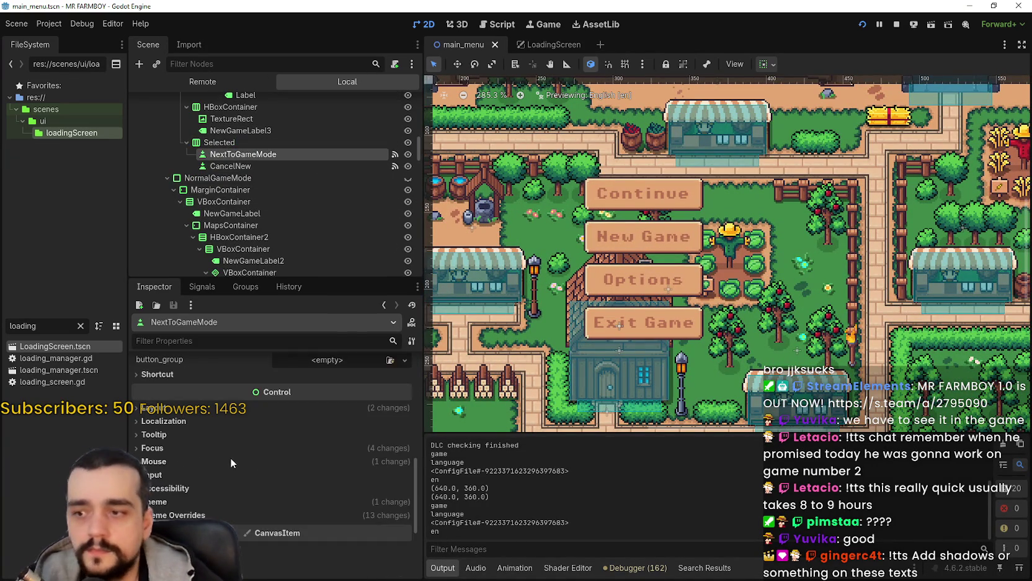
pyautogui.scroll(-5, 251, 190)
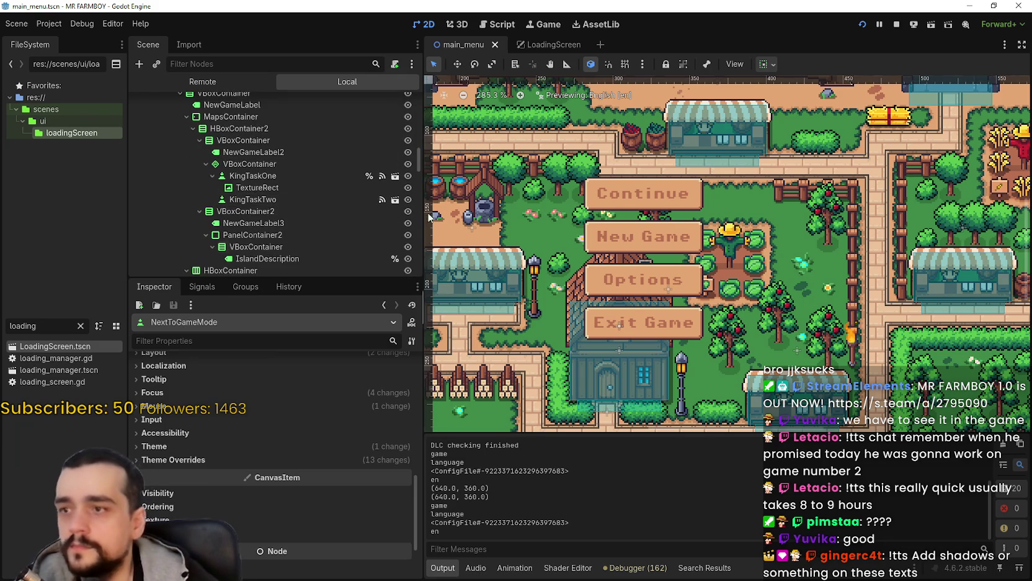
pyautogui.moveTo(417, 153); pyautogui.dragTo(405, 77)
# Copy the GameButtons > NewGame button's font_color override, then return to LoadingScreen
pyautogui.click(154, 162)
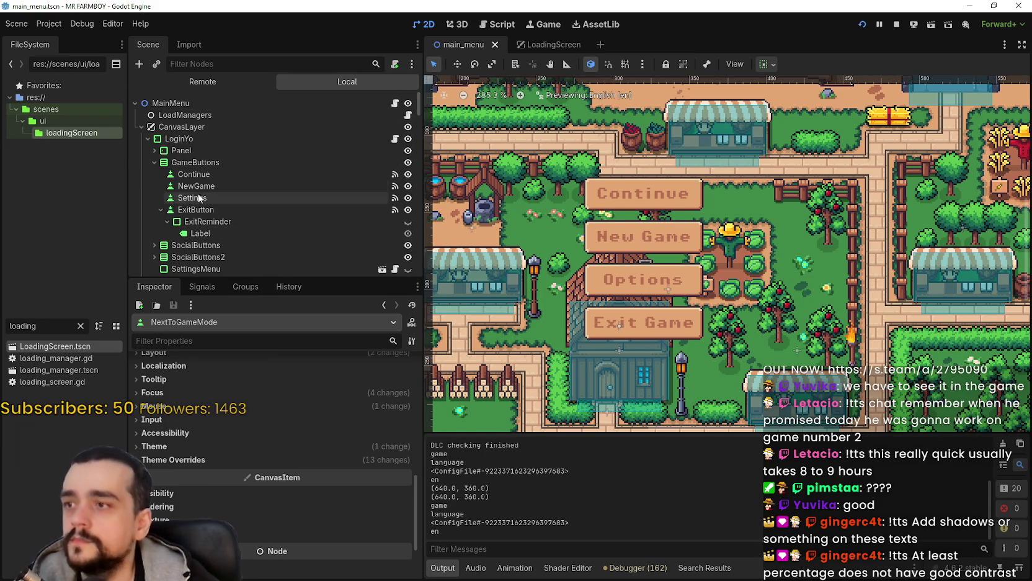
pyautogui.click(196, 186)
pyautogui.scroll(-10, 303, 471)
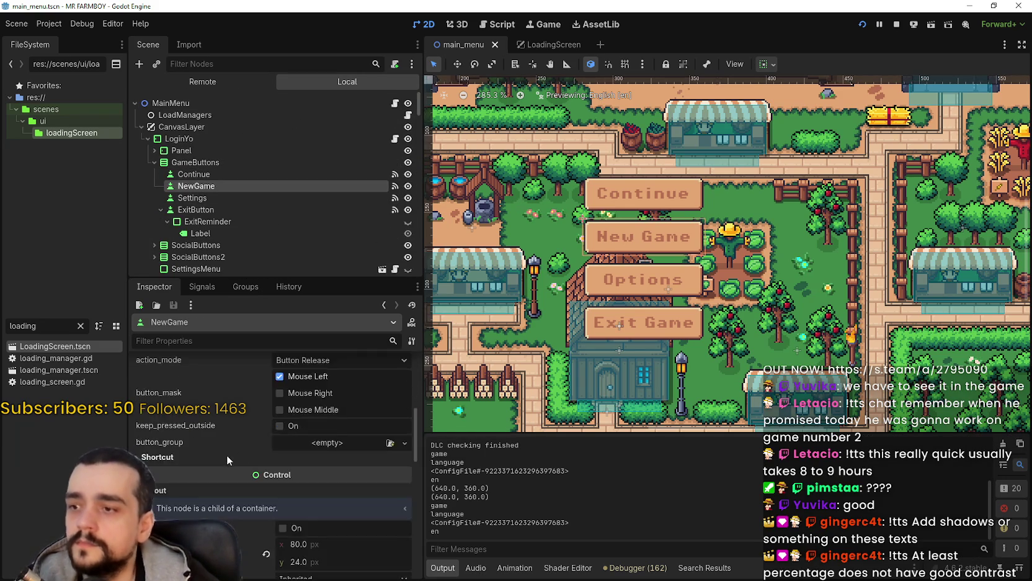
pyautogui.scroll(-5, 224, 457)
pyautogui.click(195, 414)
pyautogui.click(186, 403)
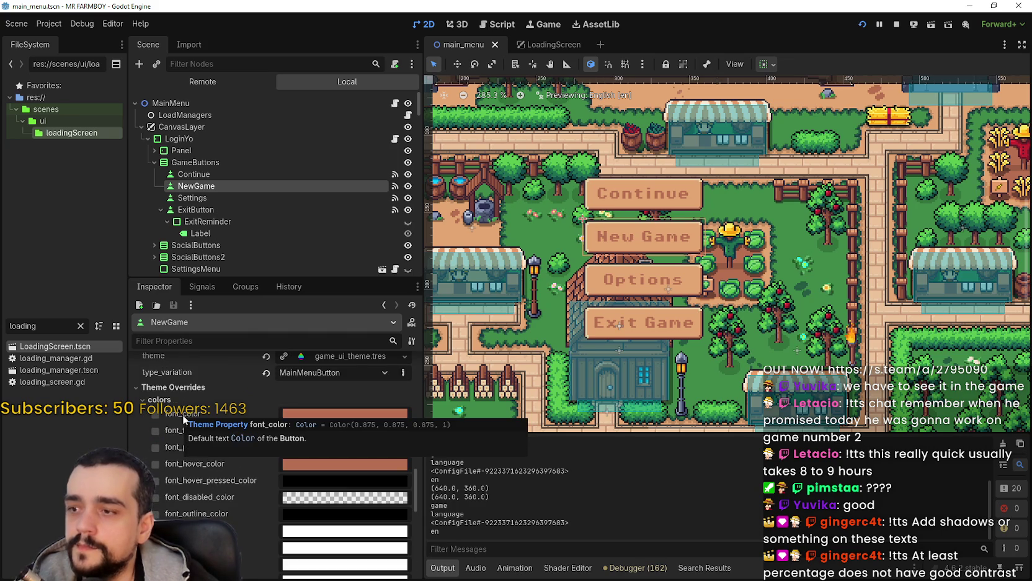
pyautogui.rightClick(203, 415)
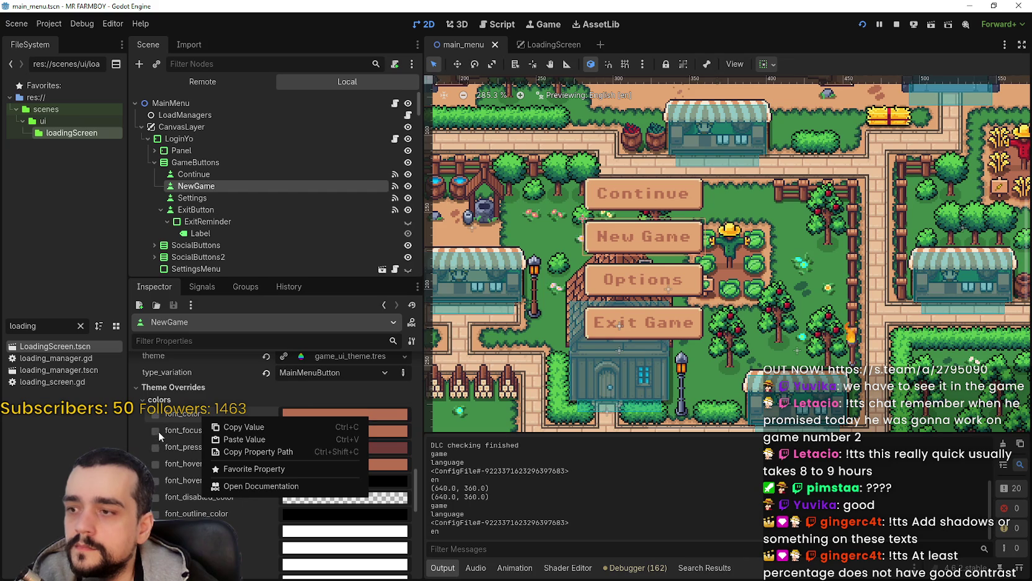
pyautogui.click(240, 427)
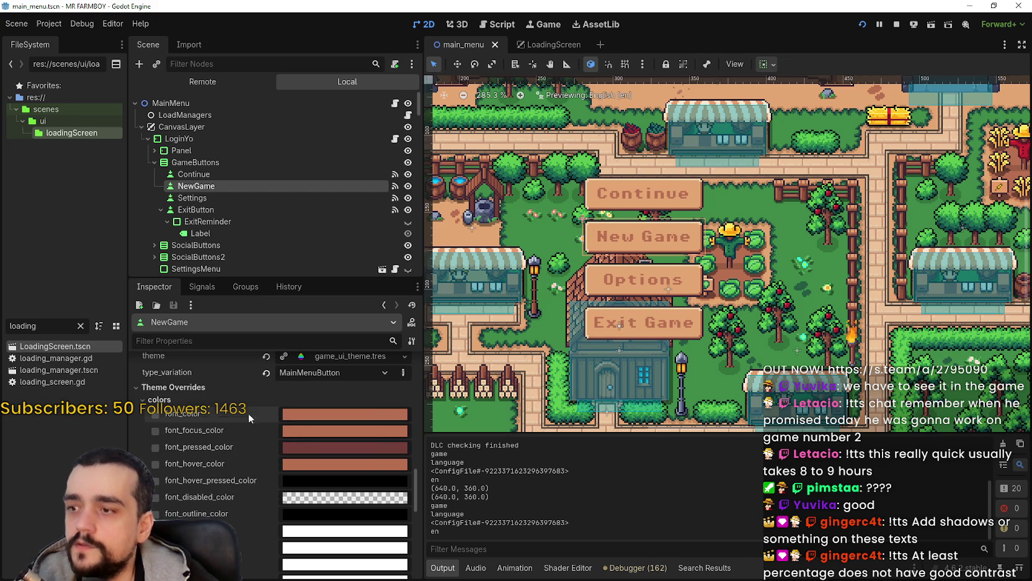
pyautogui.click(541, 40)
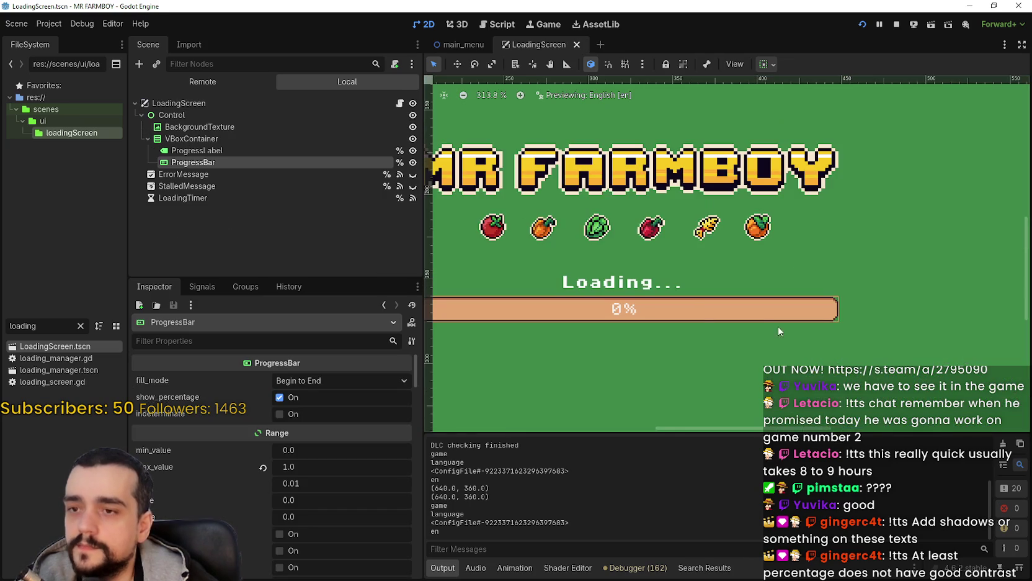
# Paste the copied colour into the ProgressBar's Theme Overrides font_color
pyautogui.scroll(1, 668, 296)
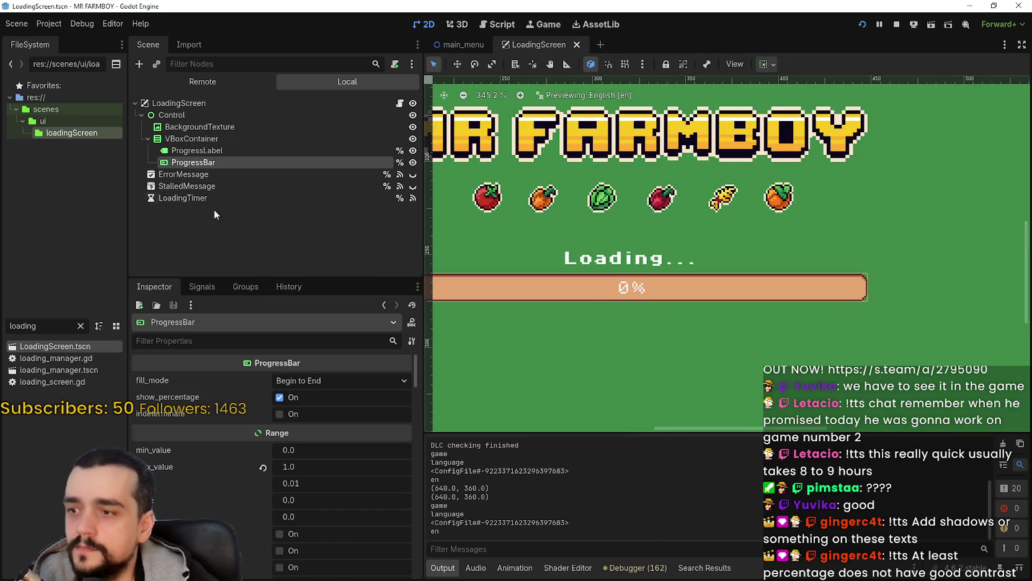
pyautogui.scroll(-5, 265, 513)
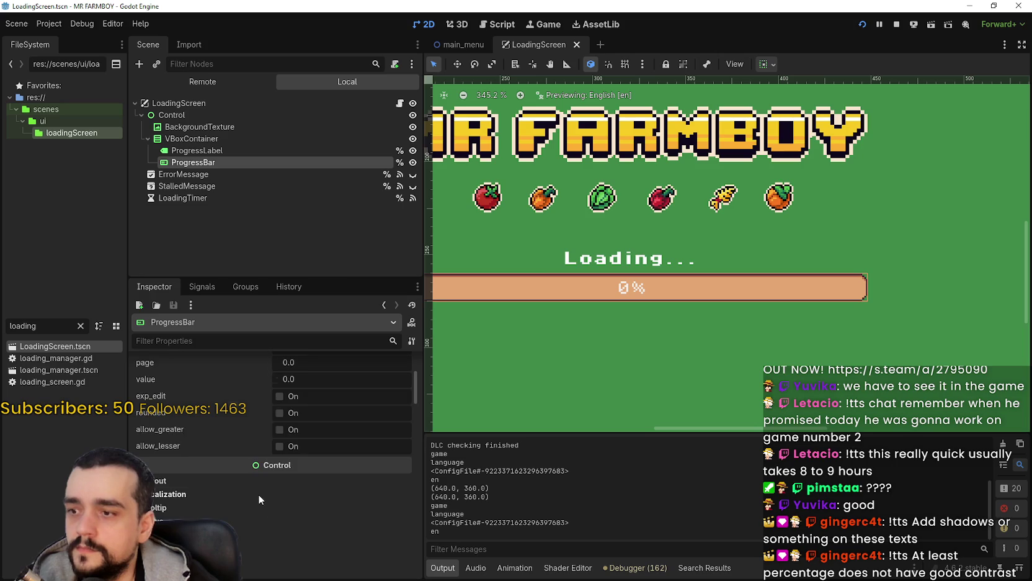
pyautogui.scroll(-5, 190, 464)
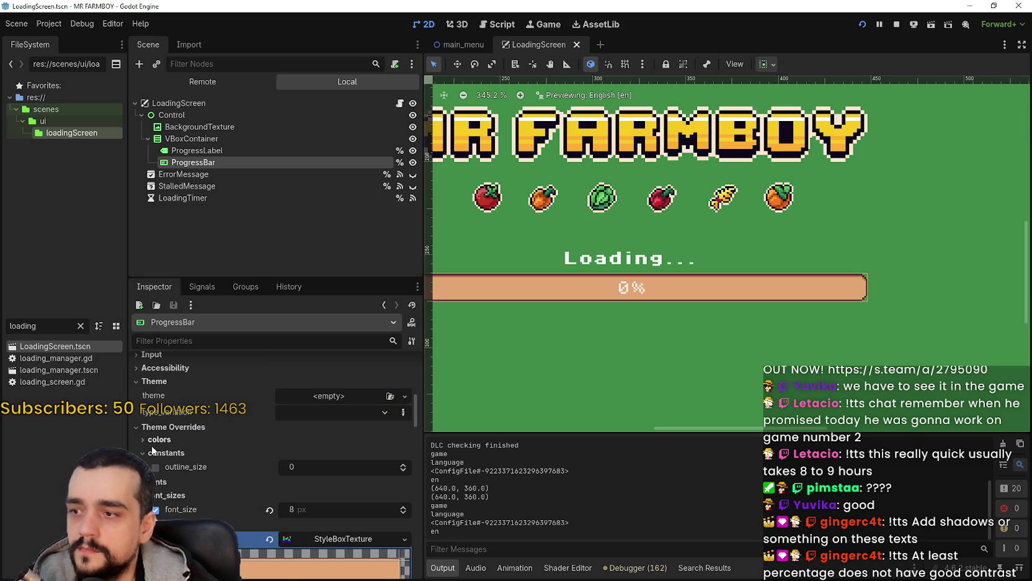
pyautogui.click(158, 439)
pyautogui.rightClick(178, 456)
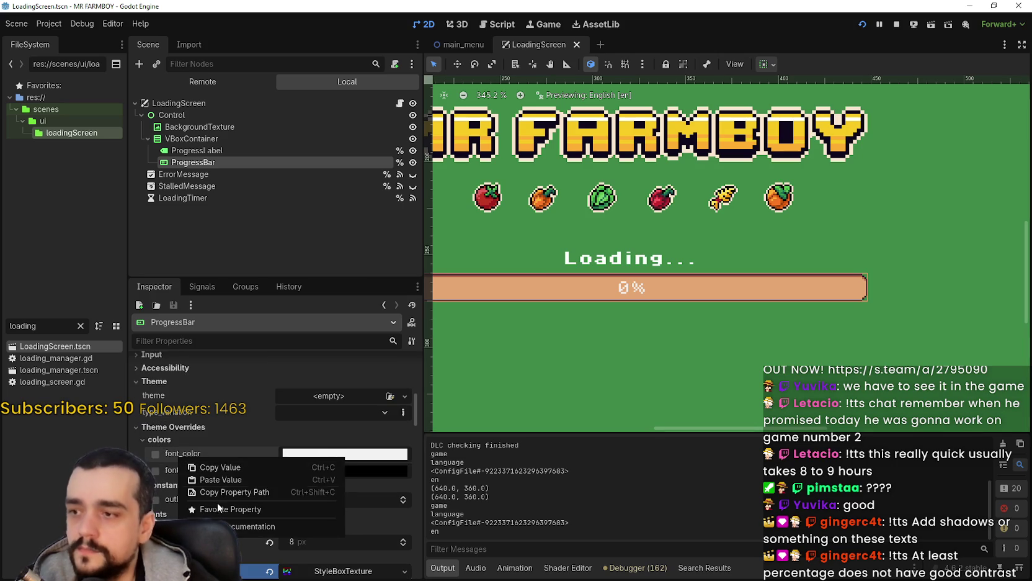
pyautogui.click(220, 479)
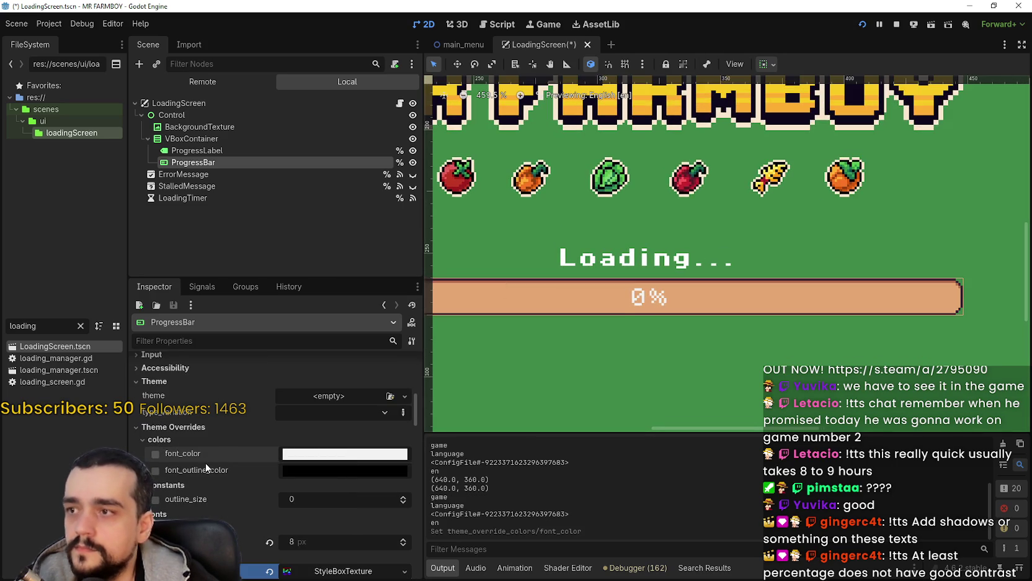
pyautogui.rightClick(200, 458)
pyautogui.click(226, 483)
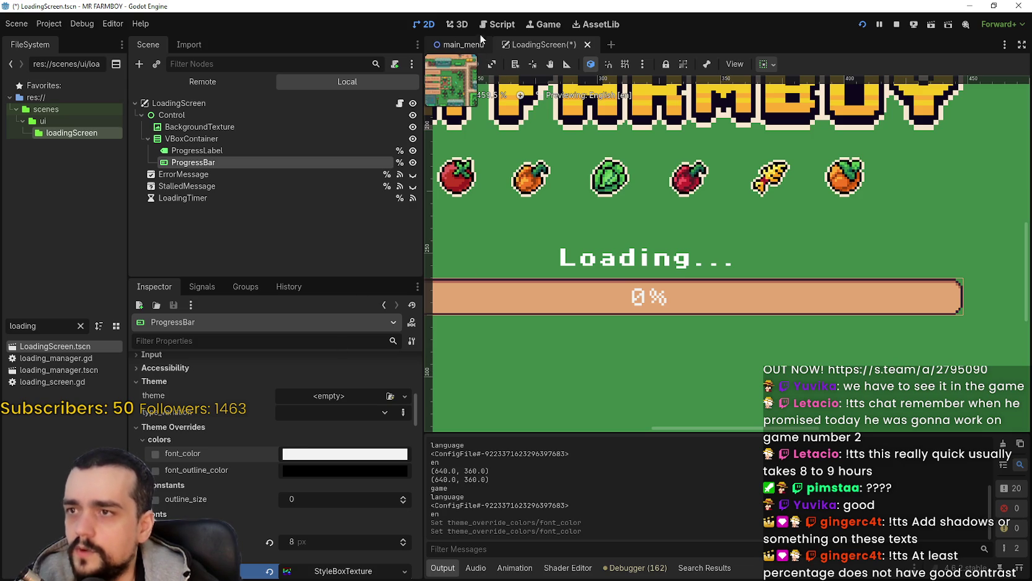
# Check the NewGame button's font colour hex and set the ProgressBar font_color to b86f50
pyautogui.click(462, 44)
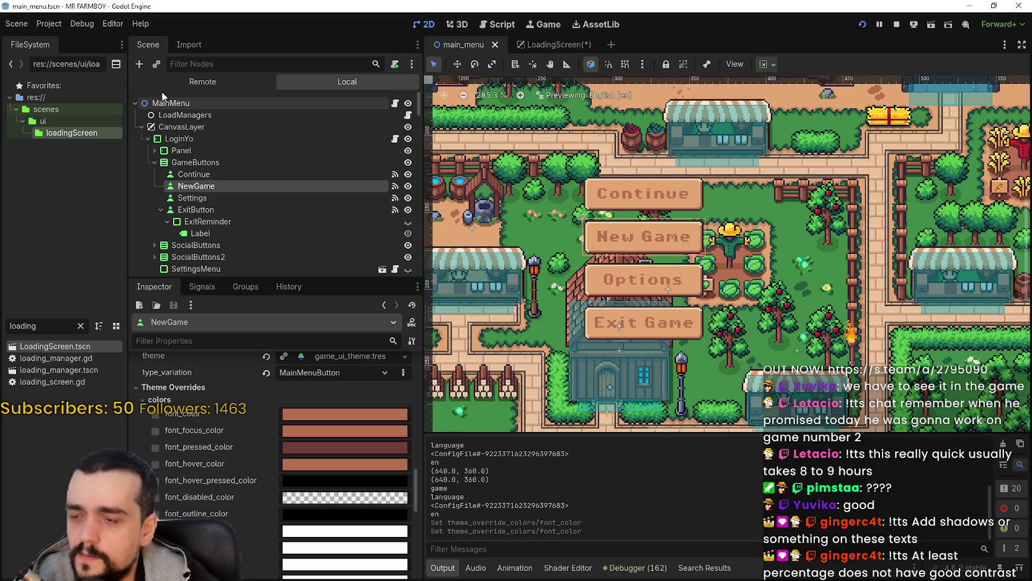
pyautogui.rightClick(204, 414)
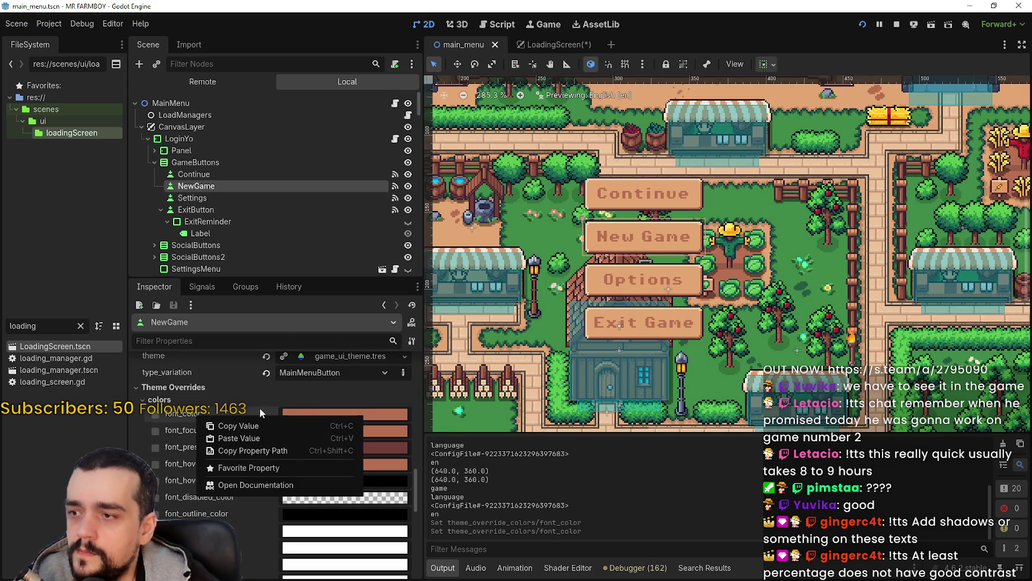
pyautogui.click(310, 411)
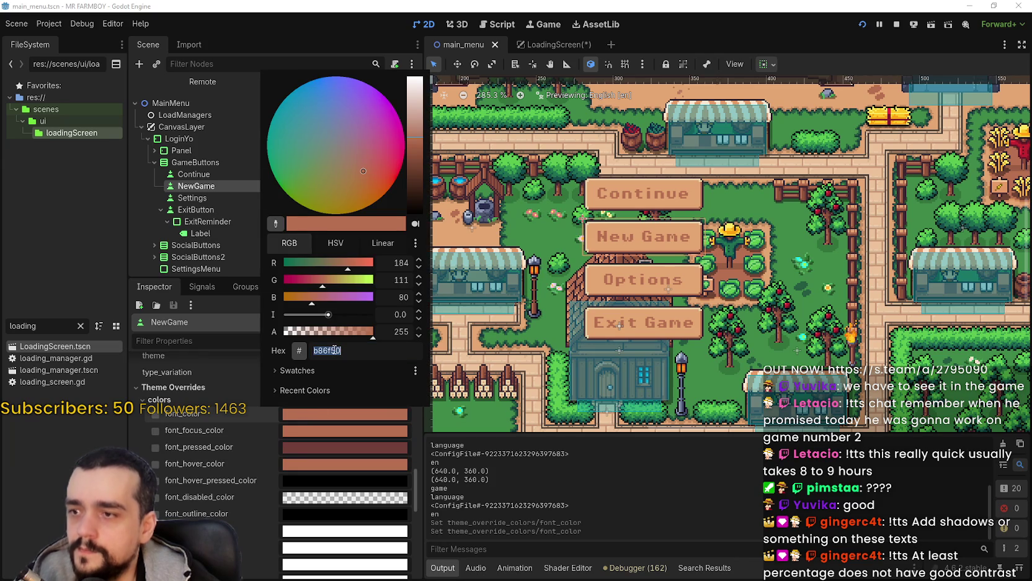
pyautogui.click(427, 253)
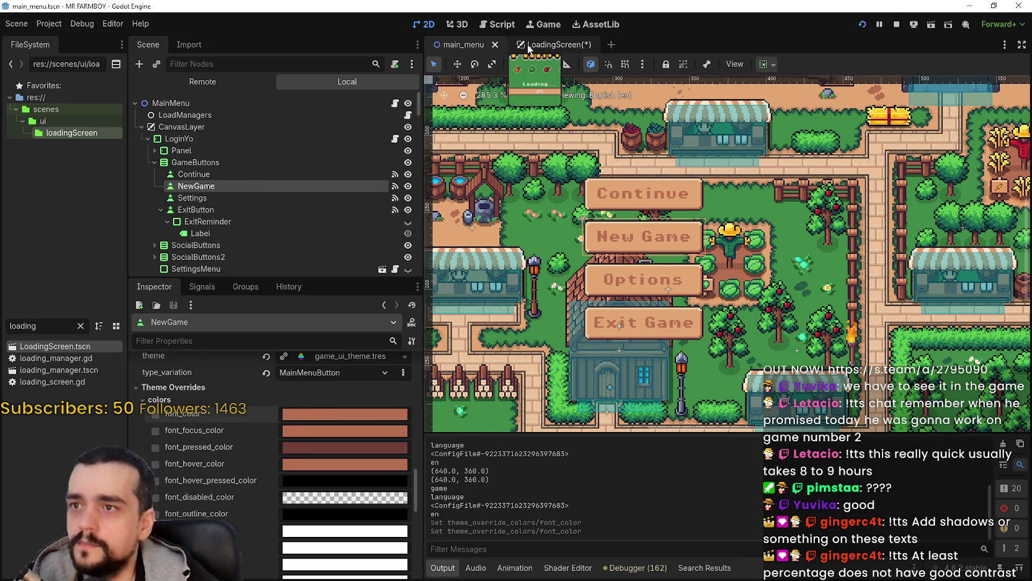
pyautogui.click(538, 45)
pyautogui.click(312, 456)
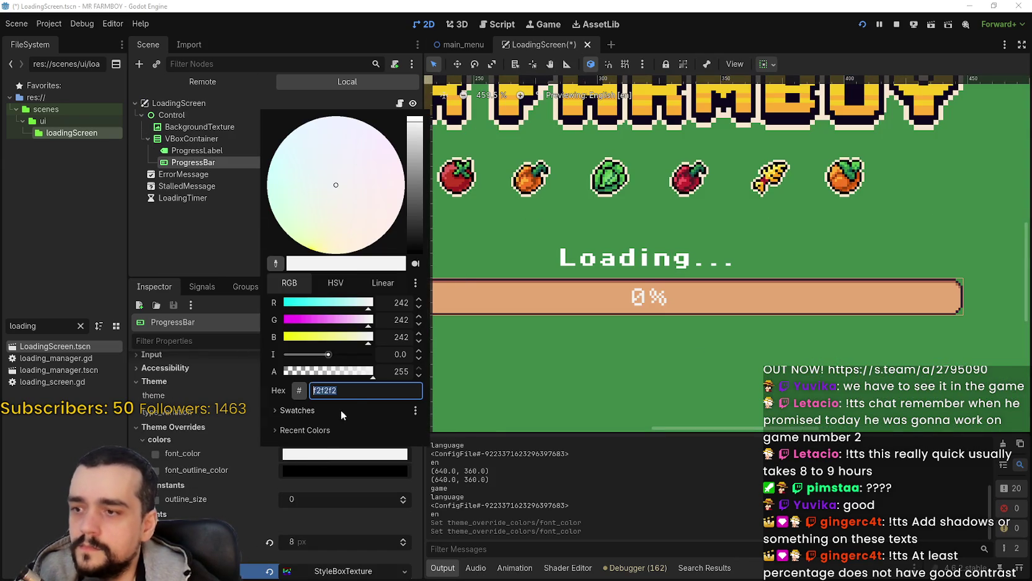
pyautogui.press('Return')
# Set the ProgressBar's Range value to 0.55 to preview a 55% fill
pyautogui.scroll(-5, 677, 305)
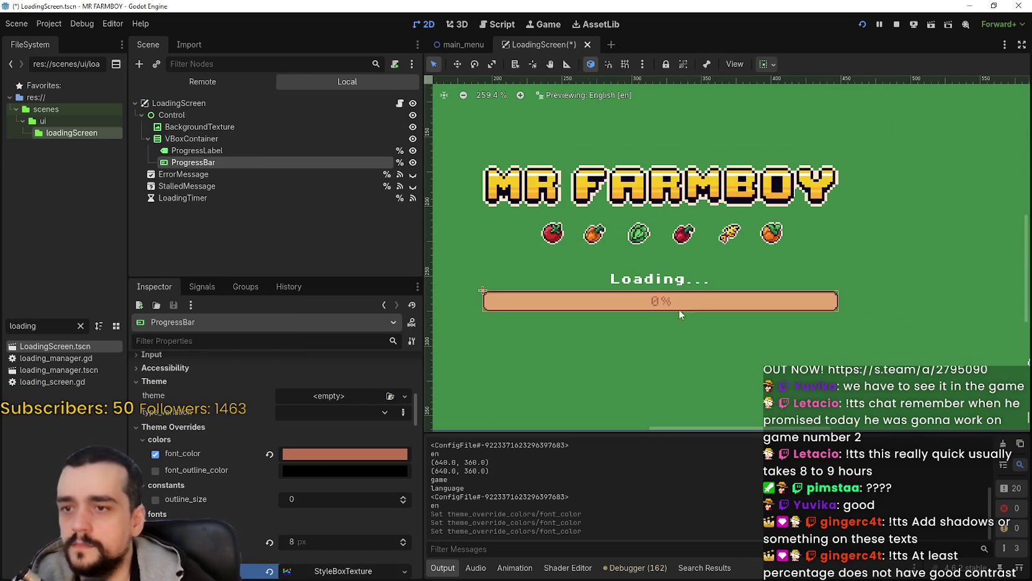
pyautogui.scroll(2, 697, 350)
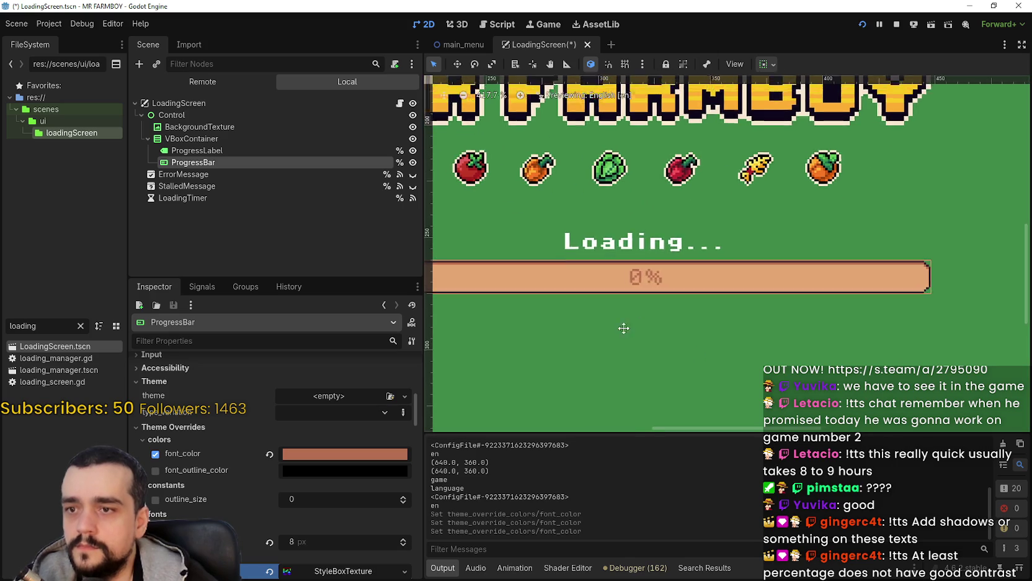
pyautogui.scroll(-2, 631, 328)
pyautogui.scroll(2, 456, 251)
pyautogui.scroll(10, 323, 521)
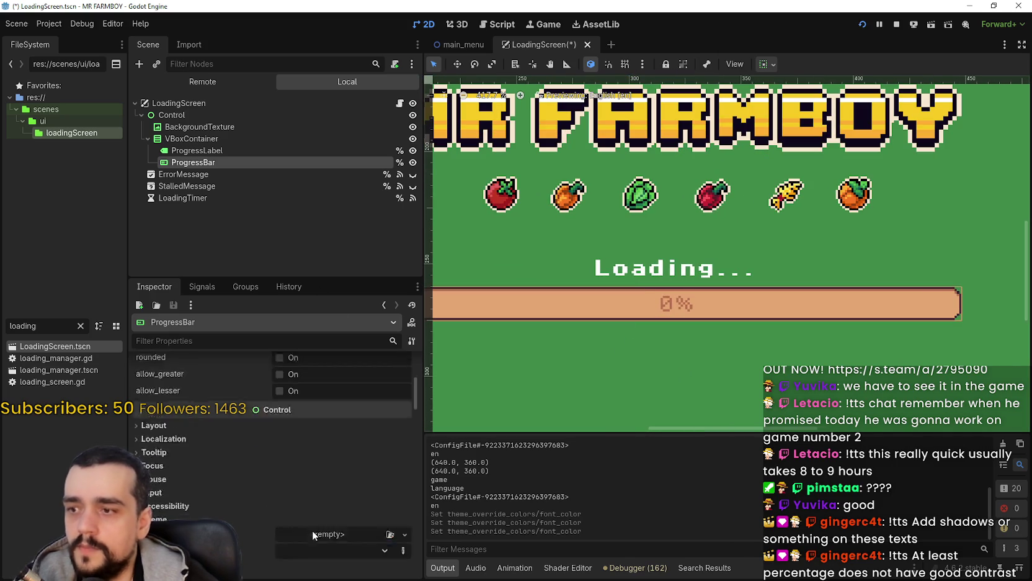
pyautogui.moveTo(287, 517)
pyautogui.mouseDown()
pyautogui.moveTo(326, 518)
pyautogui.moveTo(309, 518)
pyautogui.mouseUp()
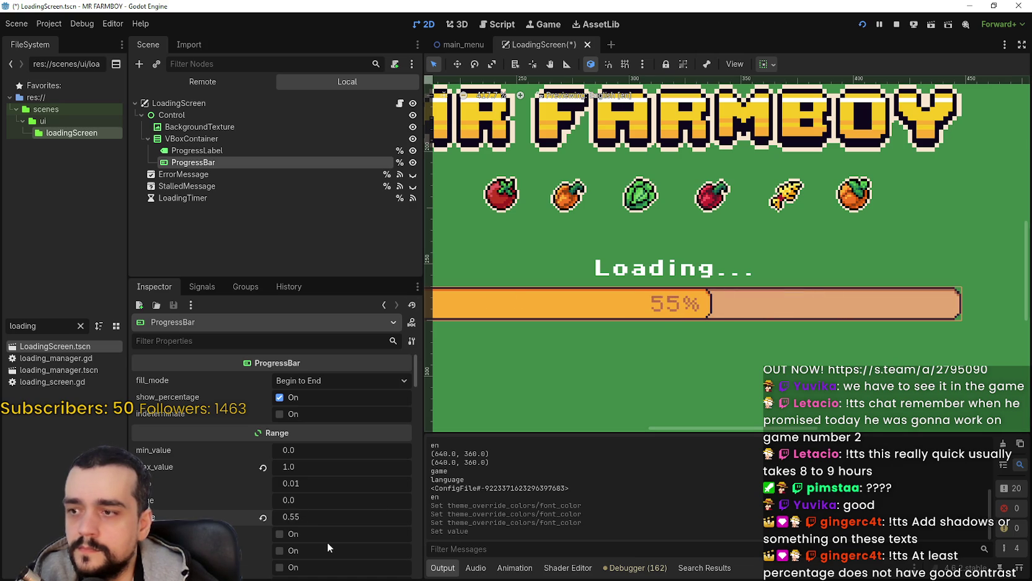
pyautogui.scroll(-4, 328, 540)
pyautogui.scroll(3, 327, 541)
pyautogui.click(242, 151)
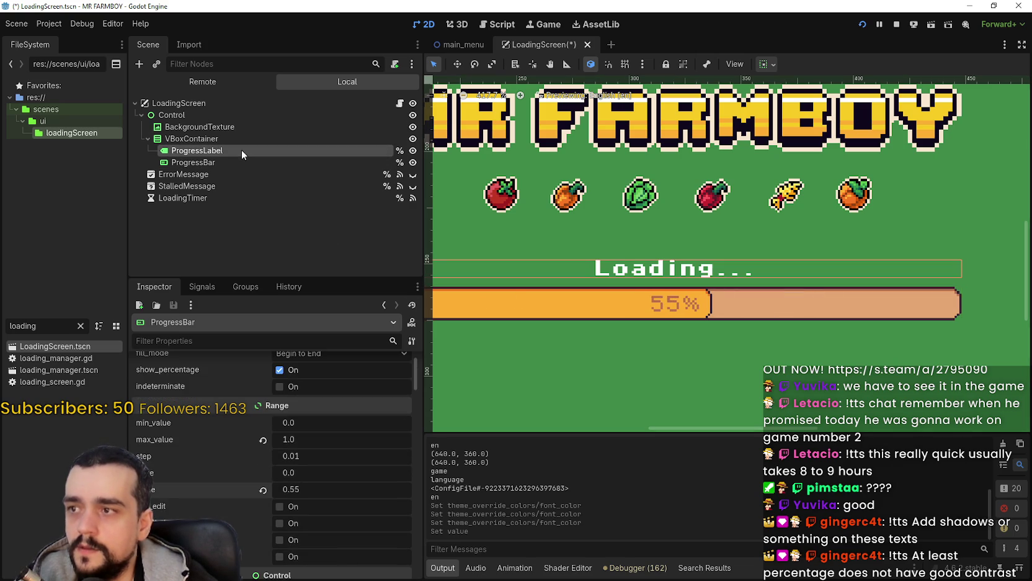
# Copy the ProgressLabel's properties and paste them onto the ProgressBar
pyautogui.moveTo(412, 491)
pyautogui.mouseDown()
pyautogui.moveTo(433, 345)
pyautogui.moveTo(419, 329)
pyautogui.mouseUp()
pyautogui.click(411, 340)
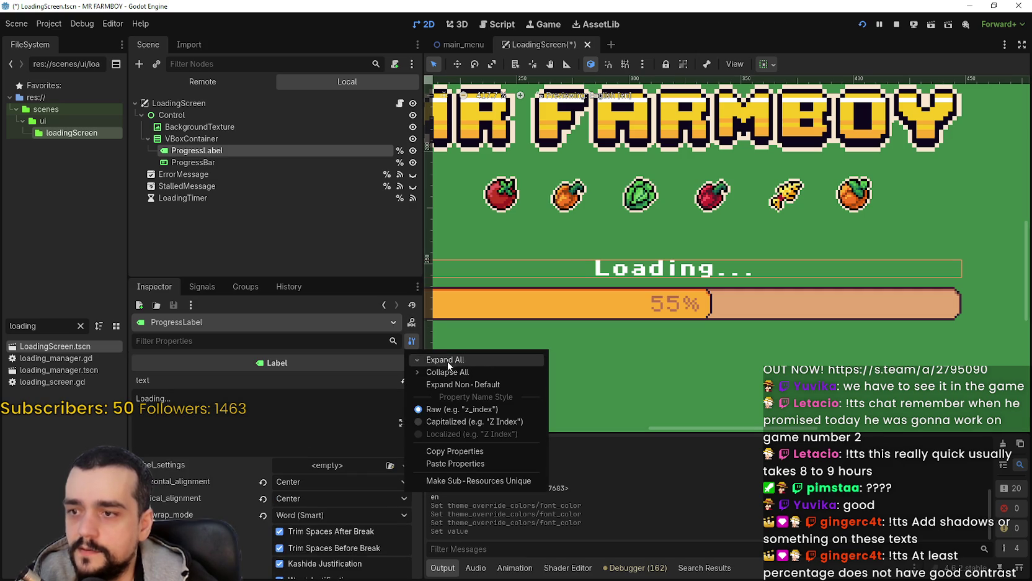
pyautogui.click(450, 452)
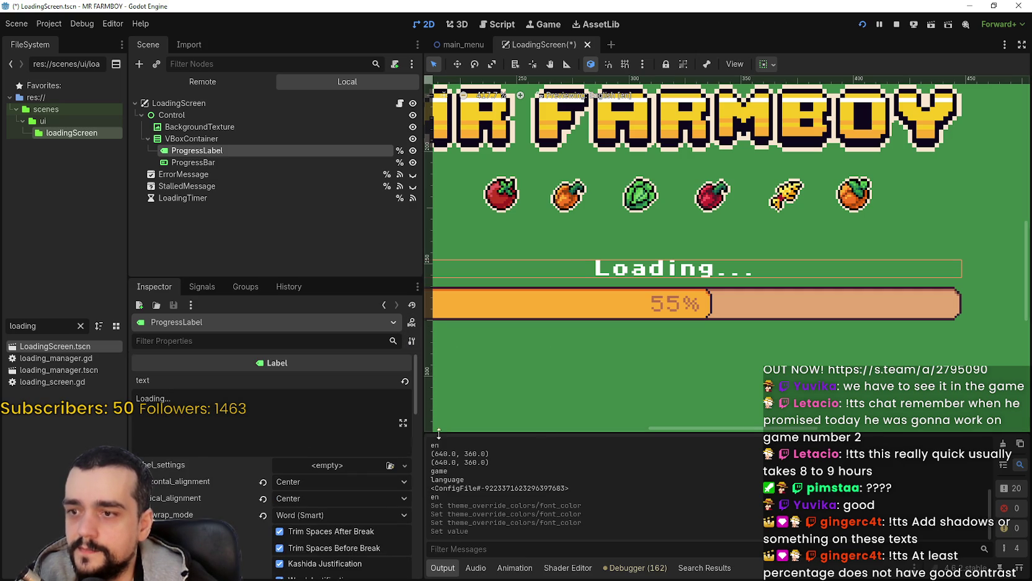
pyautogui.click(292, 161)
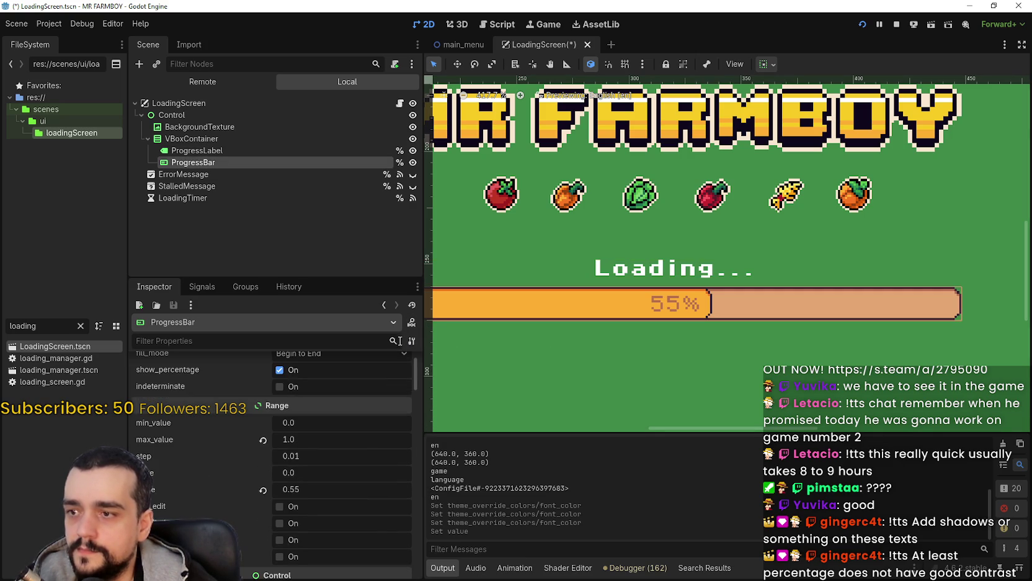
pyautogui.click(411, 341)
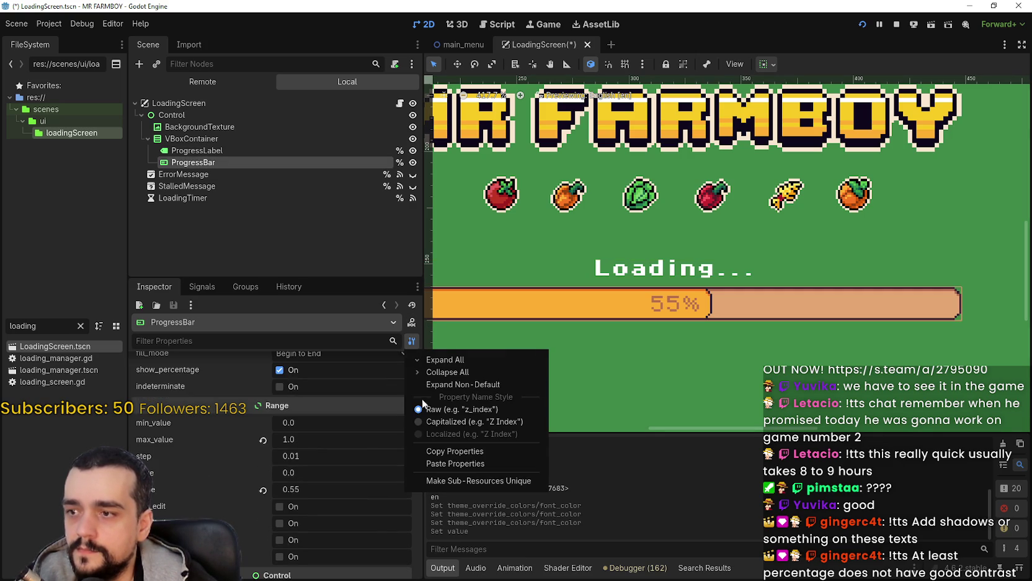
pyautogui.click(468, 462)
# Tint the ProgressBar's percentage text salmon and set its value to 0.82
pyautogui.scroll(-1, 597, 351)
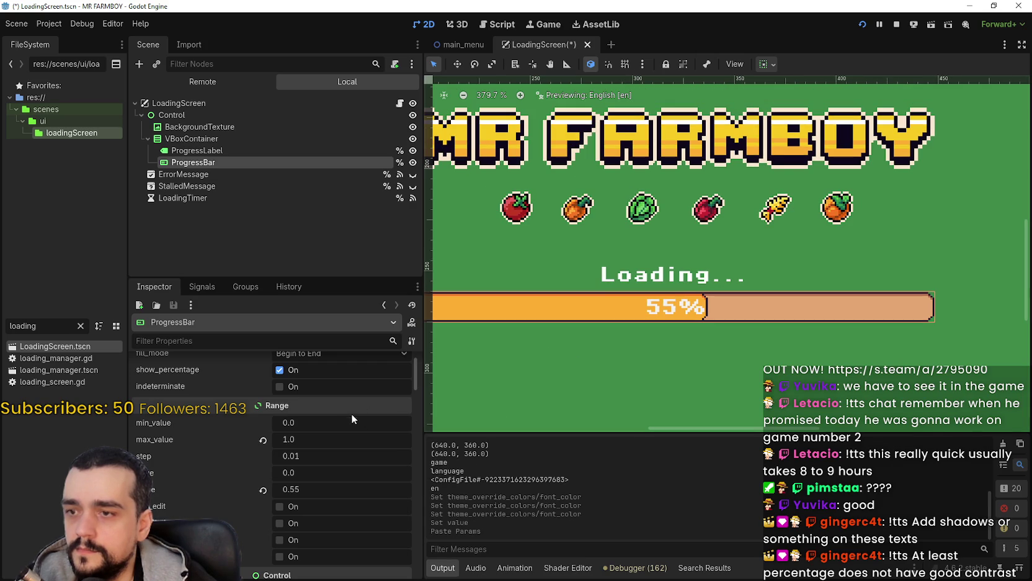
pyautogui.scroll(-5, 341, 409)
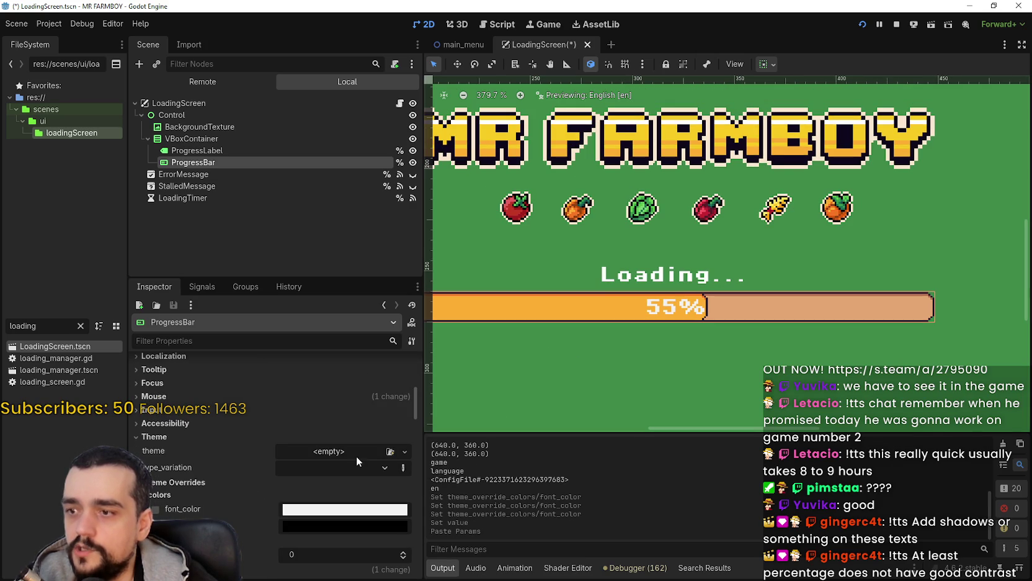
pyautogui.click(325, 510)
pyautogui.hotkey('ctrl', 'v')
pyautogui.press('Return')
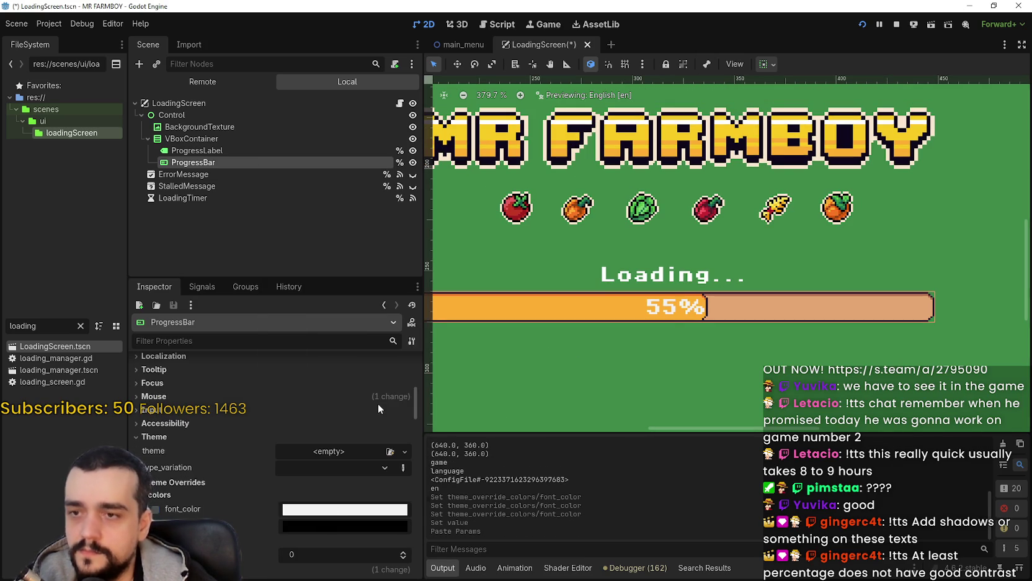
pyautogui.scroll(-3, 603, 325)
pyautogui.scroll(3, 603, 324)
pyautogui.scroll(-5, 333, 500)
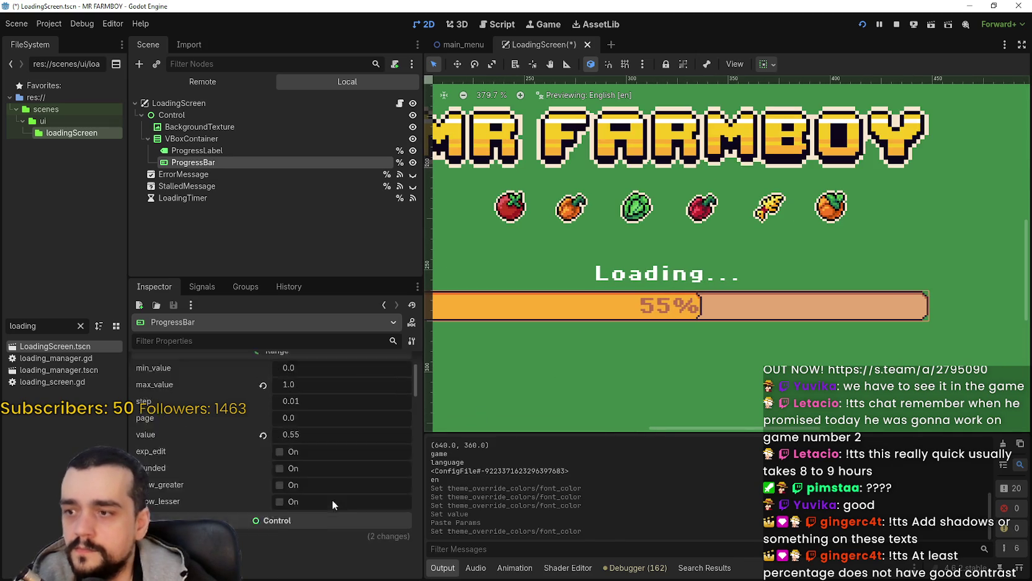
pyautogui.moveTo(295, 519)
pyautogui.mouseDown()
pyautogui.moveTo(267, 519)
pyautogui.moveTo(310, 519)
pyautogui.mouseUp()
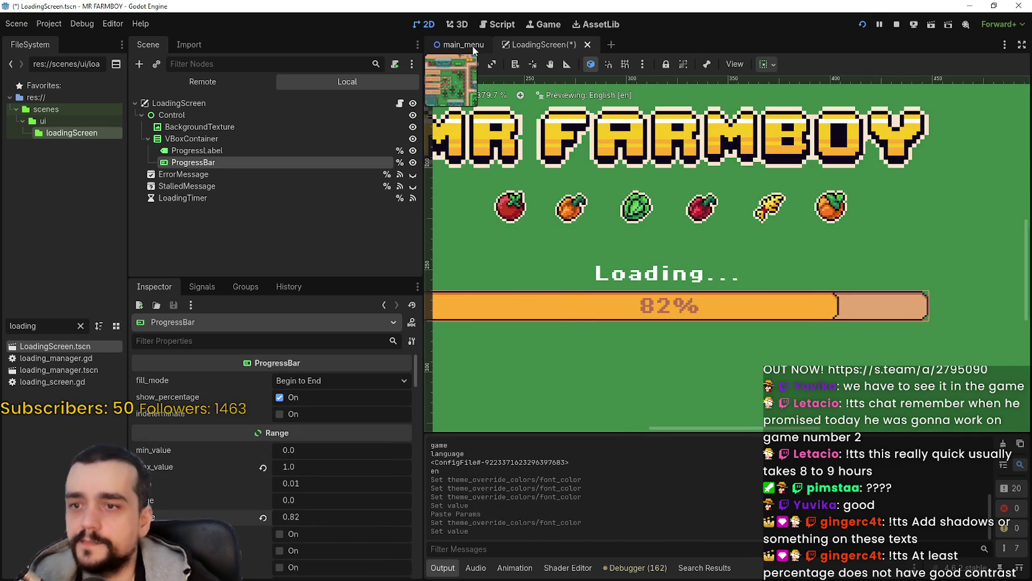
# Check the main_menu buttons' font_pressed_color hex, then return to LoadingScreen
pyautogui.hotkey('ctrl', 'Tab')
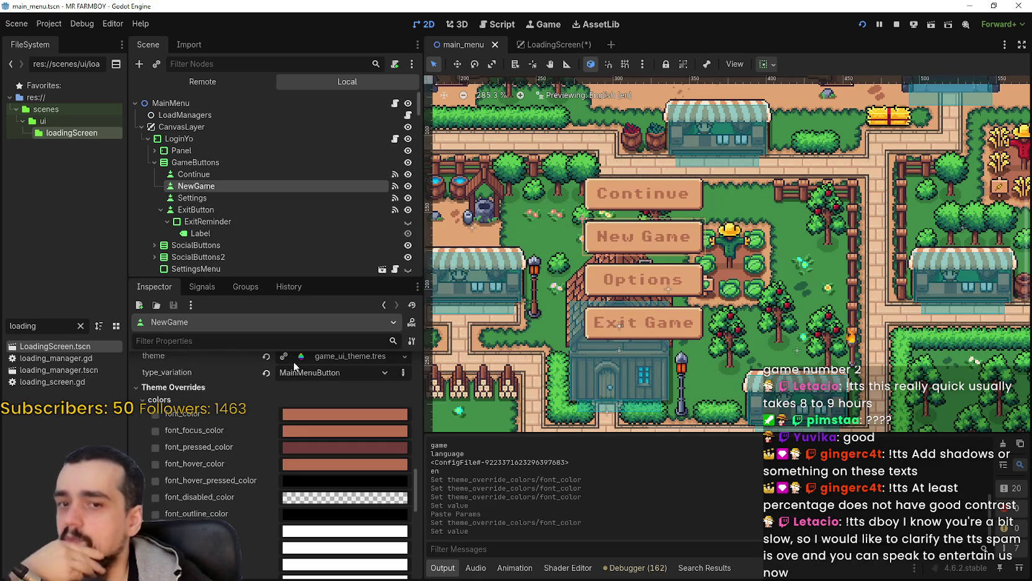
pyautogui.click(338, 453)
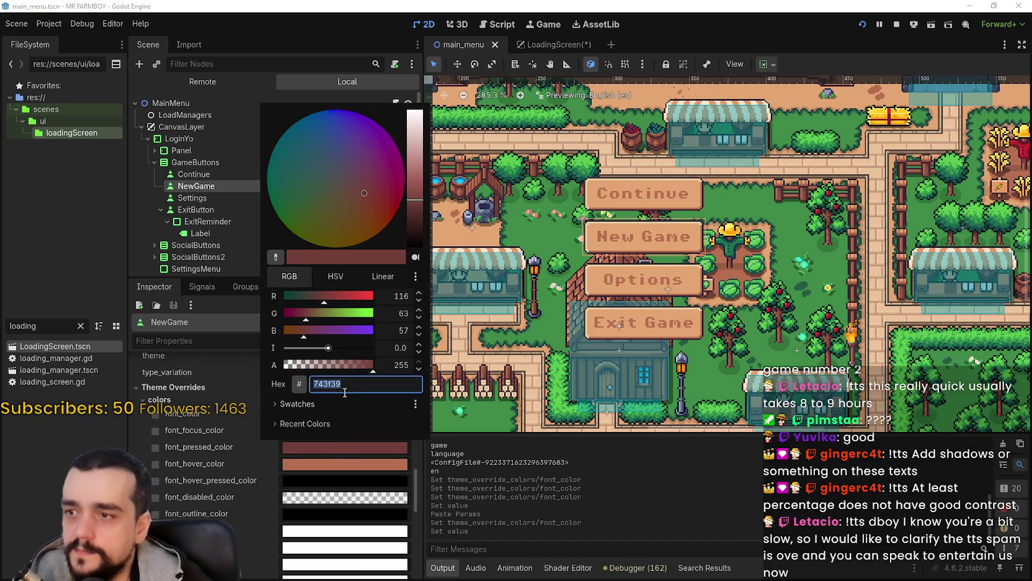
pyautogui.click(568, 47)
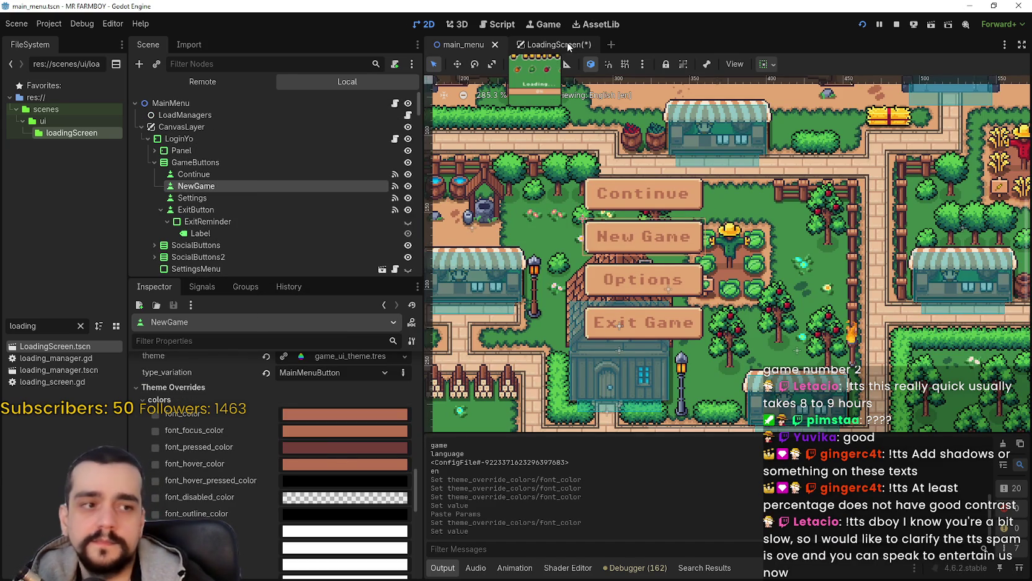
pyautogui.click(568, 47)
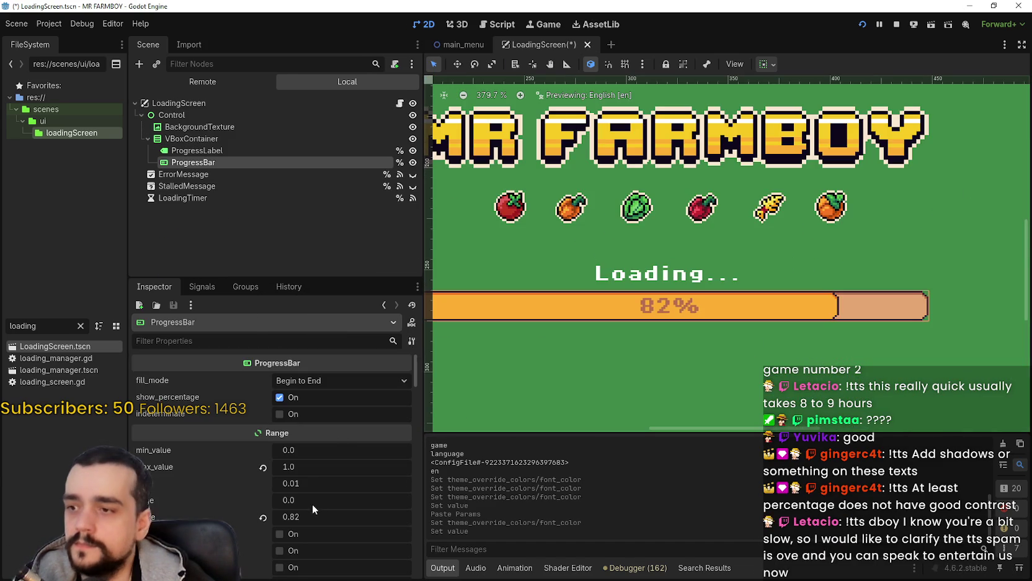
# Set the ProgressBar font_color to 743f39 and drag its value back to 0
pyautogui.scroll(-10, 310, 503)
pyautogui.click(320, 401)
pyautogui.press('Return')
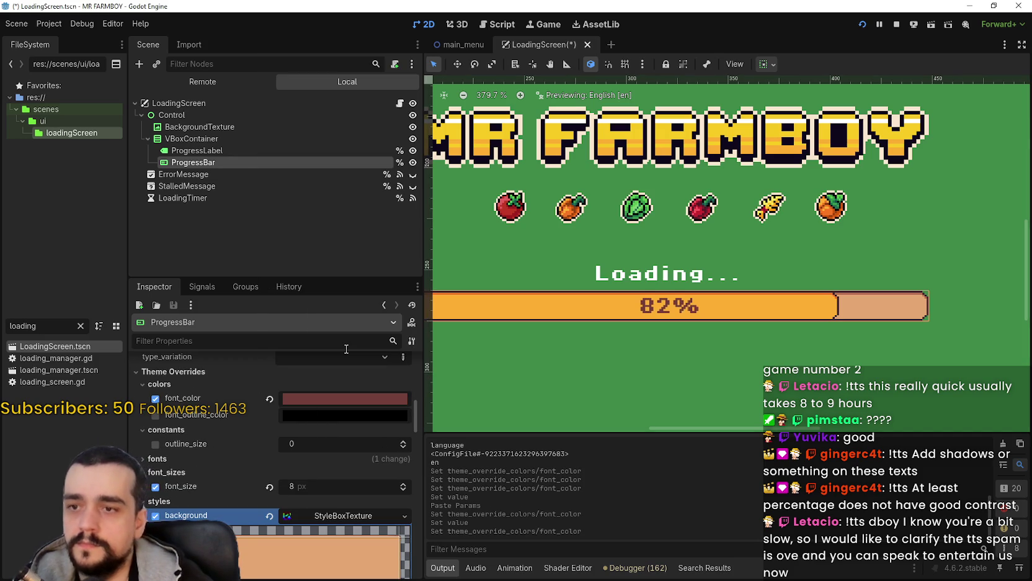
pyautogui.scroll(2, 712, 277)
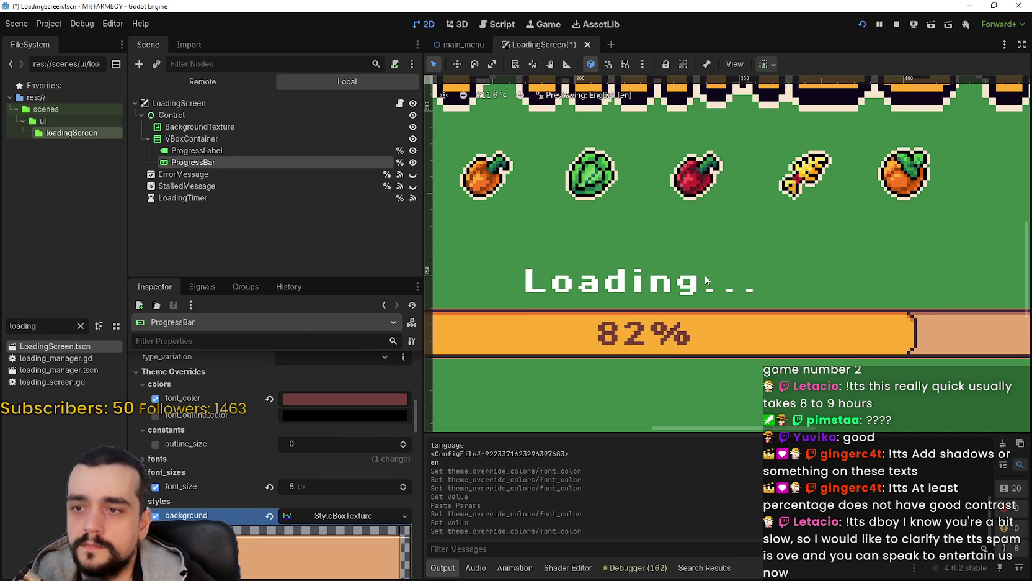
pyautogui.scroll(-4, 594, 292)
pyautogui.scroll(-2, 594, 292)
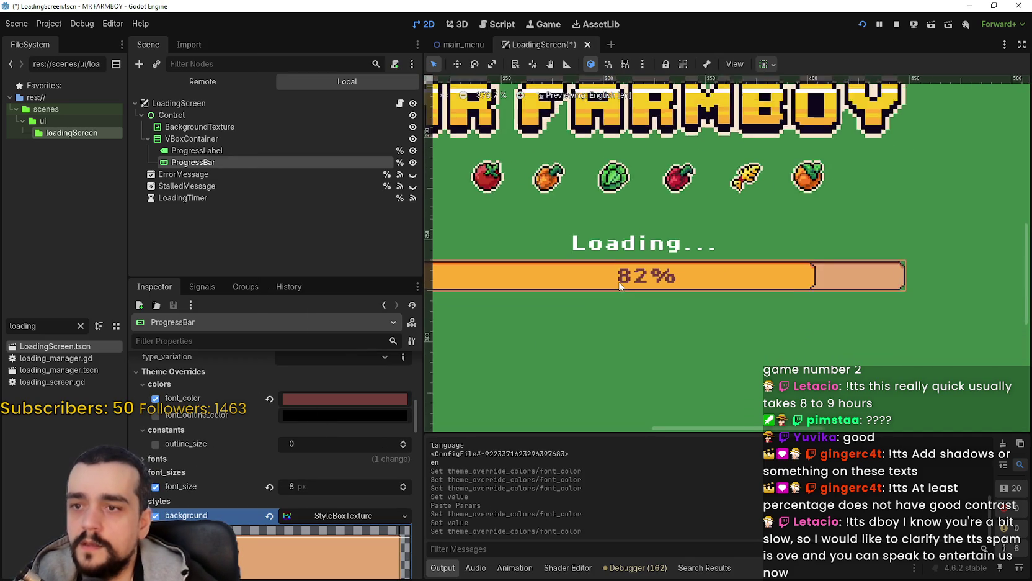
pyautogui.scroll(5, 342, 474)
pyautogui.scroll(3, 331, 491)
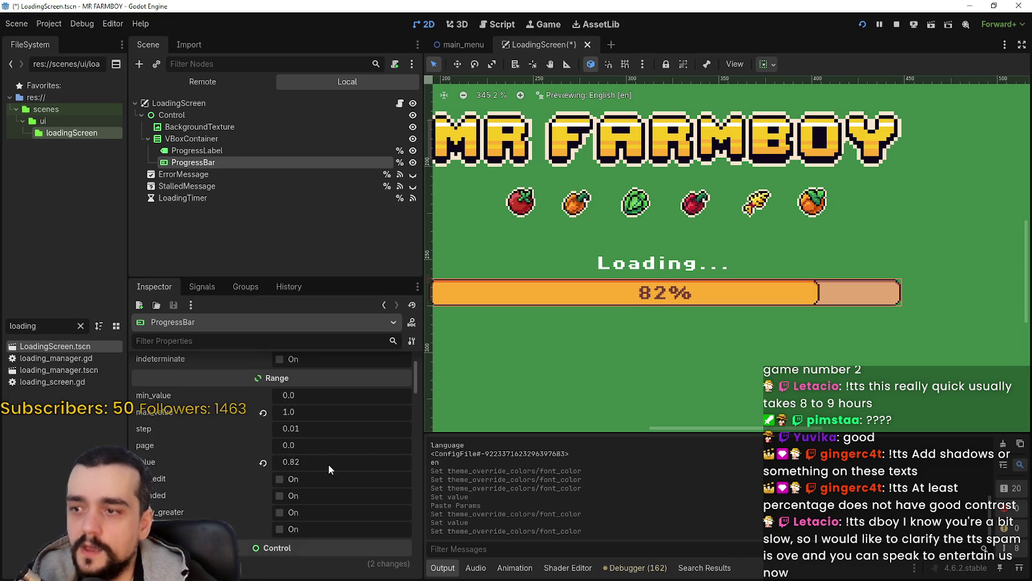
pyautogui.moveTo(309, 462); pyautogui.dragTo(279, 462)
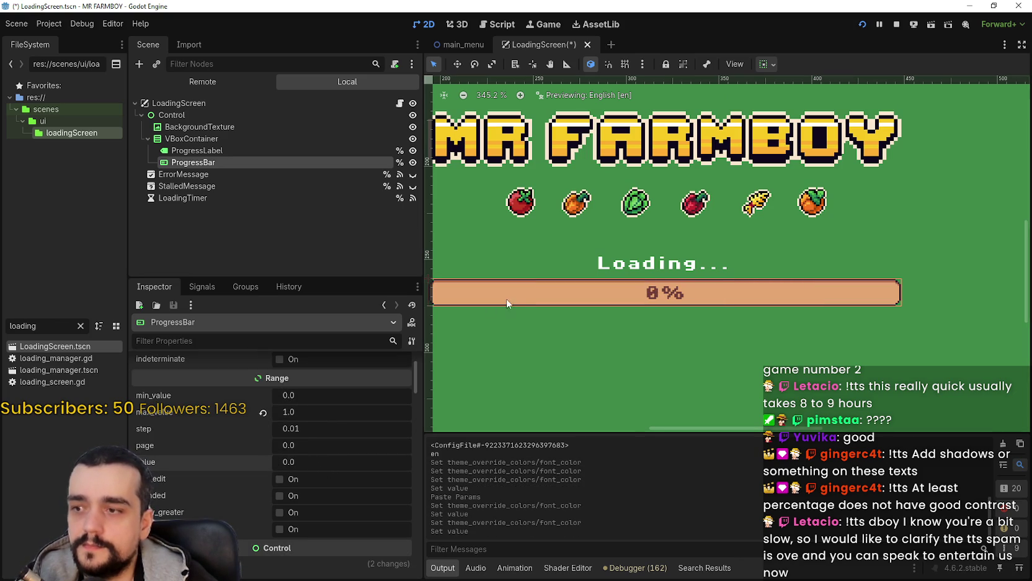
# Relaunch the game, load Save 1 to watch the loading screen reach 100%, then close it
pyautogui.click(896, 24)
pyautogui.click(868, 24)
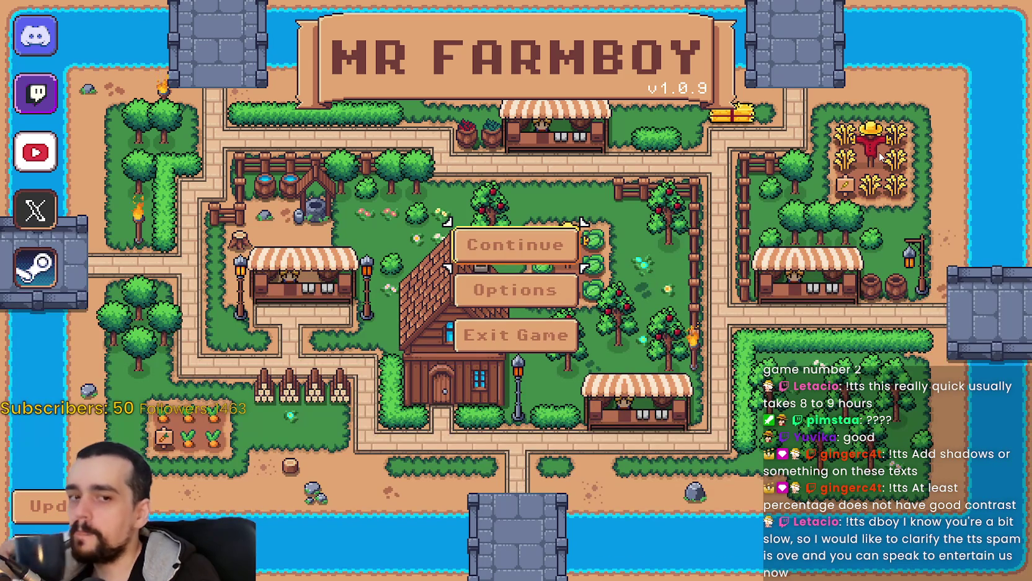
pyautogui.click(499, 245)
pyautogui.click(549, 219)
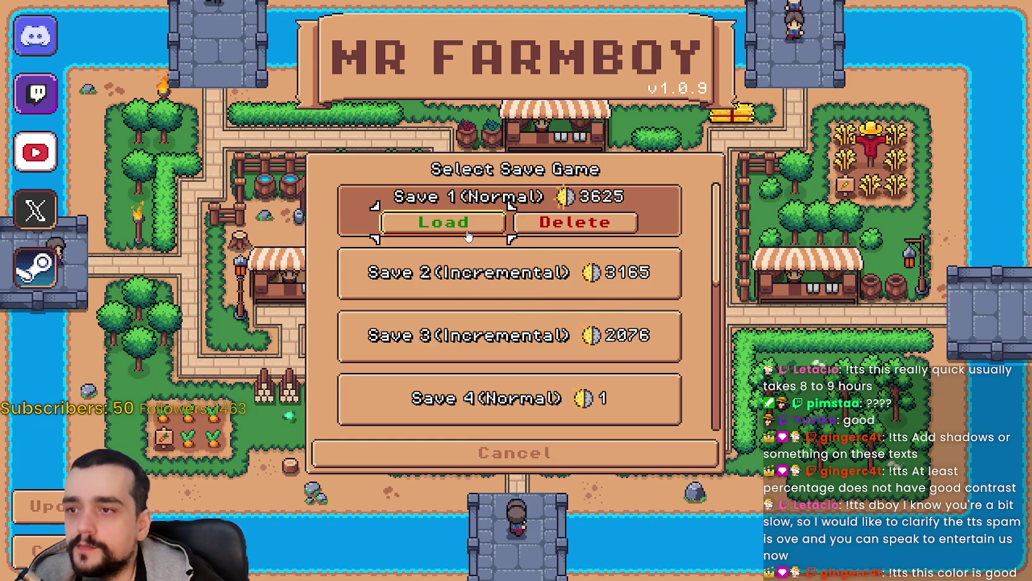
pyautogui.click(428, 222)
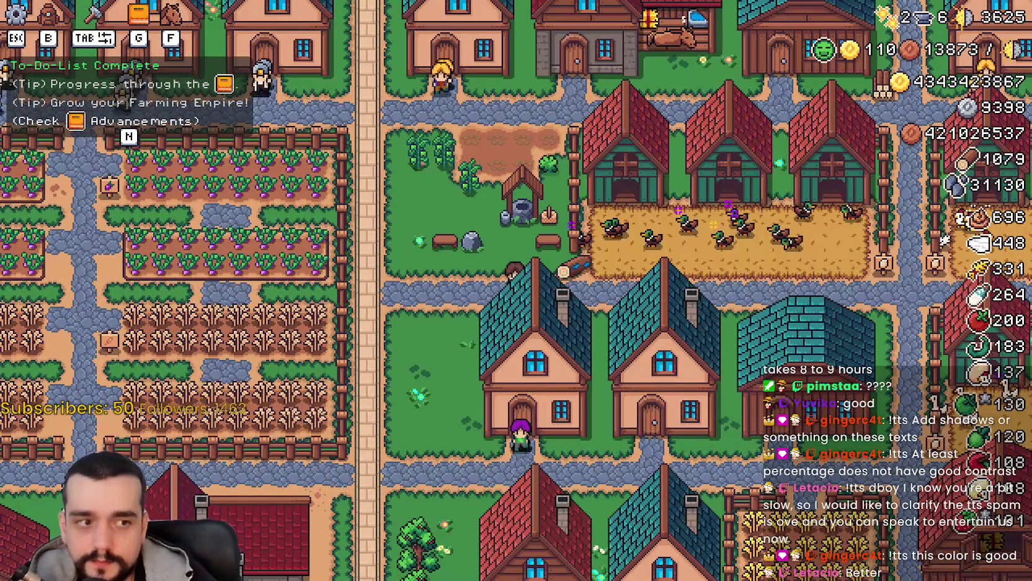
pyautogui.press('F8')
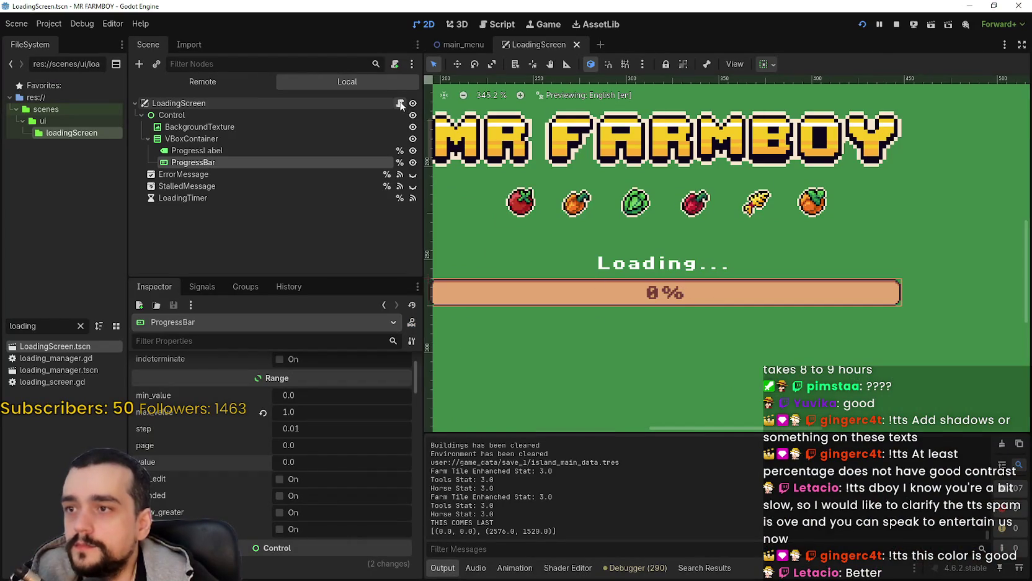
# Open loading_screen.gd from the LoadingScreen node's script icon
pyautogui.click(400, 104)
pyautogui.scroll(-3, 794, 239)
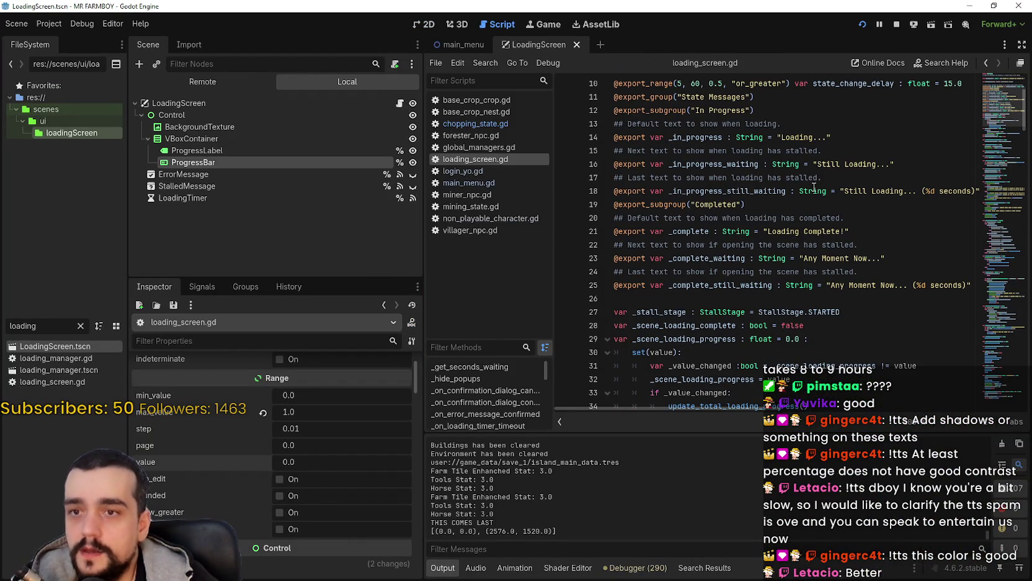
pyautogui.scroll(-2, 809, 198)
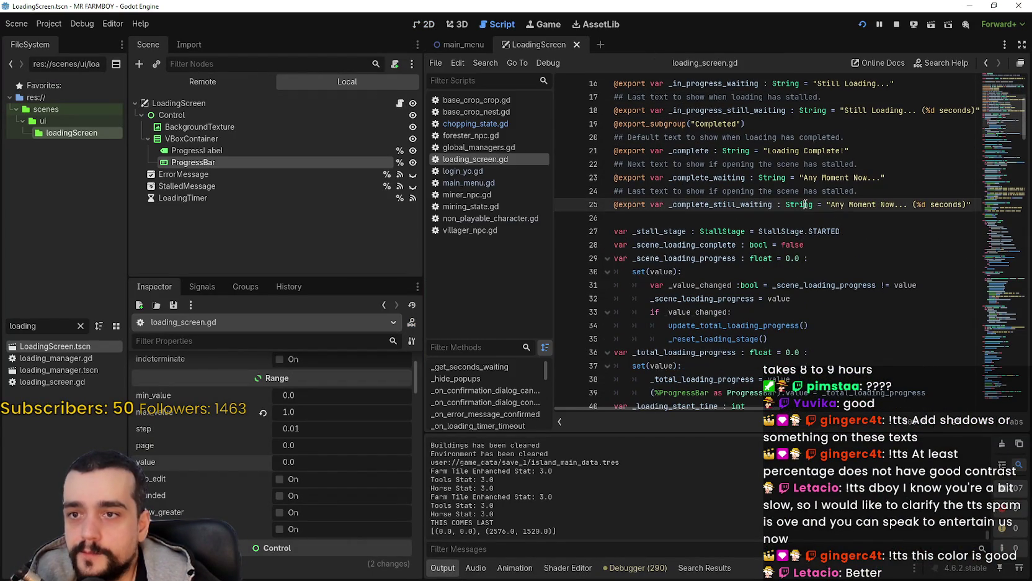
pyautogui.scroll(1, 805, 204)
pyautogui.scroll(-6, 960, 204)
pyautogui.moveTo(999, 134)
pyautogui.mouseDown()
pyautogui.moveTo(981, 366)
pyautogui.moveTo(961, 140)
pyautogui.mouseUp()
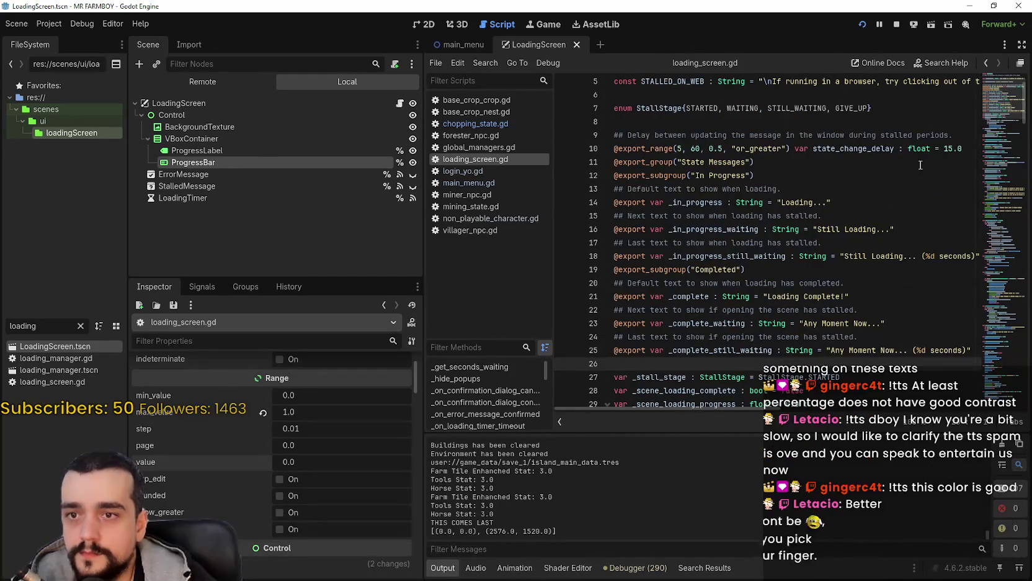
# Review the 'Loading...' default and 'Still Loading...' stalled message lines in the script
pyautogui.click(828, 203)
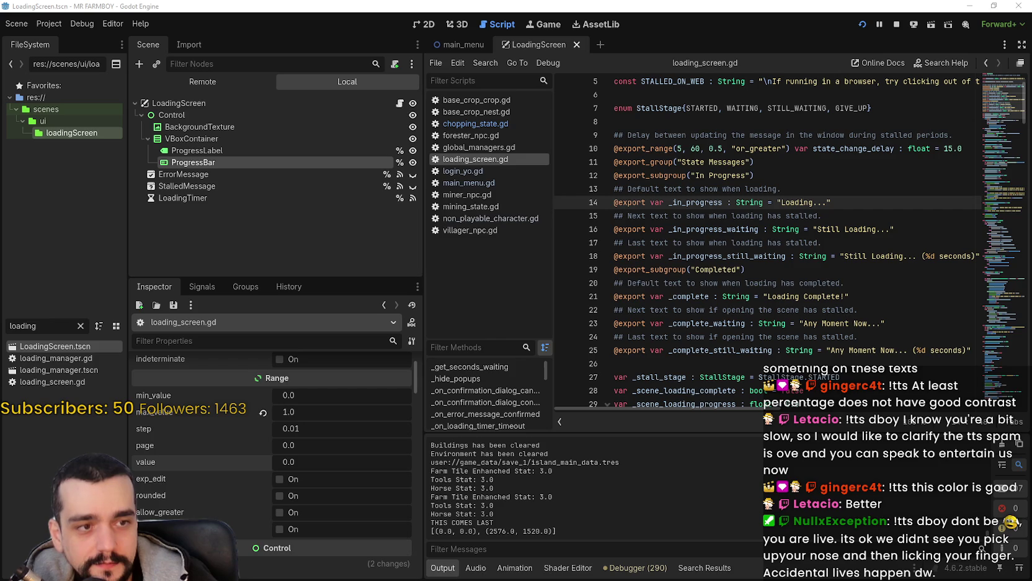
pyautogui.click(723, 254)
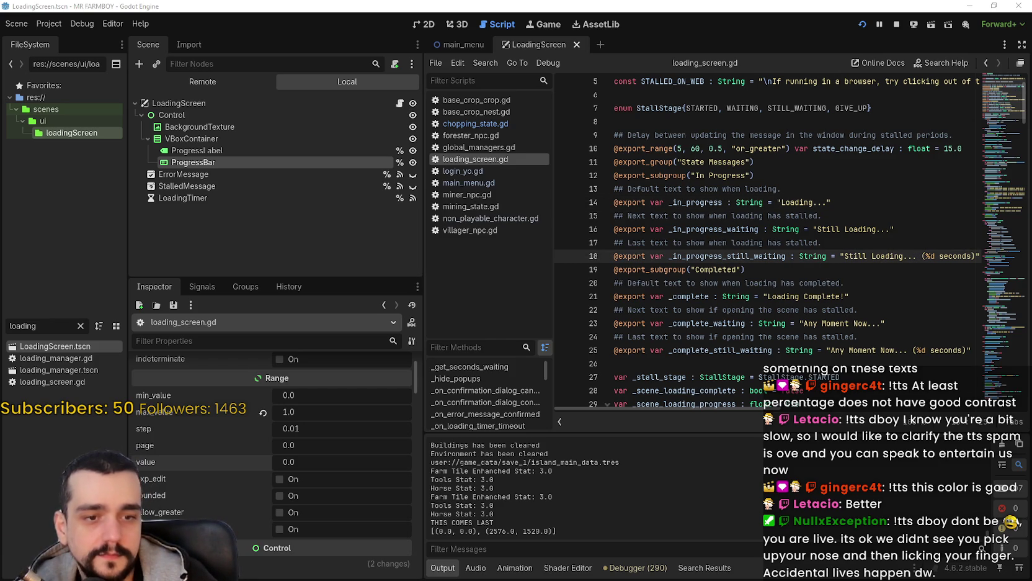
pyautogui.click(845, 337)
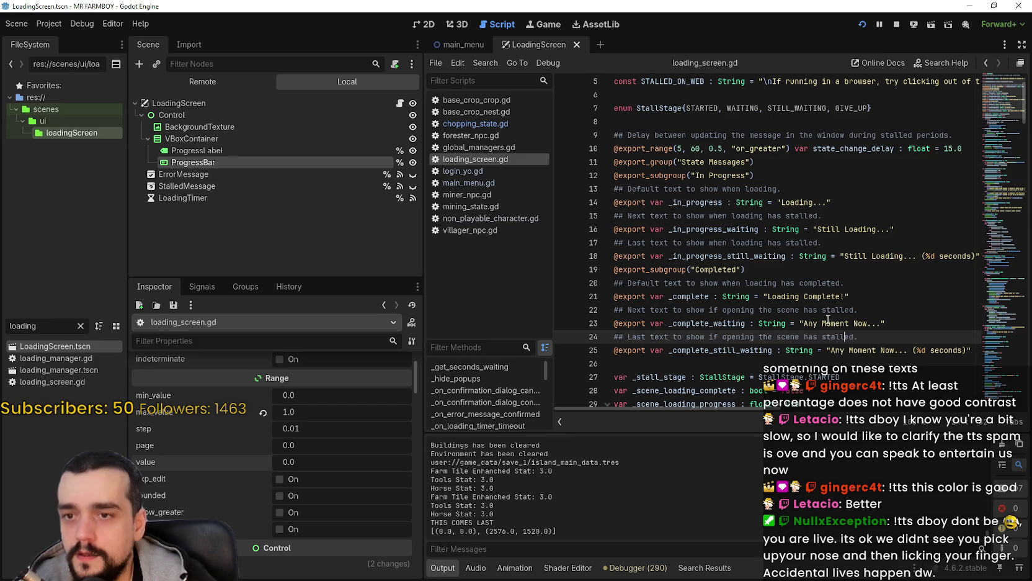
pyautogui.scroll(2, 821, 314)
pyautogui.scroll(-4, 821, 314)
pyautogui.click(774, 285)
pyautogui.click(773, 264)
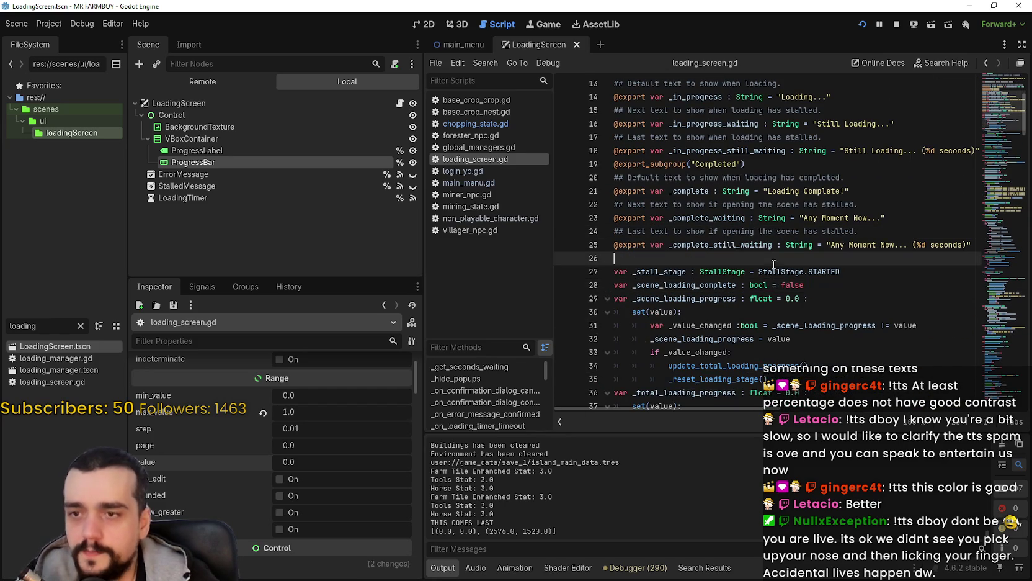
pyautogui.moveTo(989, 127)
pyautogui.mouseDown()
pyautogui.moveTo(996, 370)
pyautogui.moveTo(996, 343)
pyautogui.moveTo(981, 351)
pyautogui.moveTo(980, 294)
pyautogui.mouseUp()
pyautogui.scroll(1, 980, 351)
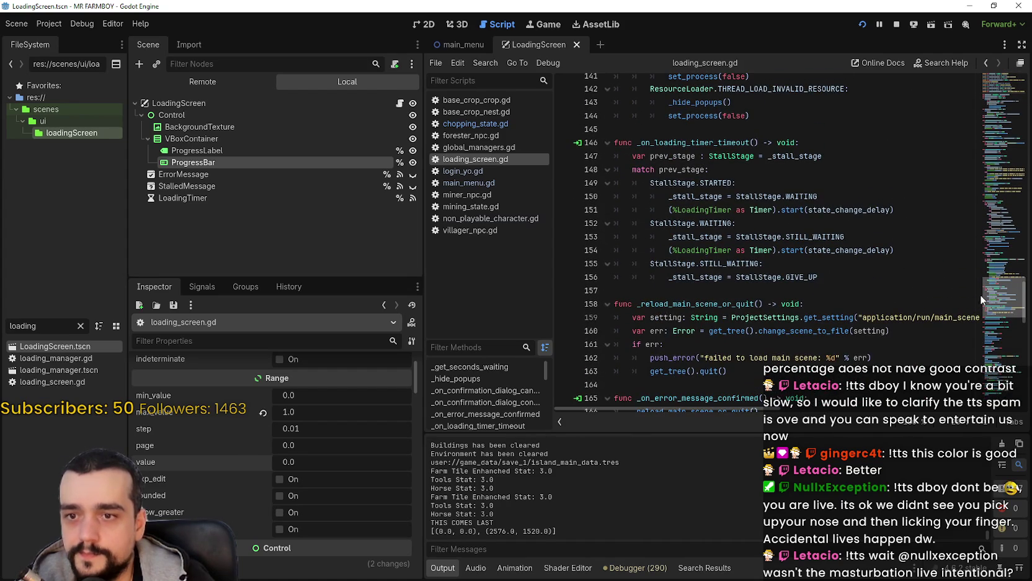
pyautogui.hscroll(3, 695, 390)
pyautogui.hscroll(-3, 657, 377)
pyautogui.scroll(4, 996, 284)
pyautogui.moveTo(999, 281)
pyautogui.mouseDown()
pyautogui.moveTo(999, 81)
pyautogui.moveTo(992, 110)
pyautogui.moveTo(1005, 91)
pyautogui.mouseUp()
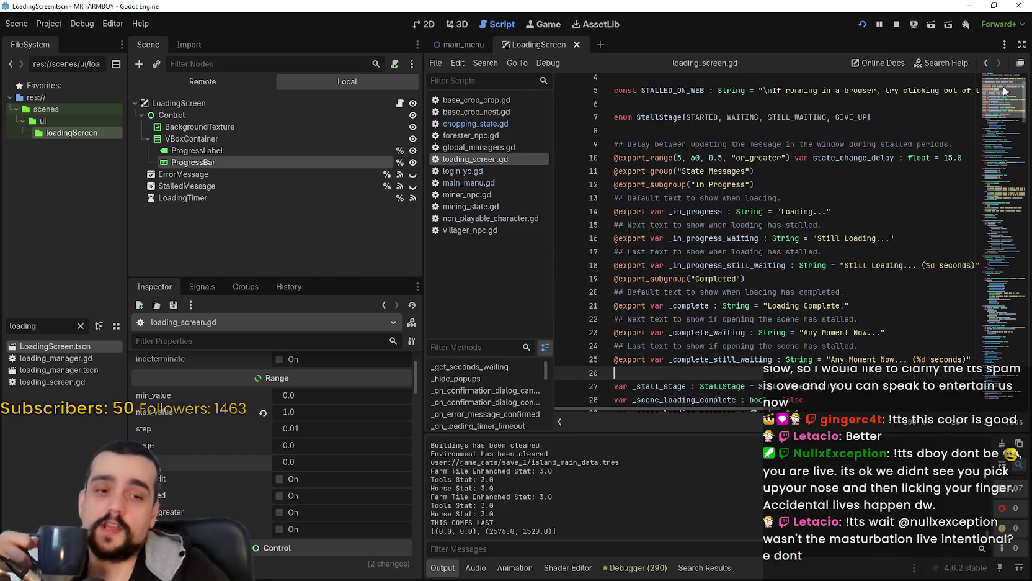
pyautogui.moveTo(1005, 91); pyautogui.dragTo(1003, 98)
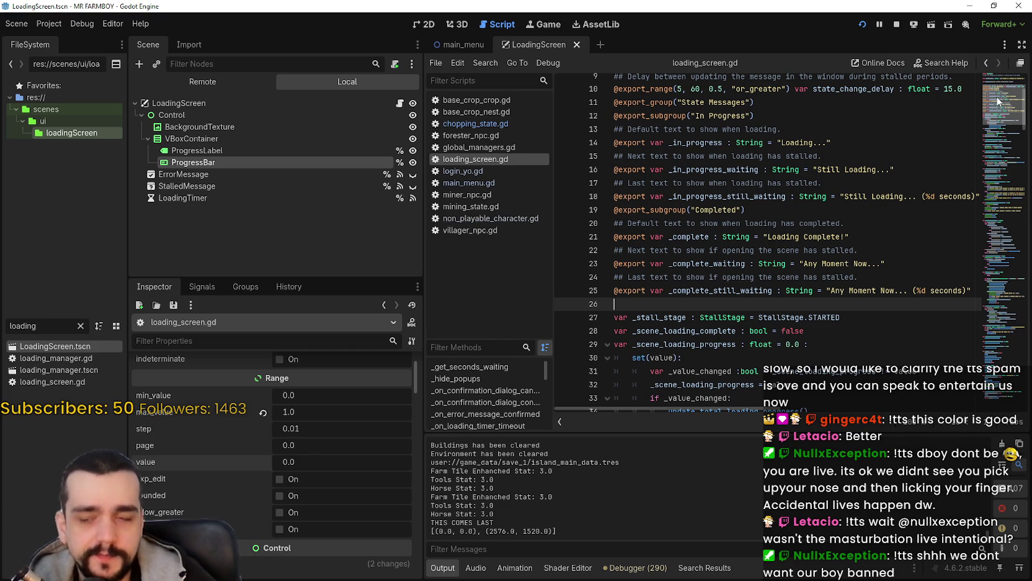
pyautogui.scroll(3, 806, 248)
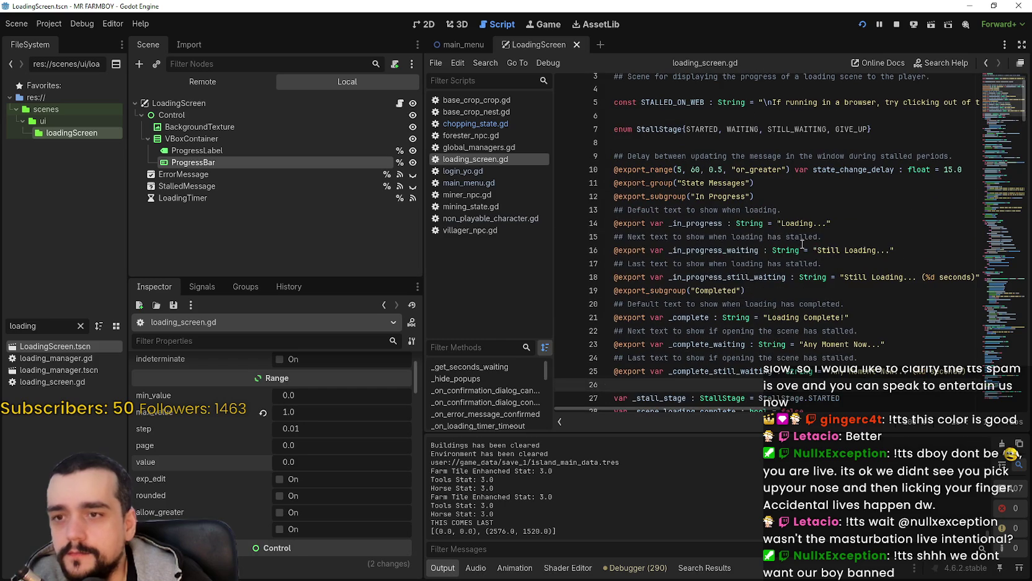
pyautogui.click(708, 173)
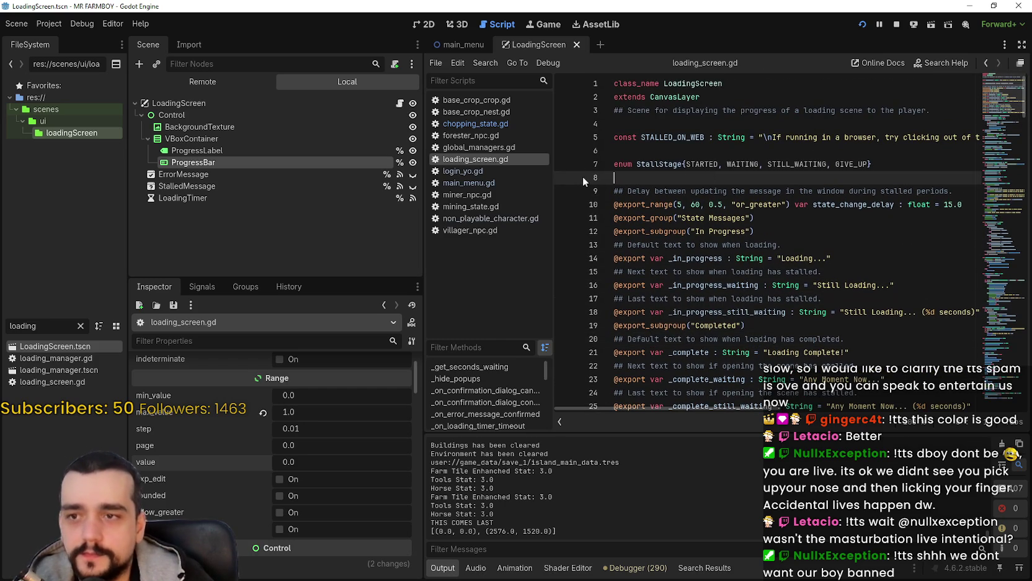
pyautogui.moveTo(582, 176); pyautogui.dragTo(559, 163)
pyautogui.click(893, 164)
pyautogui.scroll(-1, 998, 107)
pyautogui.moveTo(998, 107); pyautogui.dragTo(993, 304)
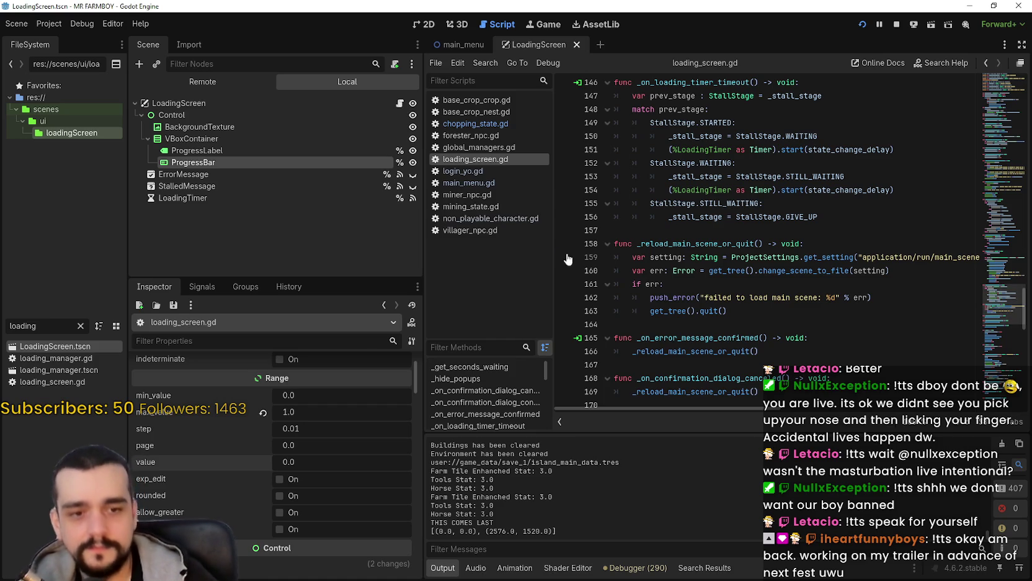
pyautogui.scroll(-3, 758, 196)
pyautogui.click(758, 196)
pyautogui.scroll(4, 758, 196)
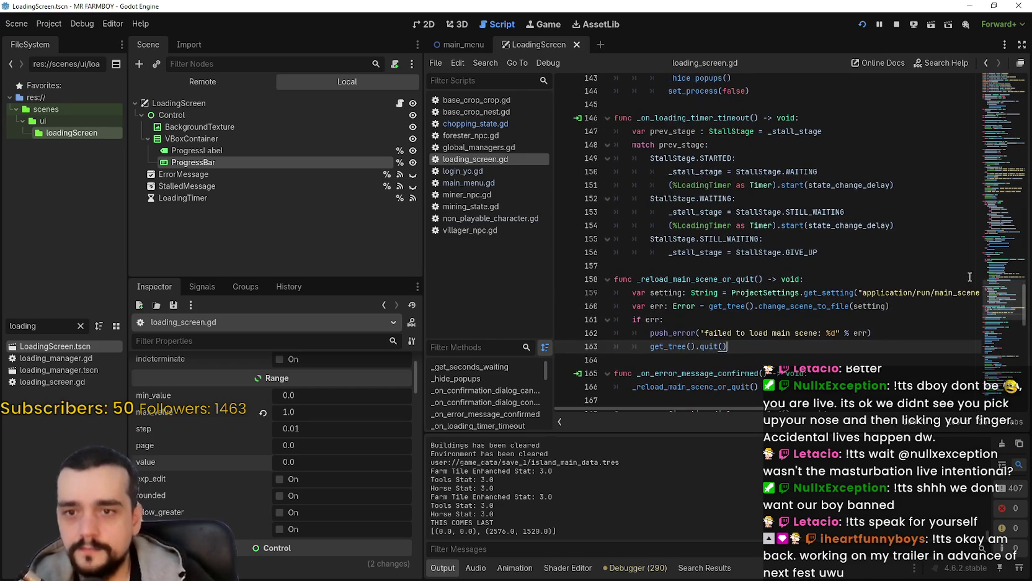
pyautogui.moveTo(991, 295); pyautogui.dragTo(999, 185)
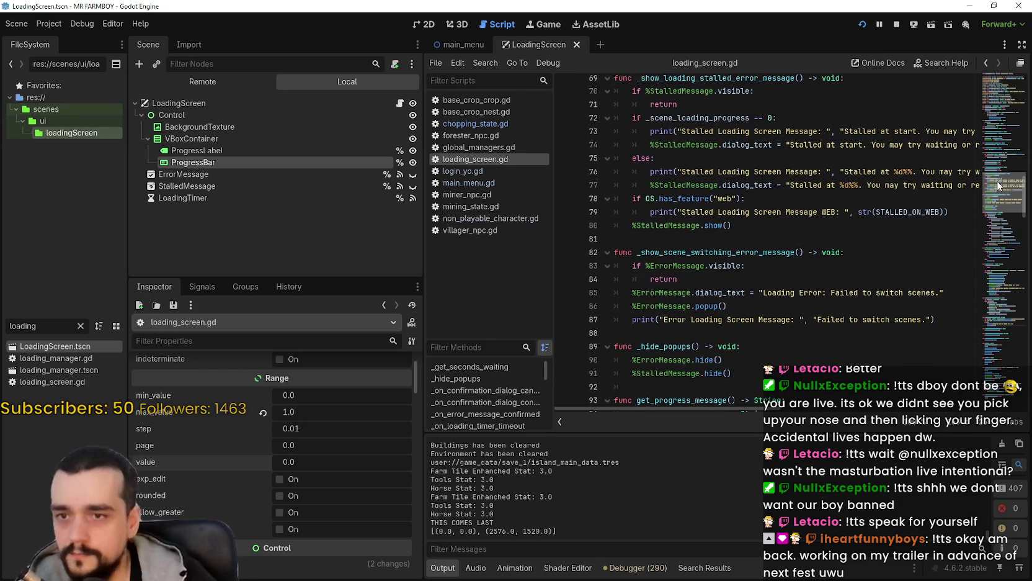
pyautogui.moveTo(999, 185)
pyautogui.mouseDown()
pyautogui.moveTo(980, 90)
pyautogui.moveTo(991, 92)
pyautogui.mouseUp()
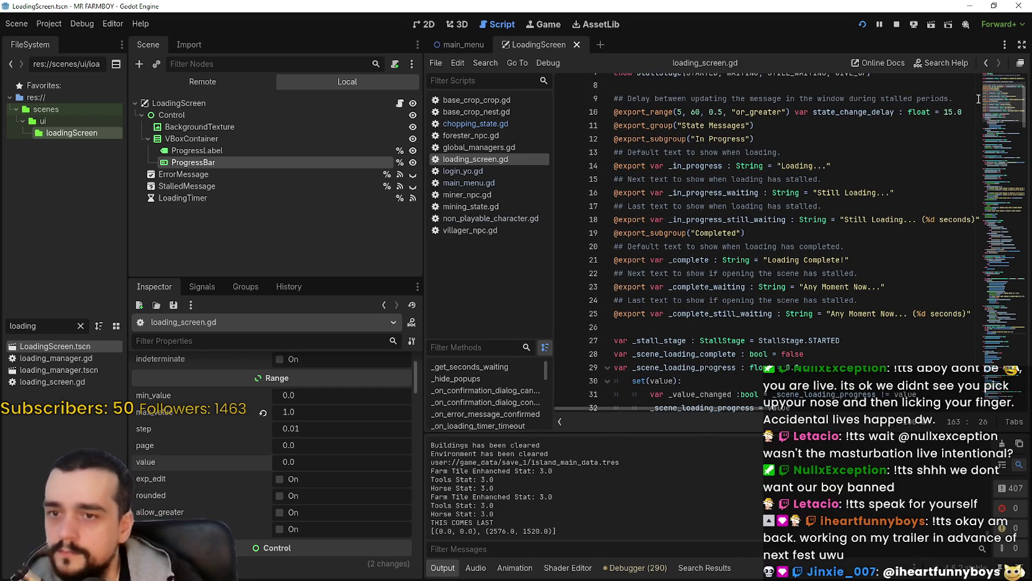
pyautogui.click(893, 327)
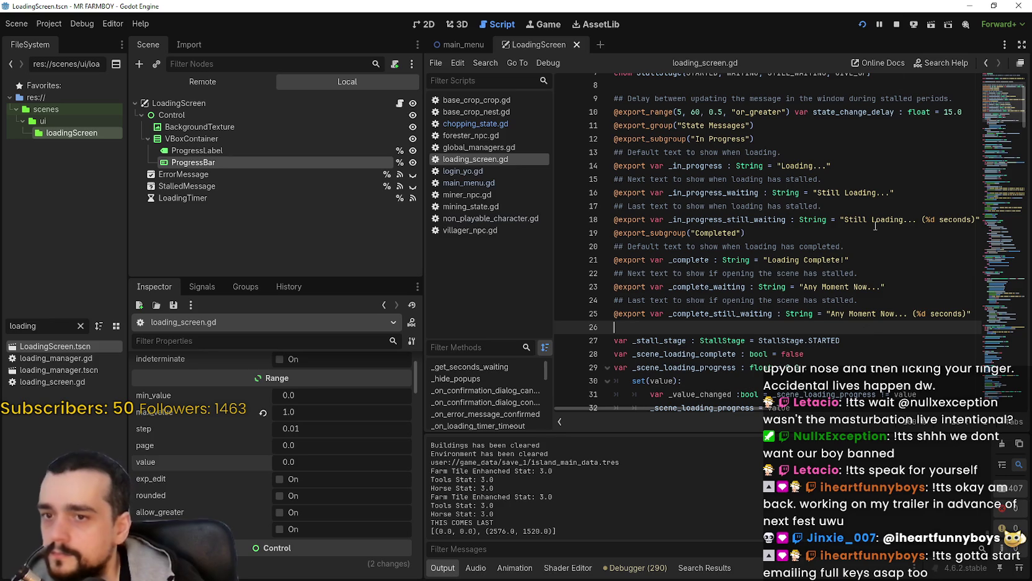
pyautogui.click(913, 24)
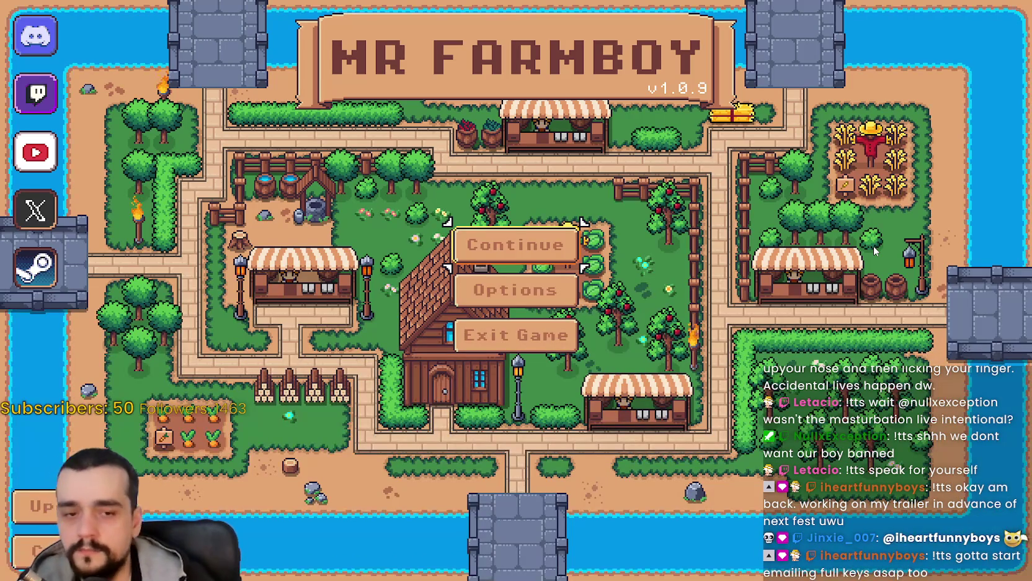
pyautogui.click(496, 254)
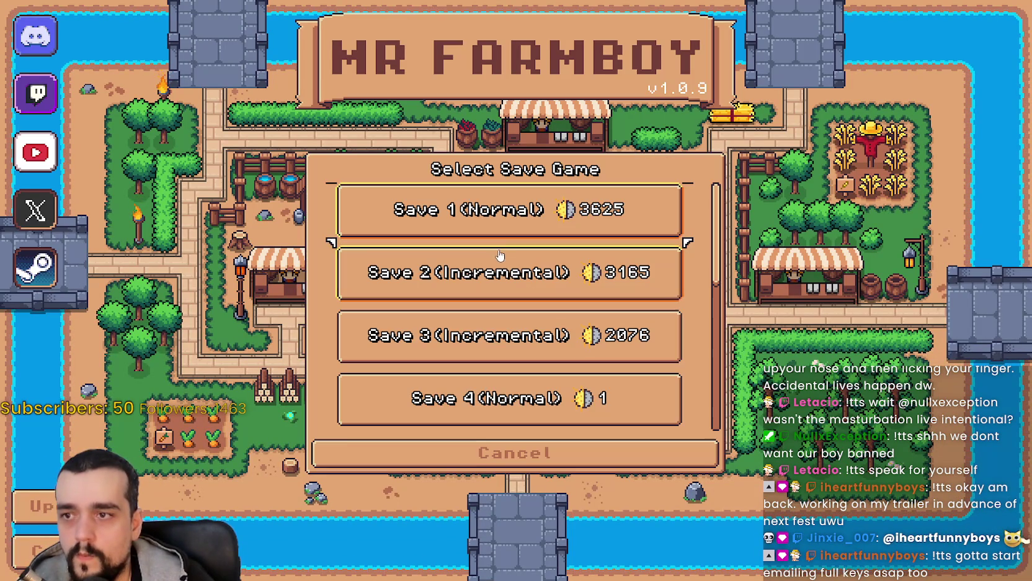
pyautogui.click(505, 211)
pyautogui.click(442, 222)
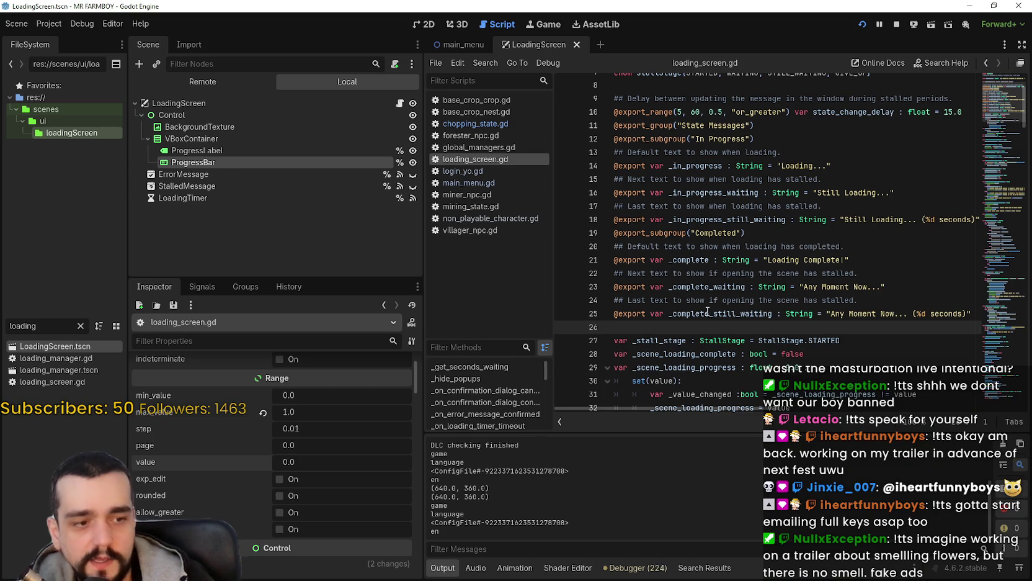
pyautogui.click(744, 274)
pyautogui.hotkey('ctrl', 'f')
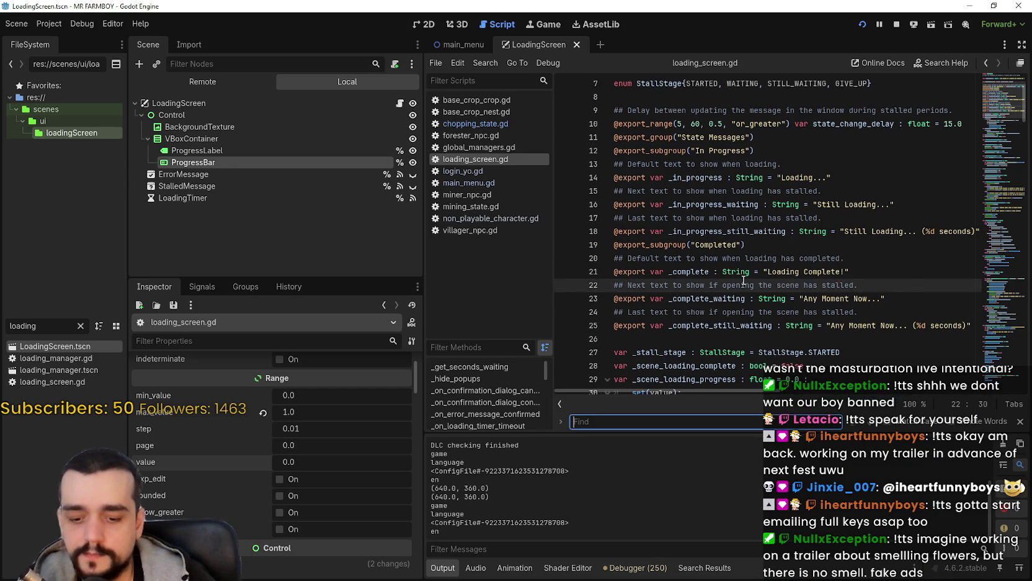
# Search all project files for 'Loading scene' and open the line 189 match in scene_loader.gd
pyautogui.write('Loading_')
pyautogui.press('BackSpace')
pyautogui.write('scene')
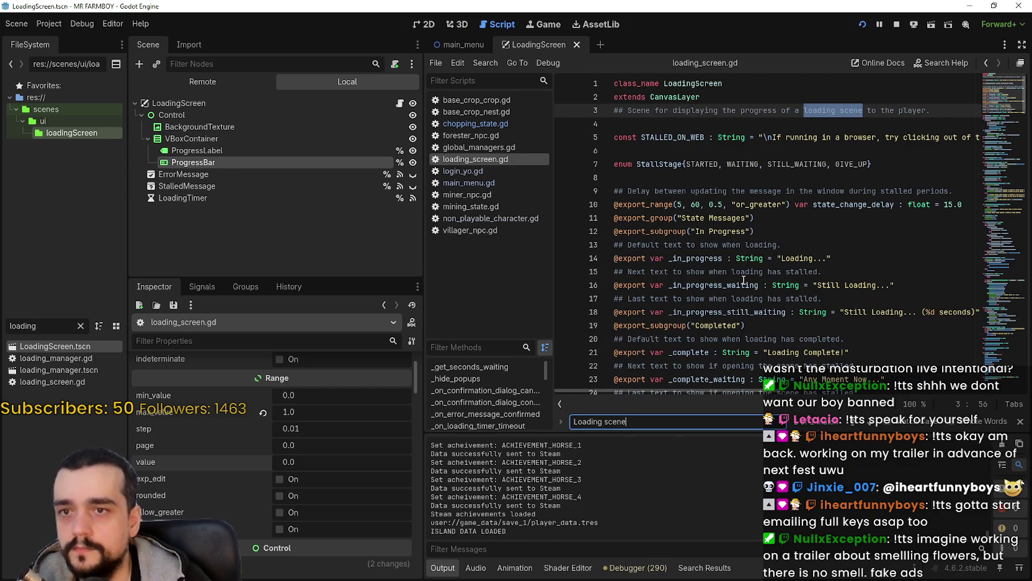
pyautogui.click(788, 204)
pyautogui.hotkey('ctrl', 'shift', 'f')
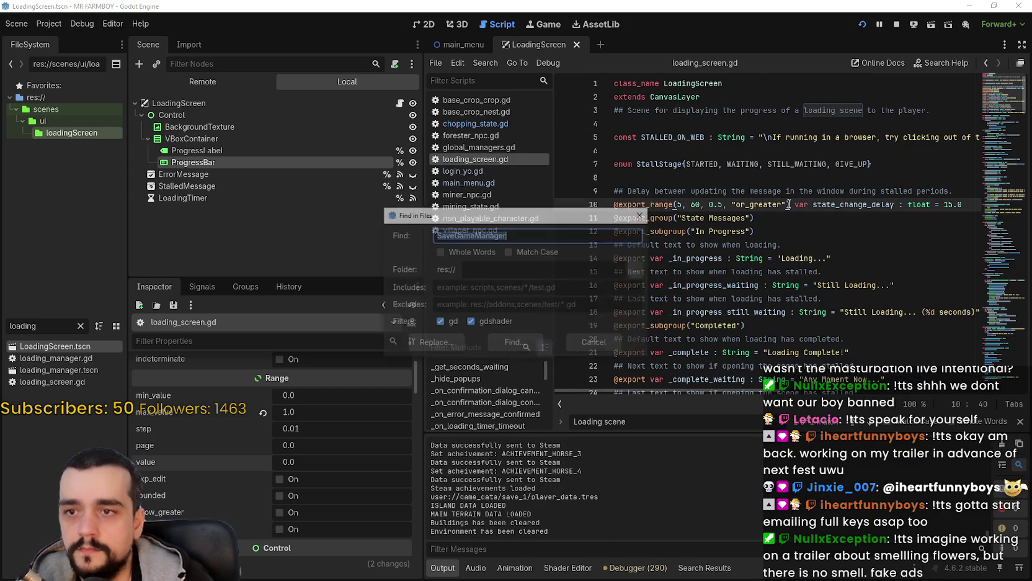
pyautogui.write('Loading sce')
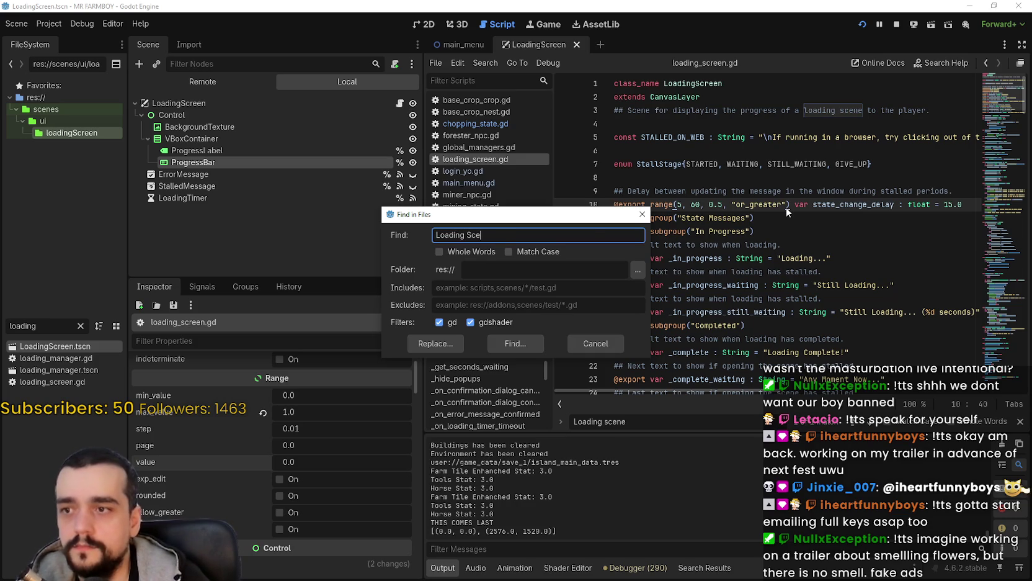
pyautogui.write('ne')
pyautogui.press('Return')
pyautogui.click(667, 502)
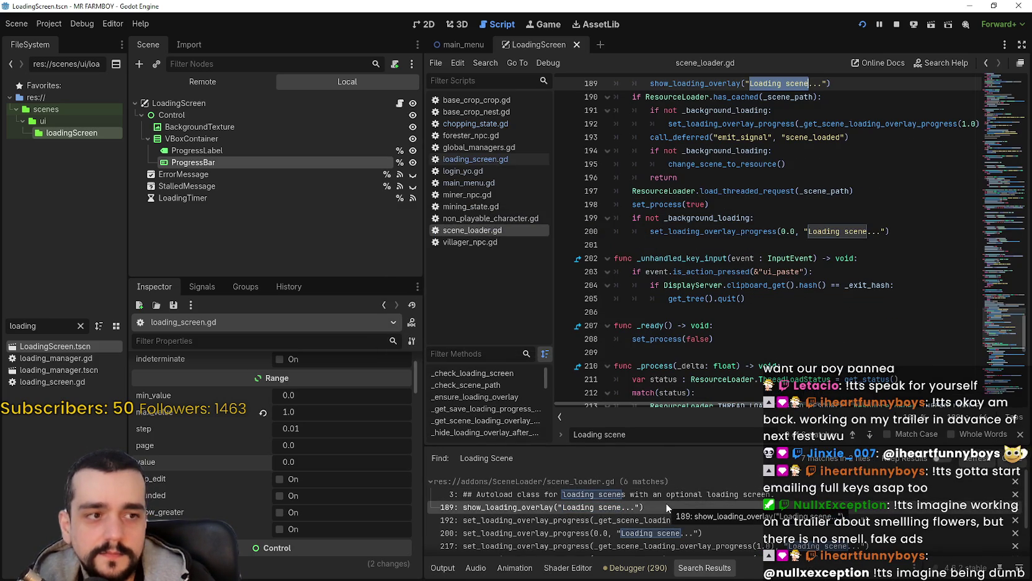
# Change 'scene' to 'world' in the messages on lines 200 and 189
pyautogui.click(670, 258)
pyautogui.scroll(1, 715, 274)
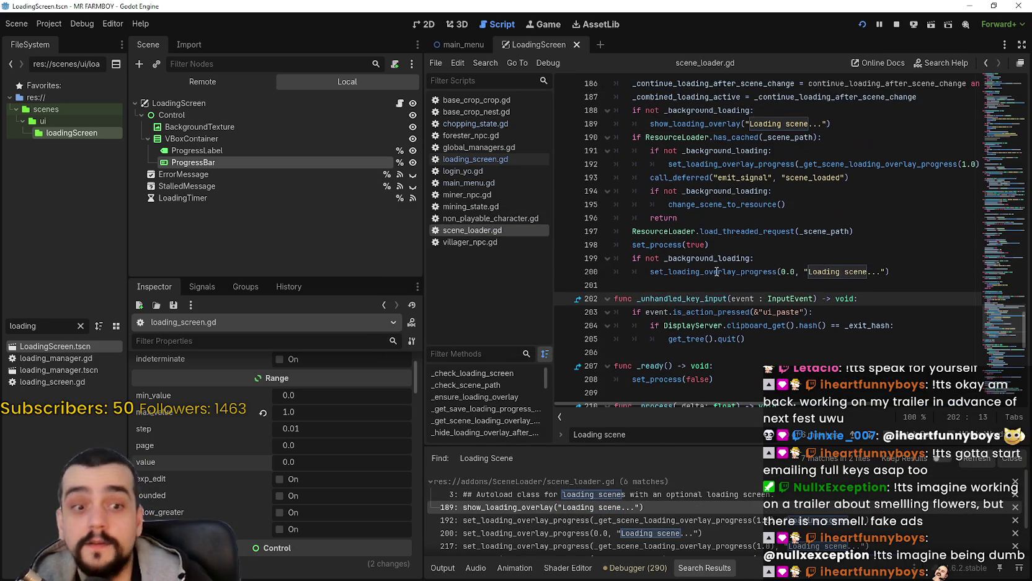
pyautogui.scroll(4, 716, 274)
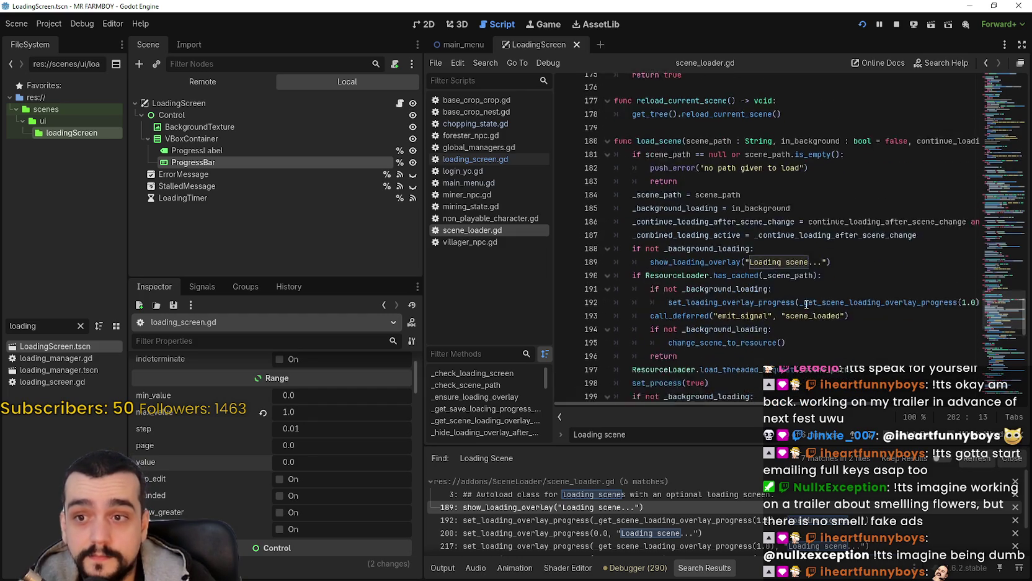
pyautogui.scroll(-4, 806, 303)
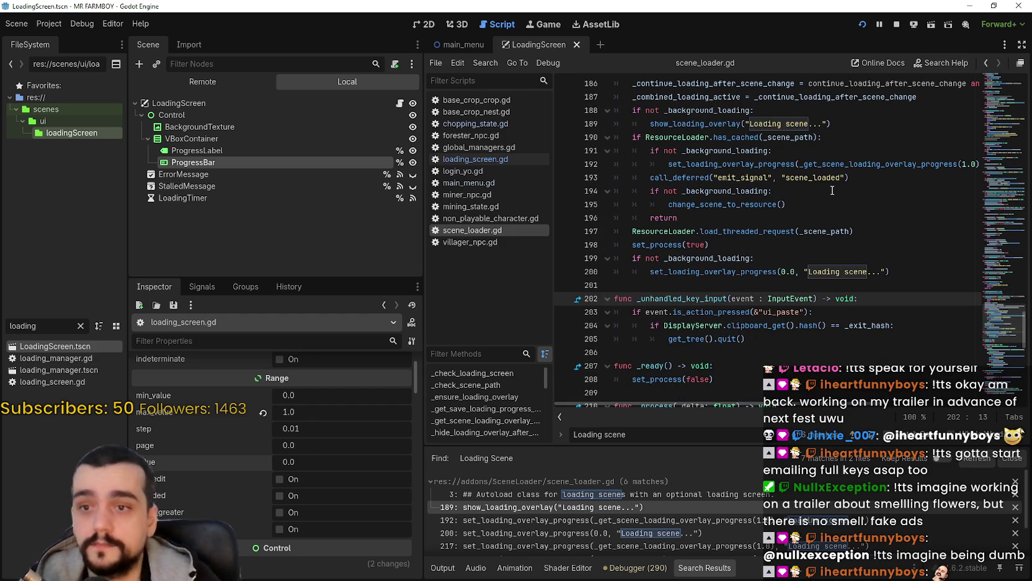
pyautogui.click(836, 272)
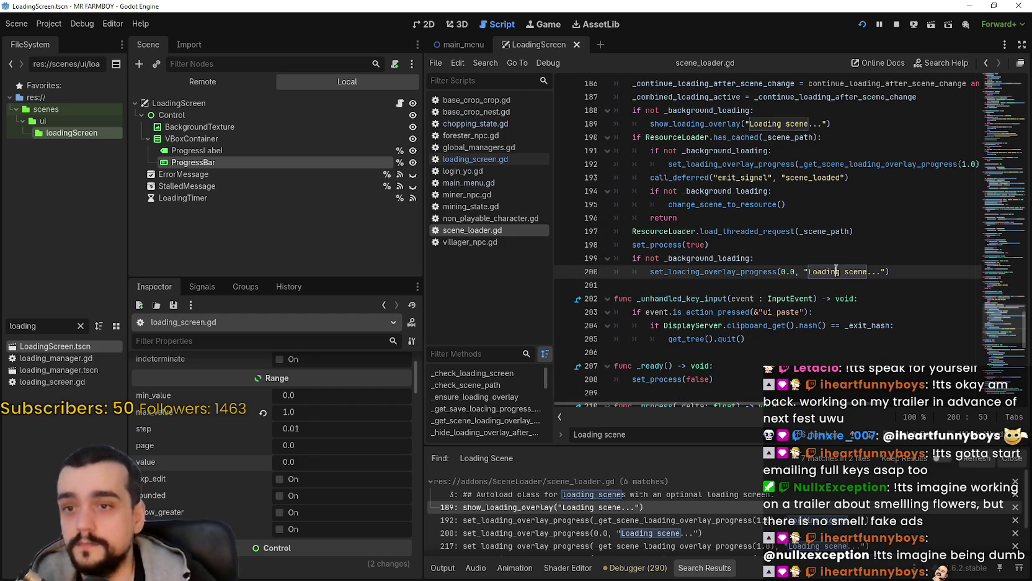
pyautogui.doubleClick(856, 271)
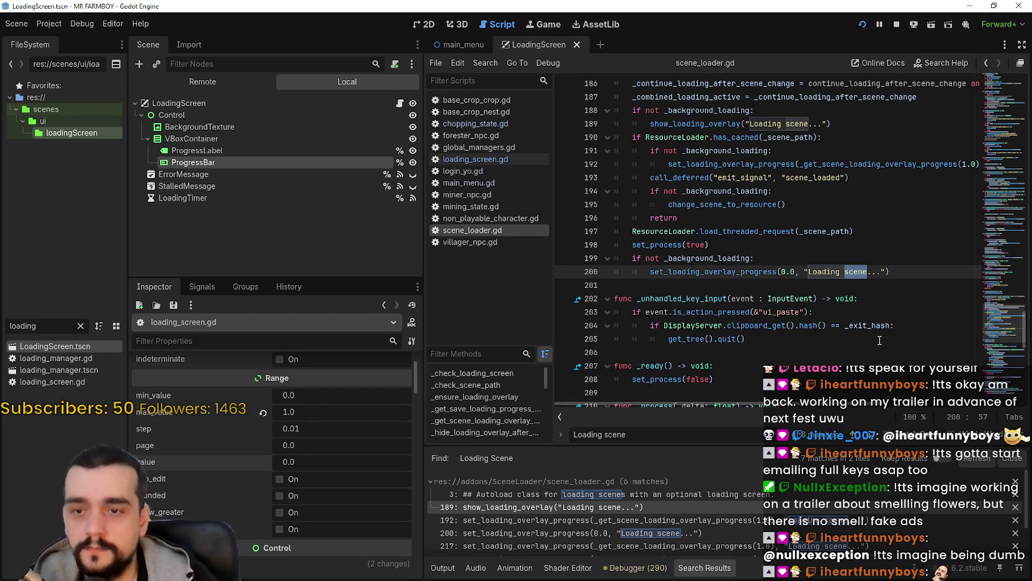
pyautogui.write('world')
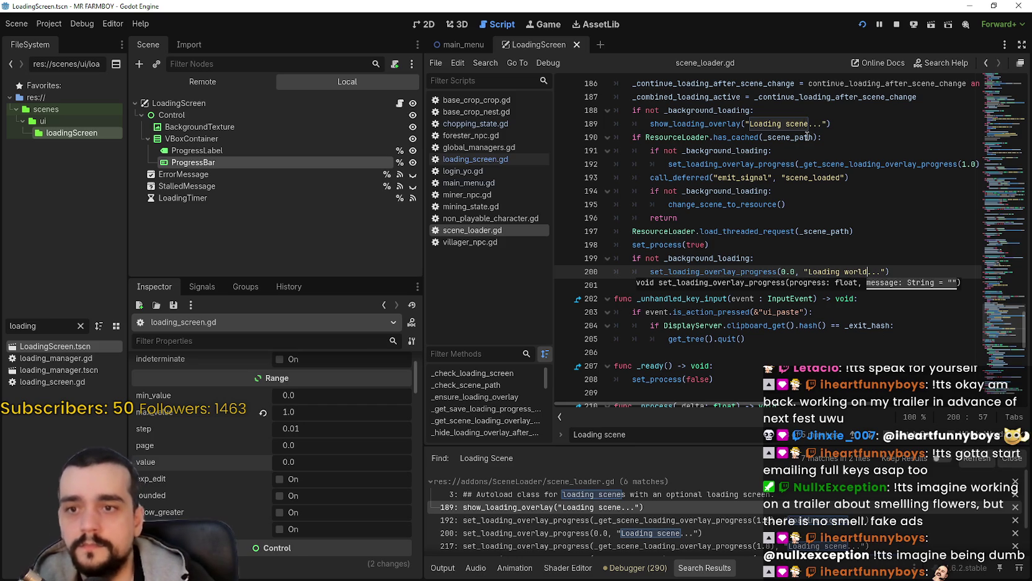
pyautogui.click(798, 128)
pyautogui.doubleClick(798, 124)
pyautogui.write('world')
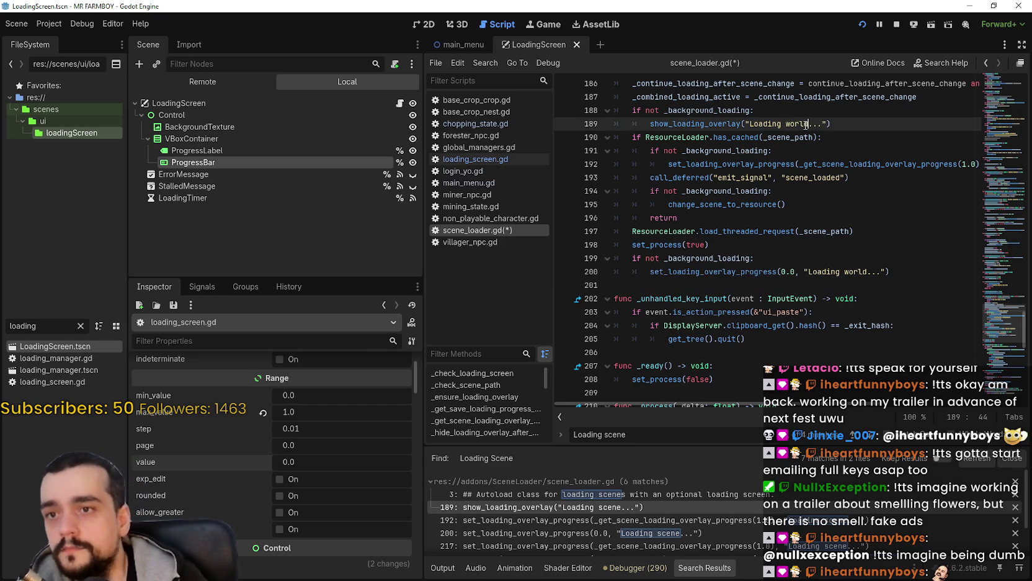
# Change line 192's message to 'Loading world...' and save scene_loader.gd
pyautogui.click(857, 248)
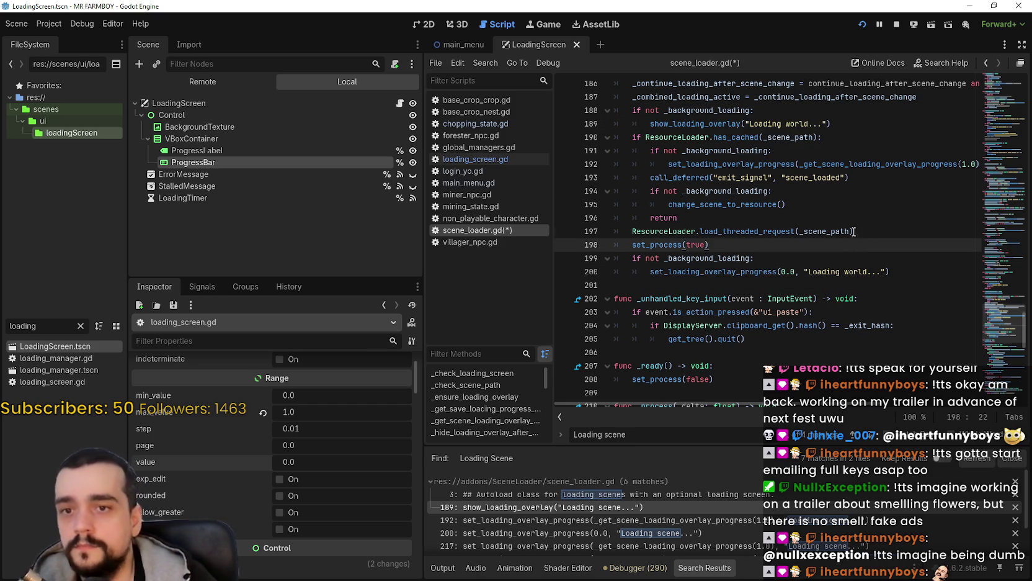
pyautogui.scroll(-2, 855, 232)
pyautogui.scroll(-1, 776, 476)
pyautogui.click(779, 492)
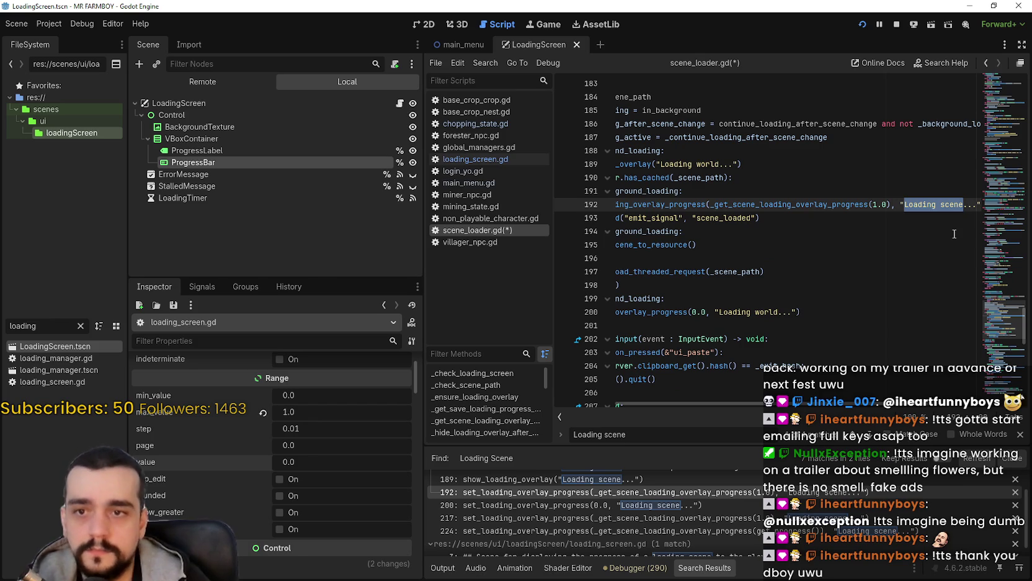
pyautogui.doubleClick(941, 204)
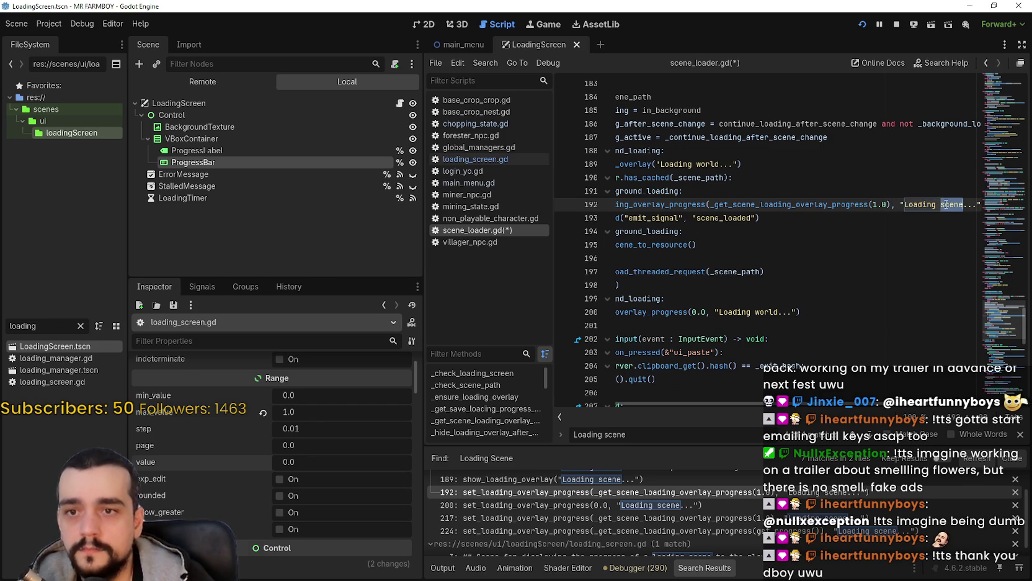
pyautogui.write('world')
pyautogui.hotkey('ctrl', 's')
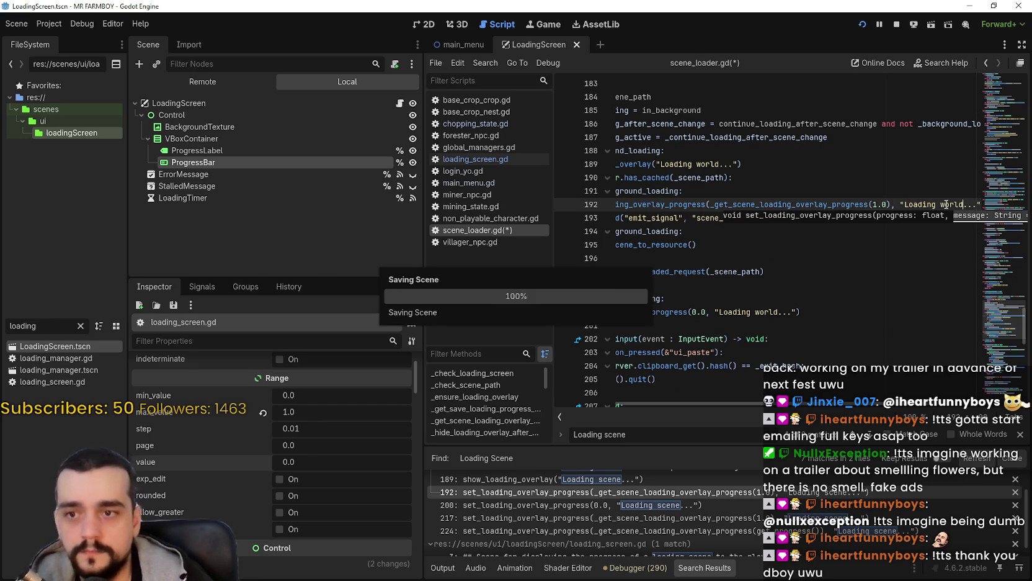
# Change the next match on line 217 to 'Loading world...' and save again
pyautogui.press('F3')
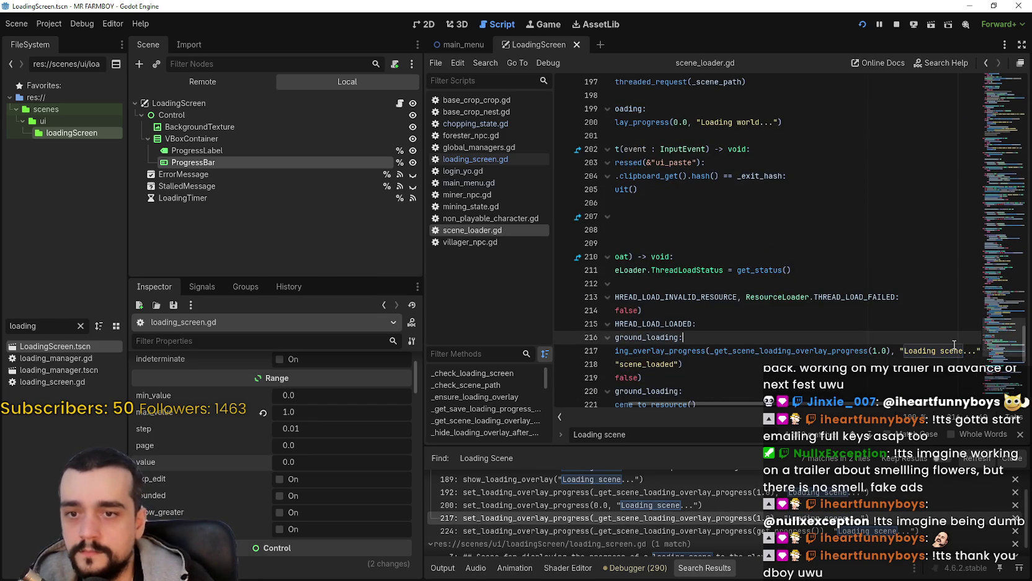
pyautogui.doubleClick(952, 351)
pyautogui.moveTo(907, 396)
pyautogui.mouseDown()
pyautogui.moveTo(925, 249)
pyautogui.moveTo(930, 279)
pyautogui.moveTo(1000, 280)
pyautogui.mouseUp()
pyautogui.click(934, 278)
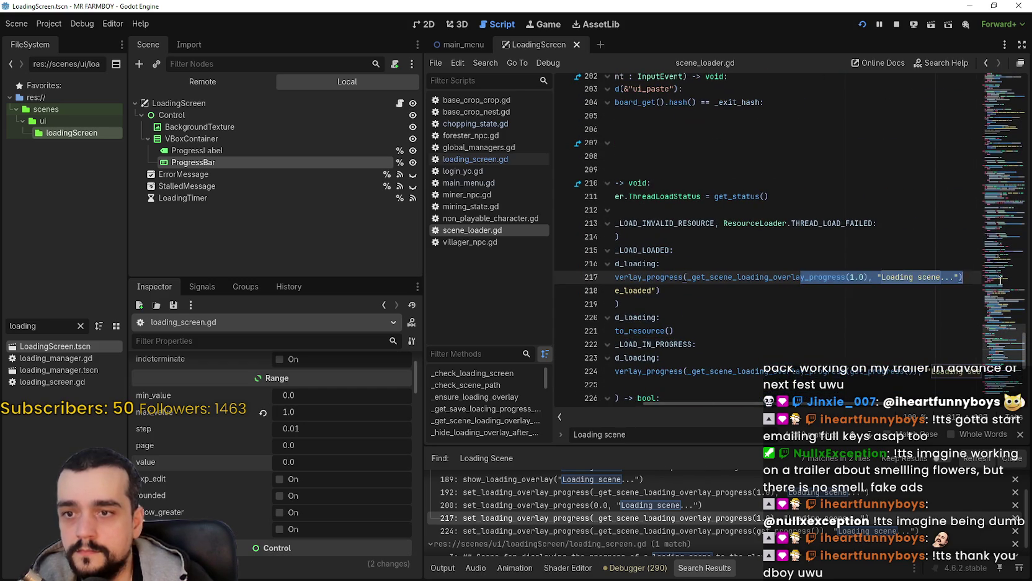
pyautogui.click(921, 276)
pyautogui.doubleClick(926, 276)
pyautogui.write('world')
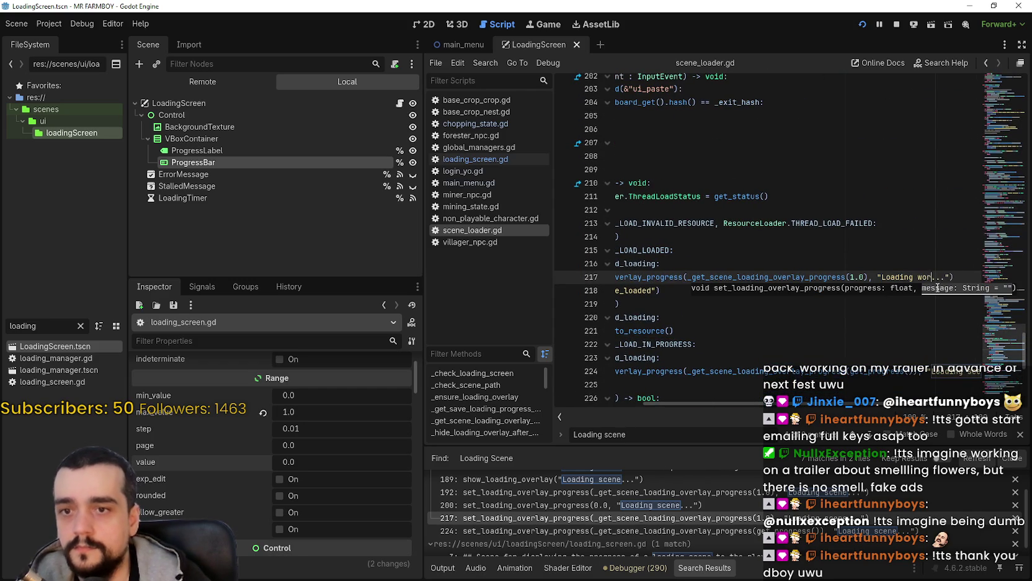
pyautogui.hscroll(2, 953, 359)
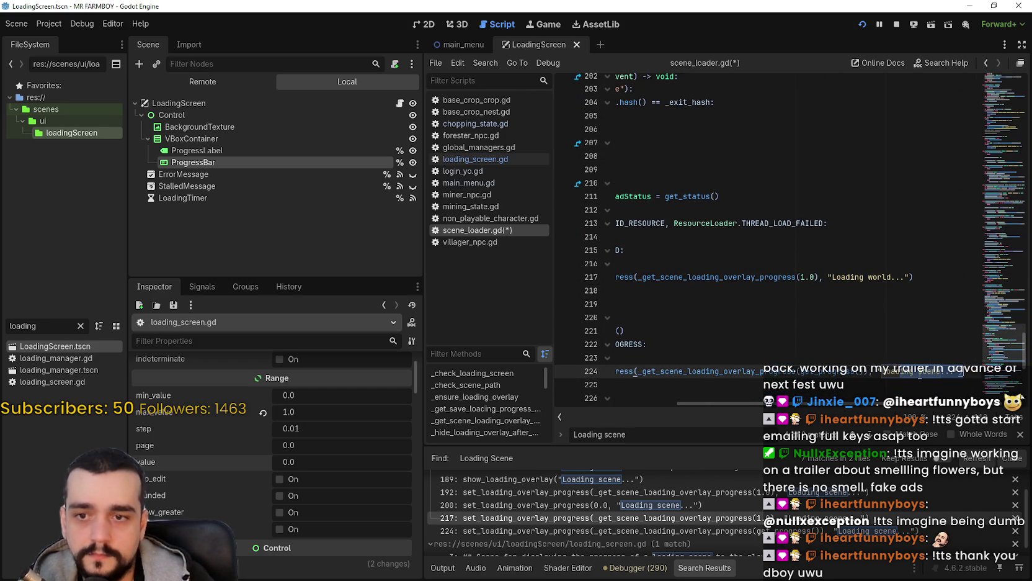
pyautogui.click(924, 349)
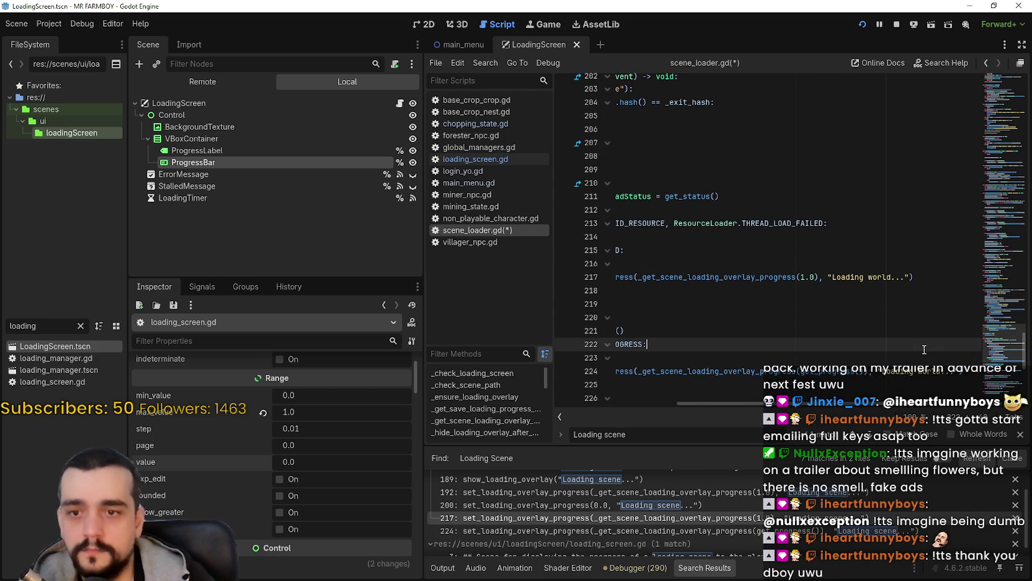
pyautogui.hotkey('ctrl', 's')
pyautogui.click(1020, 433)
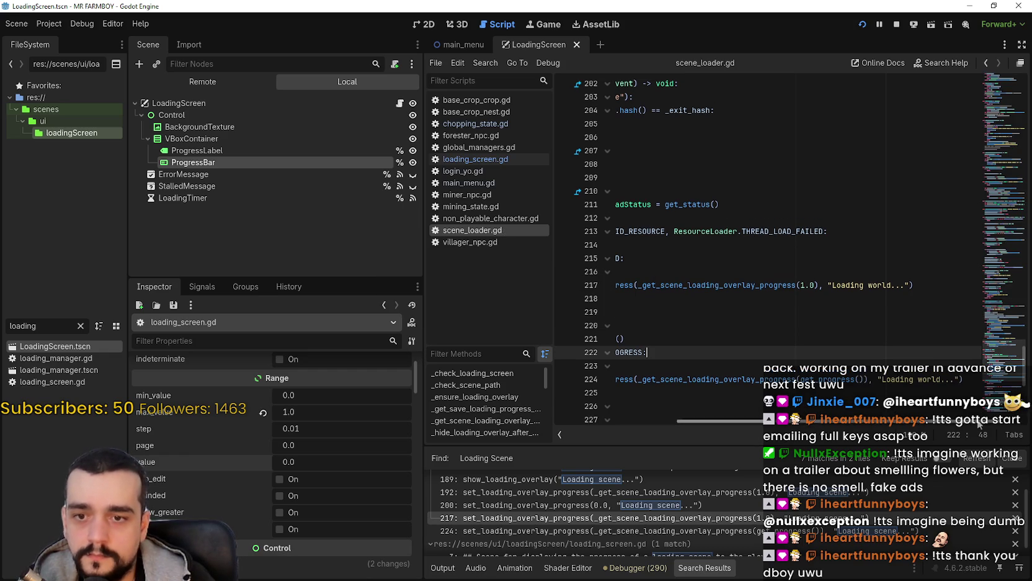
# Scroll through scene_loader.gd to review the edited messages around line 229
pyautogui.hscroll(-3, 947, 424)
pyautogui.scroll(-5, 868, 372)
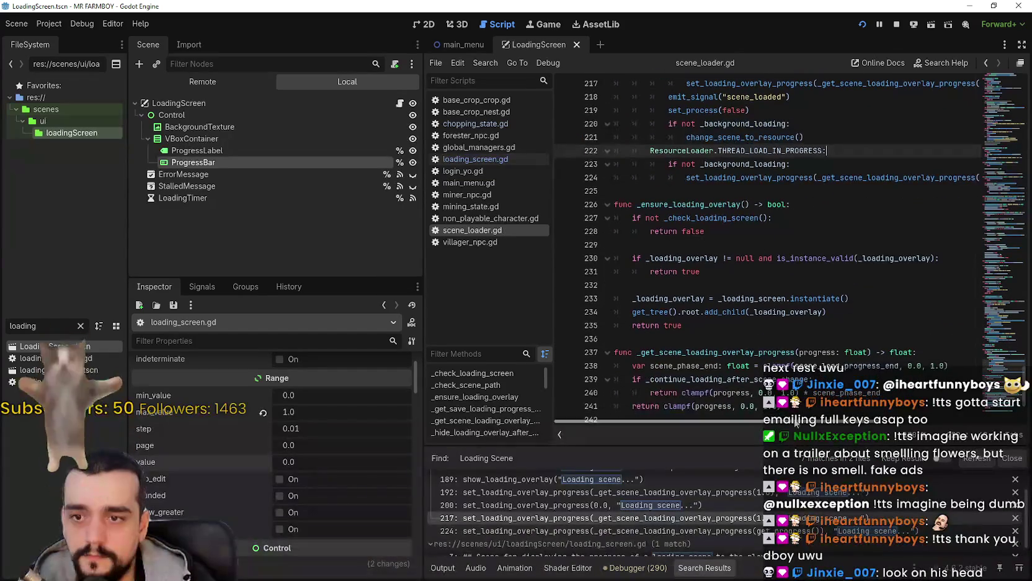
pyautogui.hscroll(5, 806, 410)
pyautogui.hscroll(-6, 728, 353)
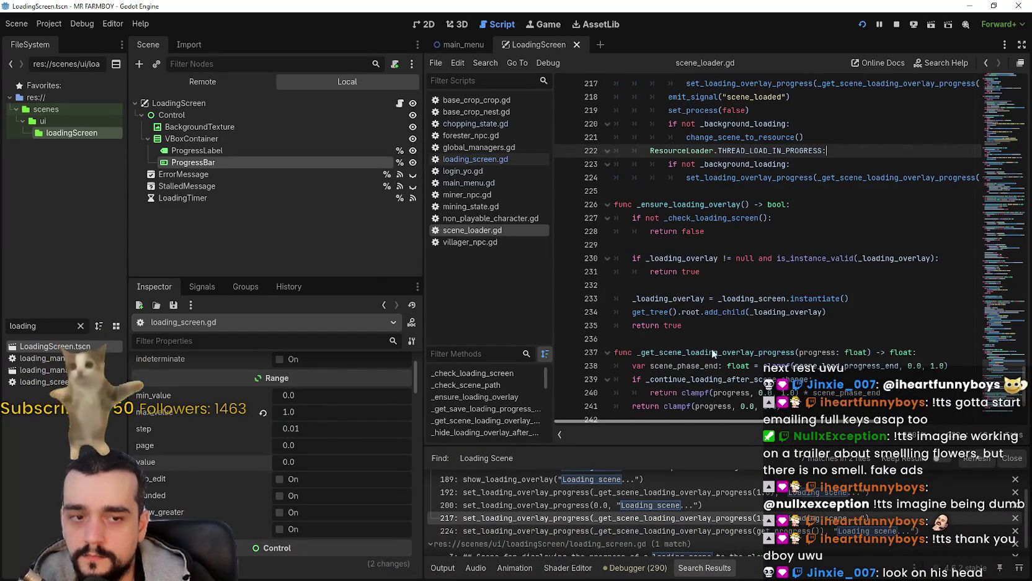
pyautogui.moveTo(716, 312)
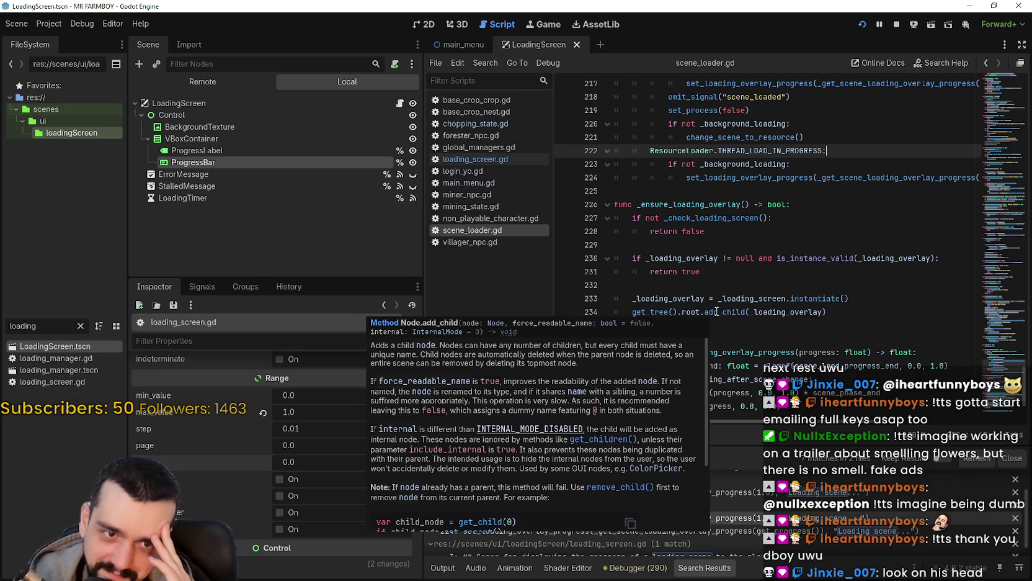
pyautogui.click(712, 245)
pyautogui.scroll(6, 757, 261)
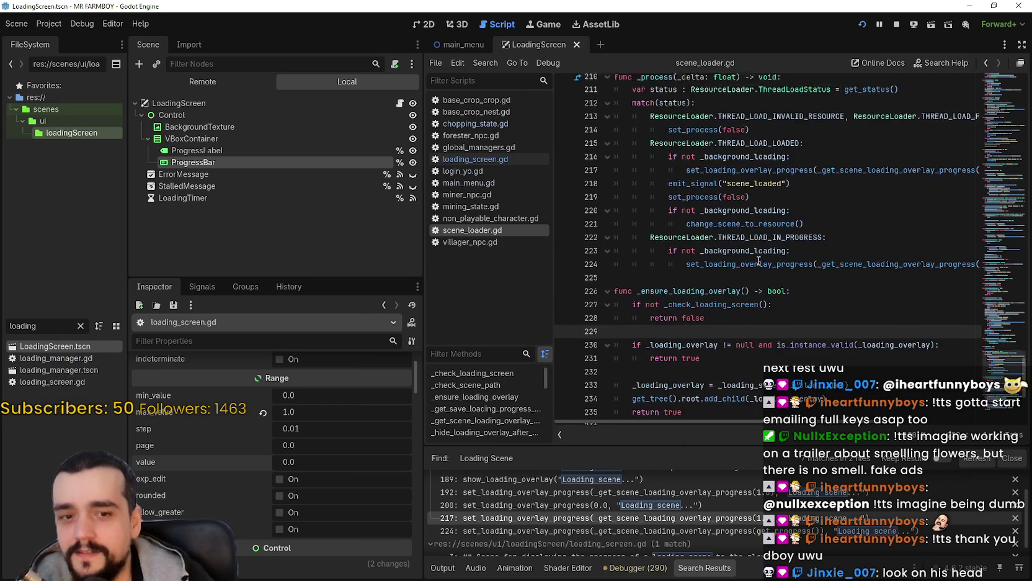
pyautogui.scroll(-3, 784, 308)
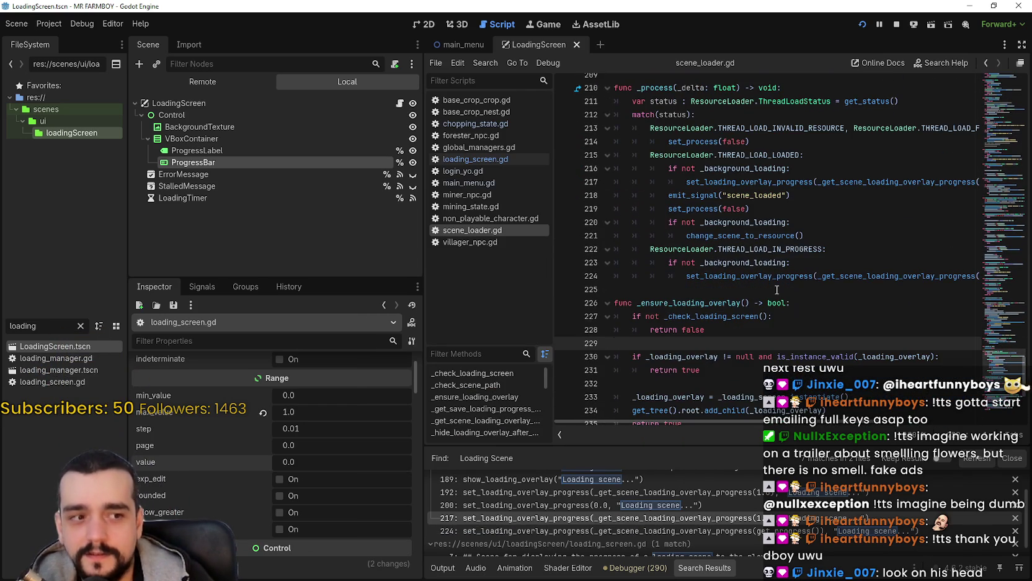
# Inspect the line 224 progress call through its search match
pyautogui.click(829, 277)
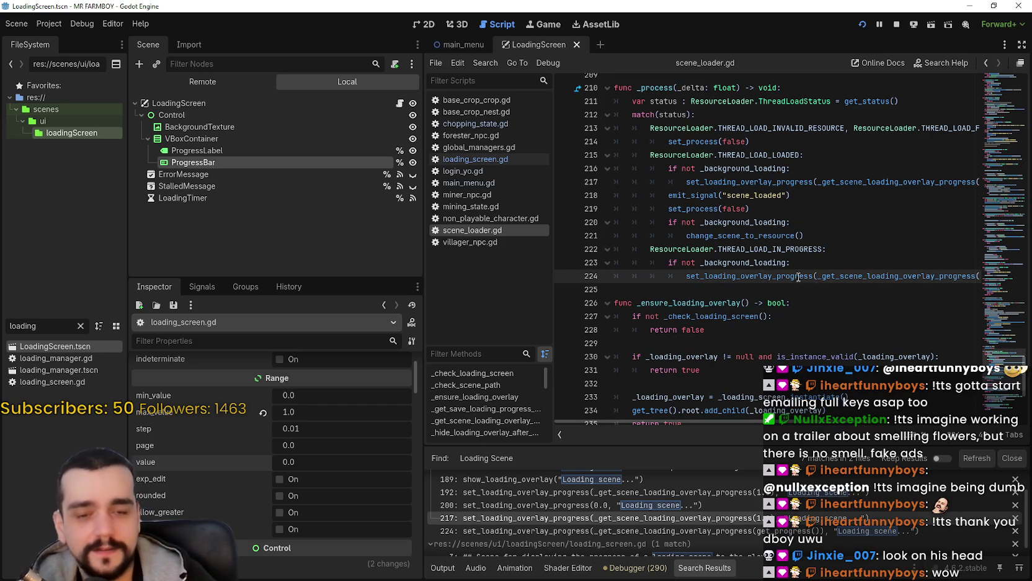
pyautogui.click(793, 290)
pyautogui.scroll(-5, 831, 262)
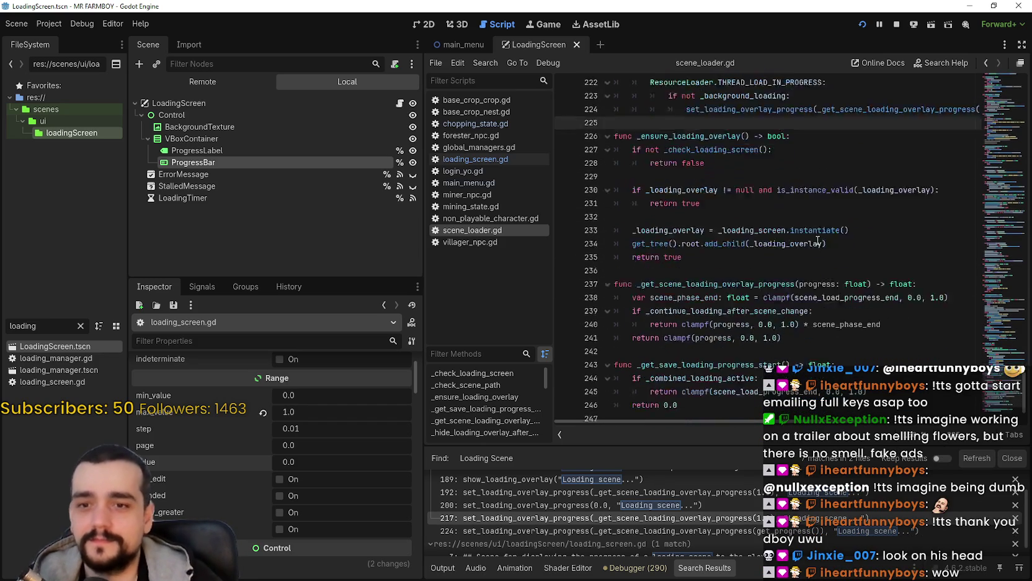
pyautogui.click(683, 531)
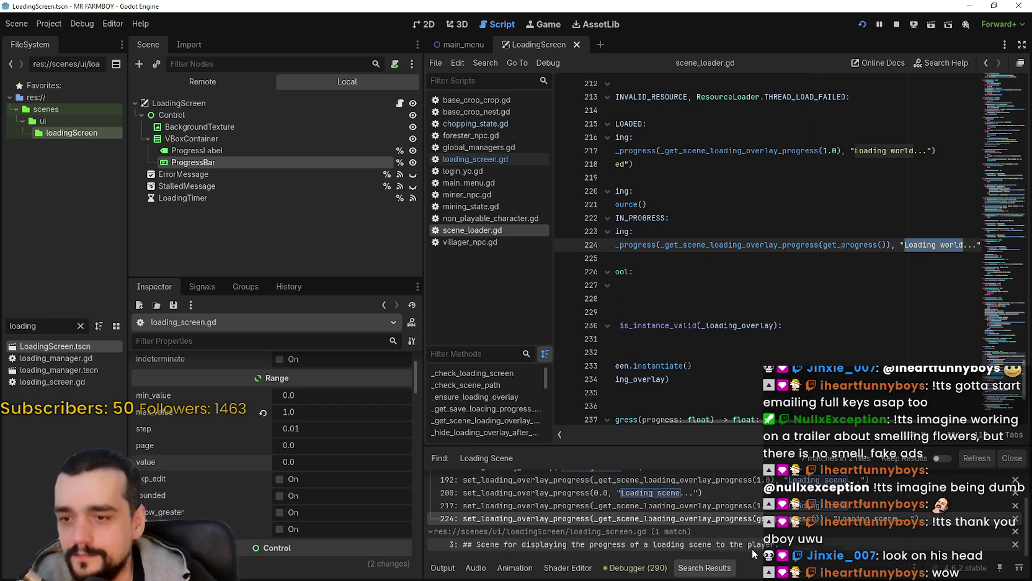
pyautogui.scroll(2, 794, 422)
pyautogui.moveTo(795, 423); pyautogui.dragTo(683, 383)
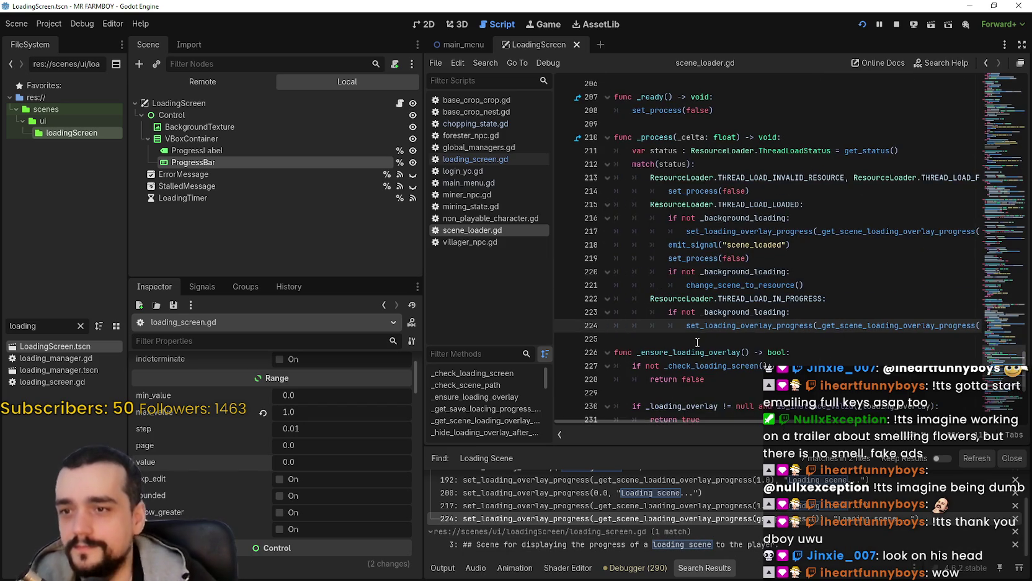
pyautogui.click(695, 340)
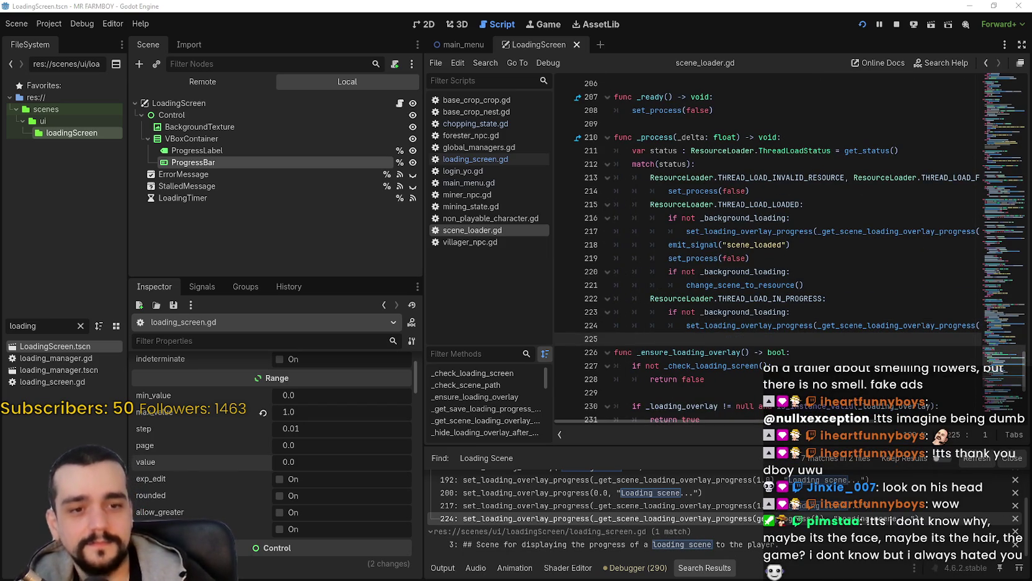
pyautogui.moveTo(827, 298)
pyautogui.mouseDown()
pyautogui.moveTo(732, 299)
pyautogui.moveTo(733, 312)
pyautogui.mouseUp()
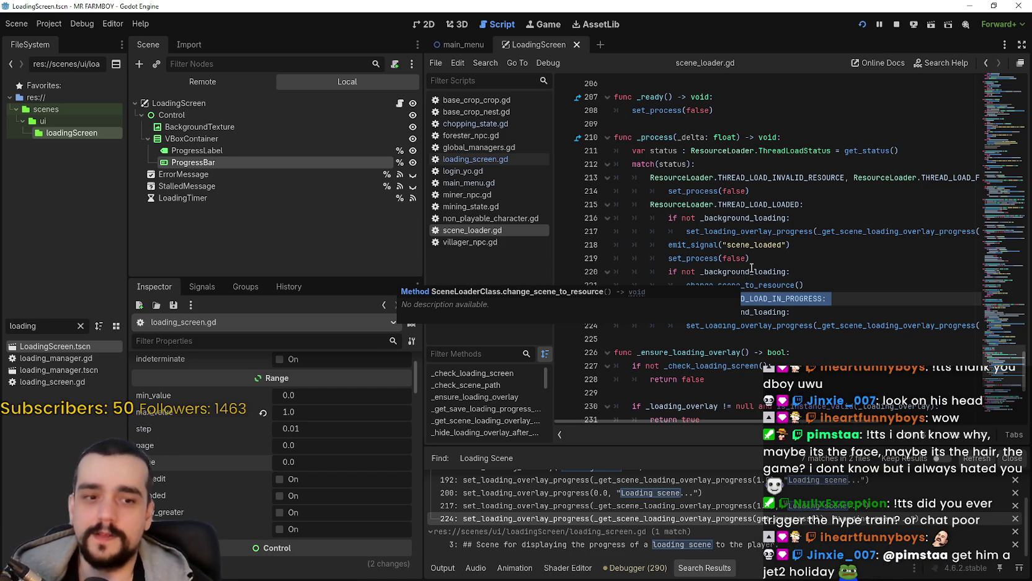
pyautogui.click(758, 257)
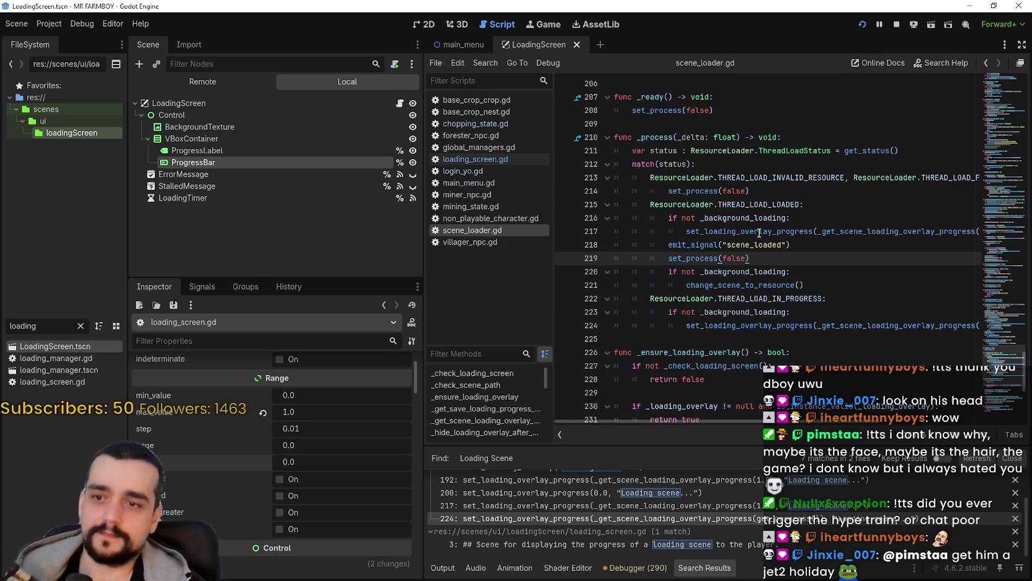
pyautogui.scroll(-2, 753, 249)
pyautogui.click(760, 256)
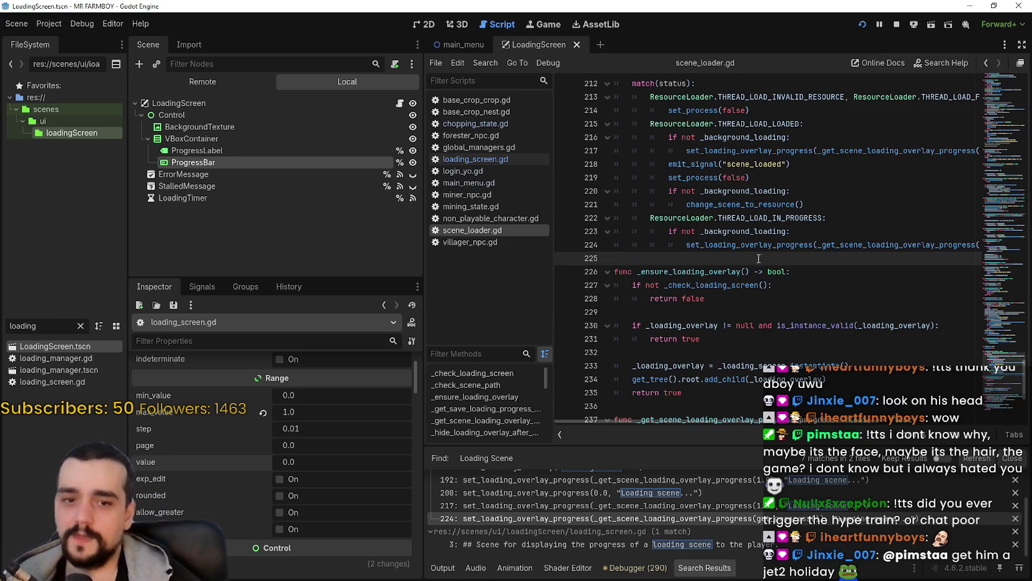
pyautogui.scroll(1, 758, 258)
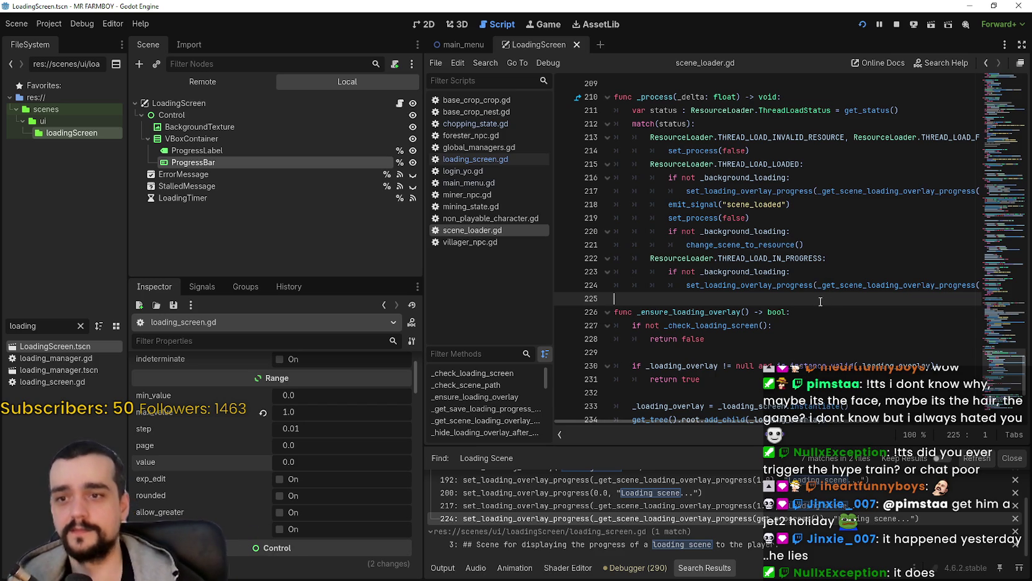
pyautogui.click(803, 236)
pyautogui.click(807, 245)
pyautogui.scroll(2, 774, 309)
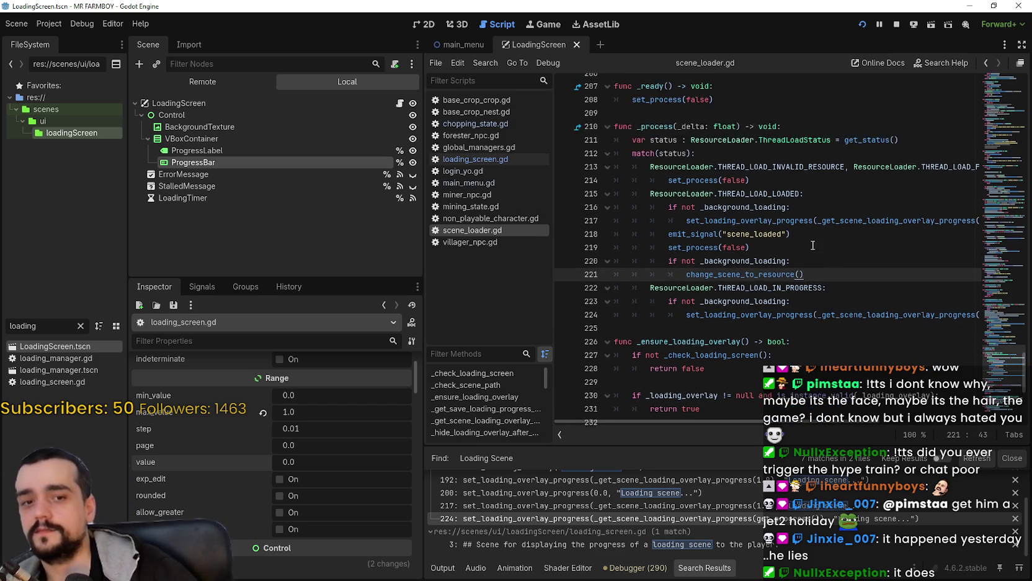
pyautogui.press('Down')
pyautogui.press('Down')
pyautogui.press('Down')
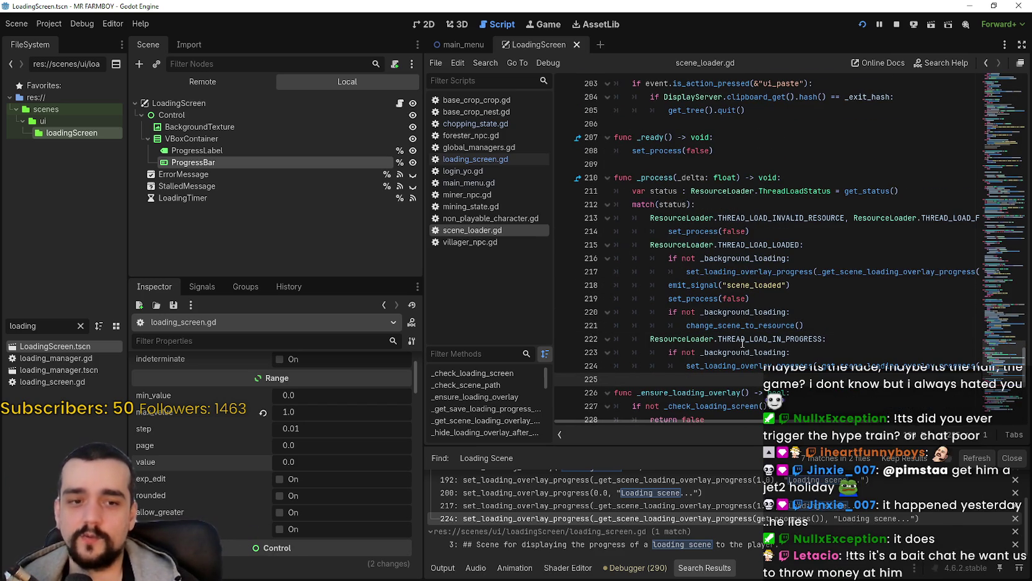
pyautogui.moveTo(742, 343)
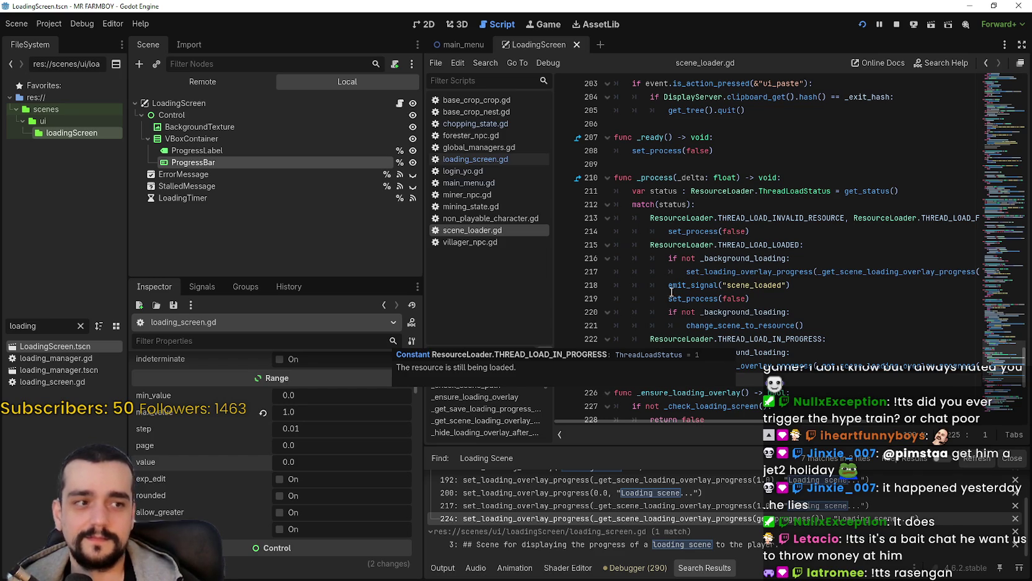
pyautogui.scroll(-2, 683, 310)
pyautogui.scroll(5, 662, 277)
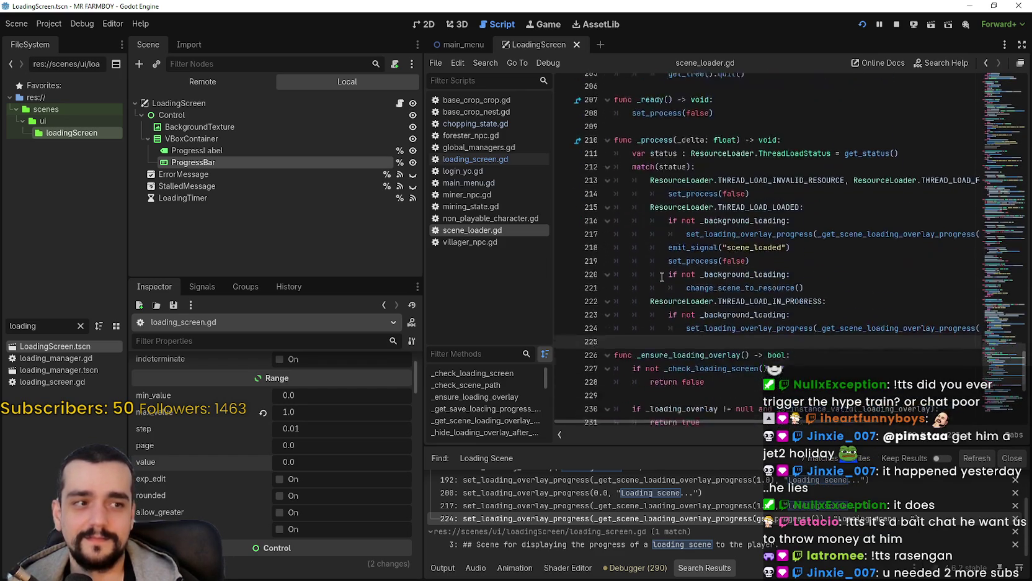
pyautogui.scroll(2, 626, 273)
pyautogui.scroll(-4, 632, 271)
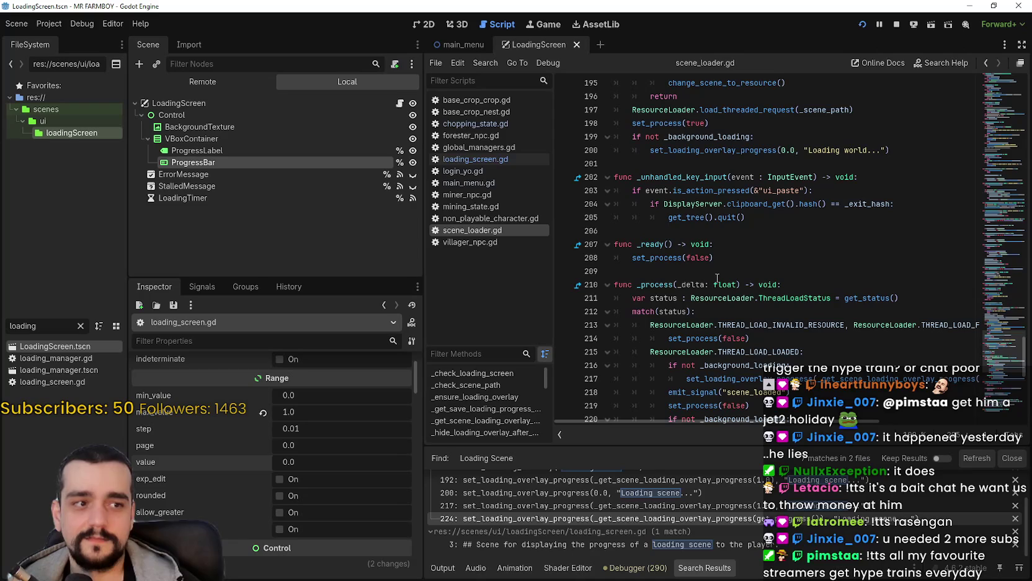
pyautogui.click(731, 230)
pyautogui.scroll(3, 732, 232)
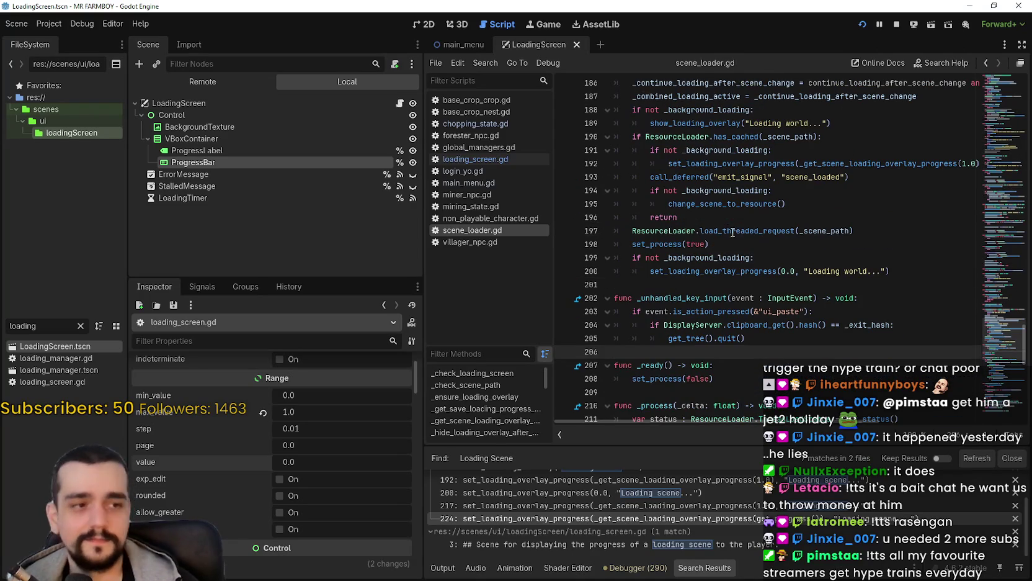
pyautogui.click(766, 234)
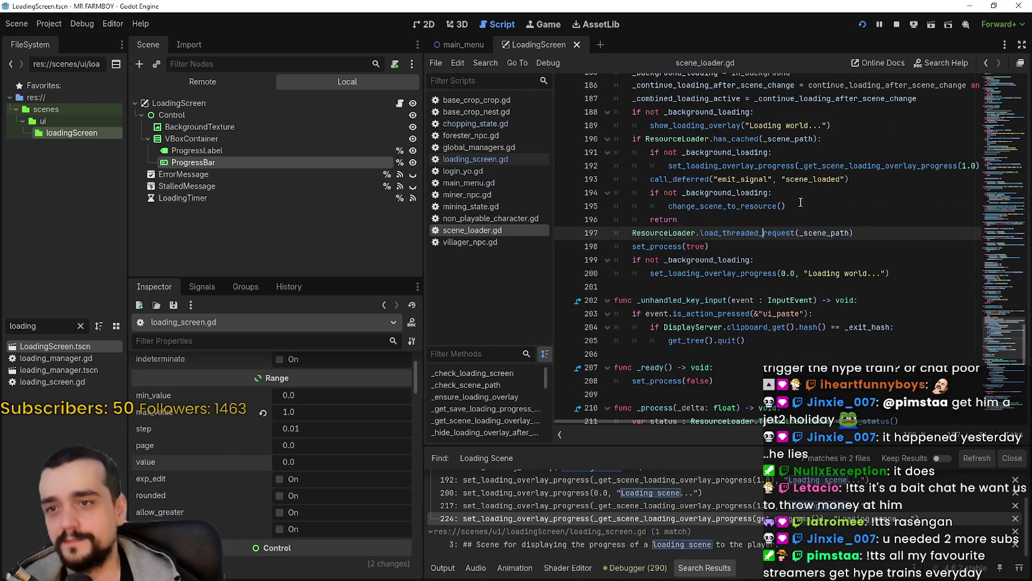
pyautogui.click(795, 219)
pyautogui.scroll(-8, 825, 224)
pyautogui.moveTo(1015, 351); pyautogui.dragTo(984, 188)
pyautogui.click(860, 25)
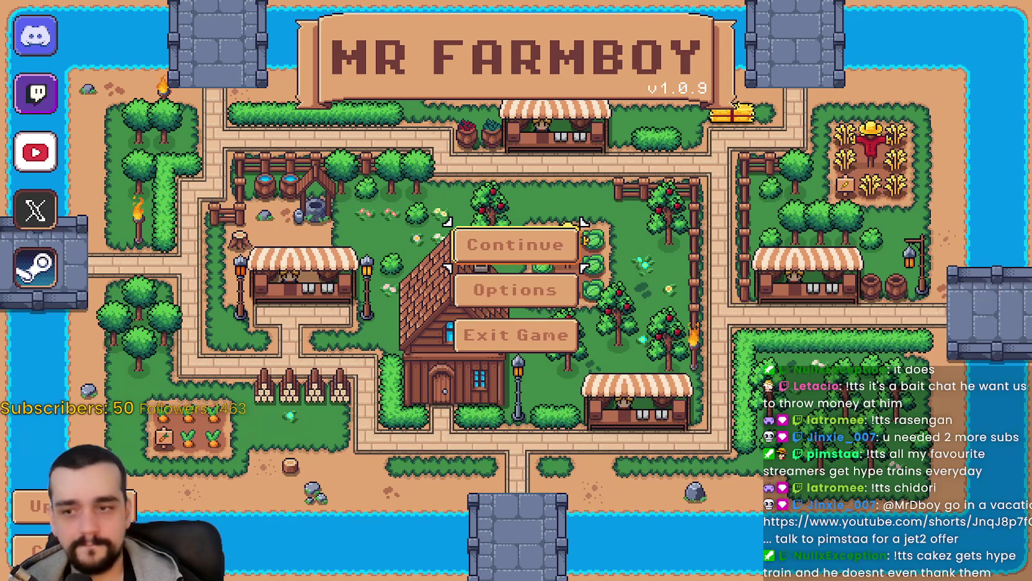
# Load Save 1 to watch the loading screen, then pause and return to the title screen
pyautogui.click(576, 248)
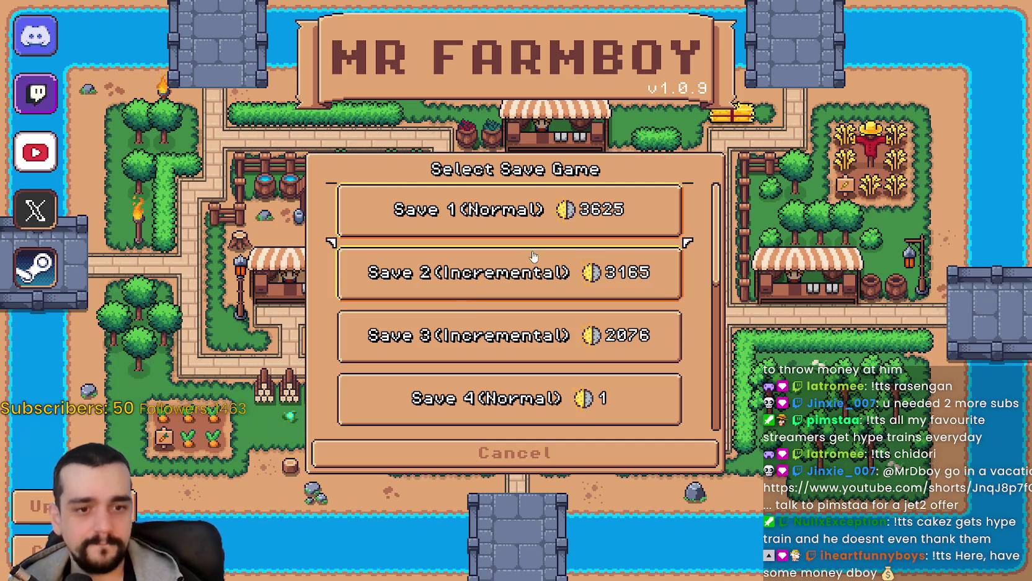
pyautogui.click(490, 217)
pyautogui.click(438, 224)
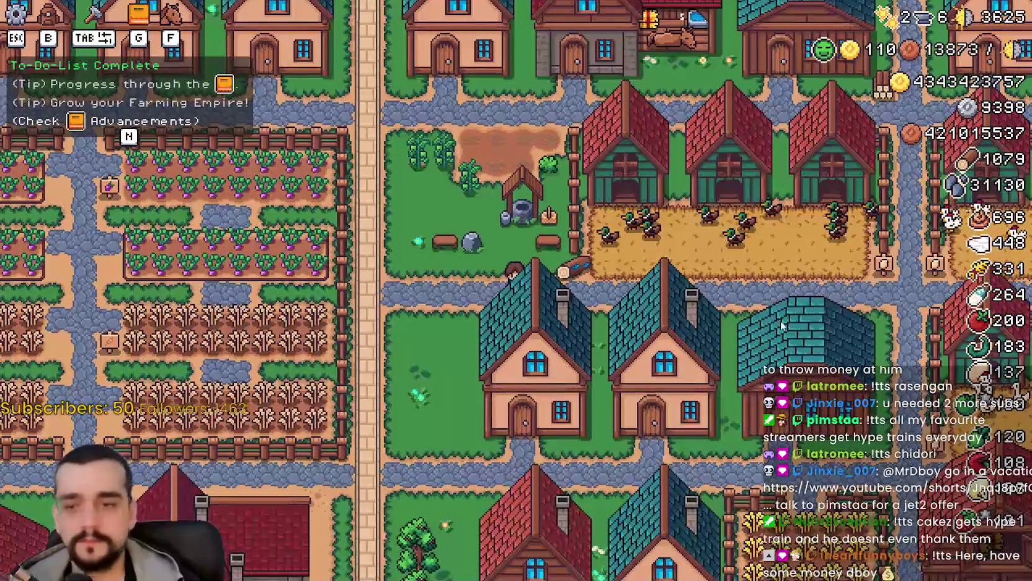
pyautogui.press('Escape')
pyautogui.click(601, 363)
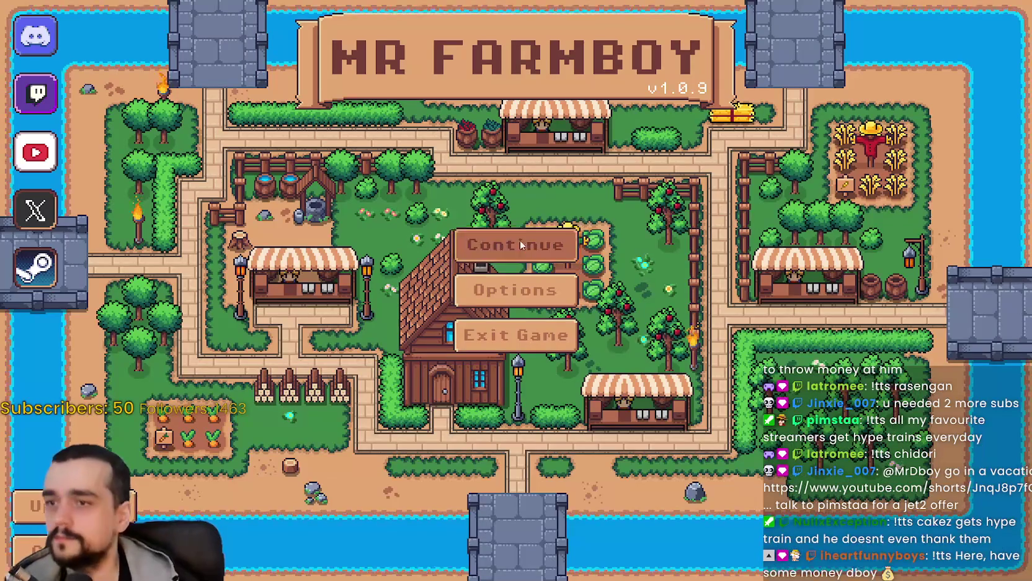
# Load Save 2 to check the loading screen, then return to the editor
pyautogui.click(520, 245)
pyautogui.click(518, 268)
pyautogui.click(444, 286)
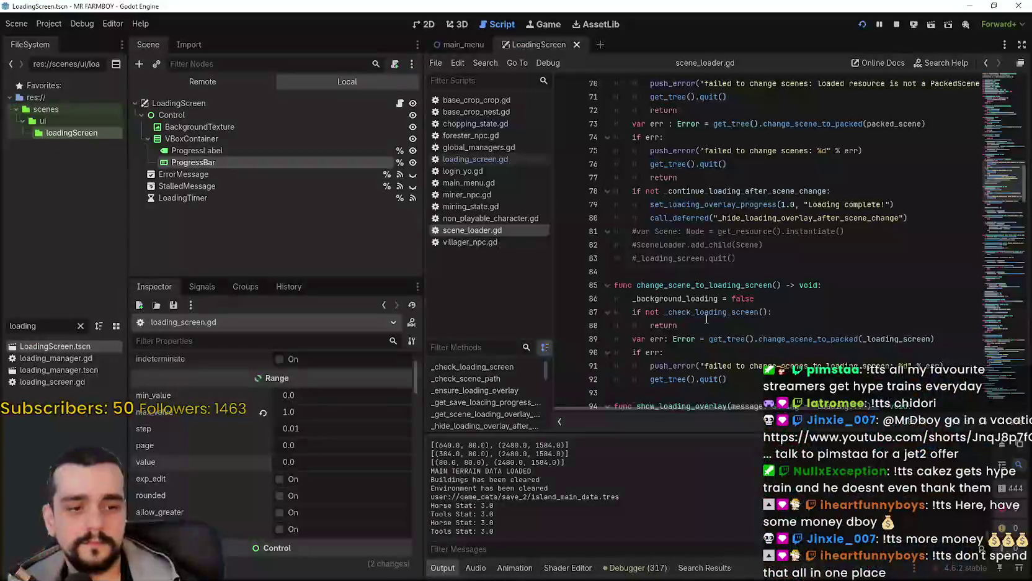
pyautogui.click(740, 276)
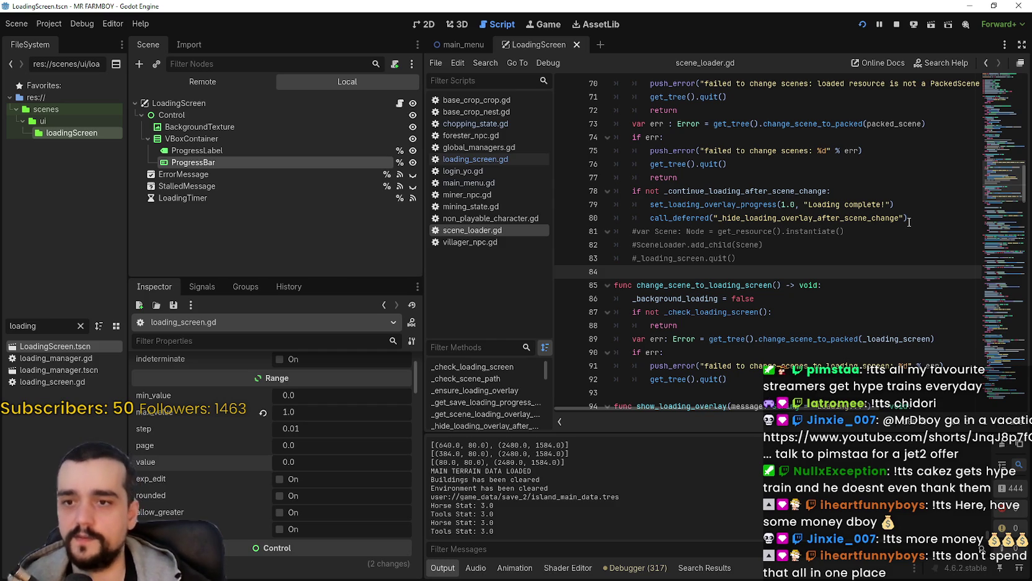
# Search the project for 'Loading save' and open the line 103 match in scene_loader.gd
pyautogui.hotkey('ctrl', 'shift', 'f')
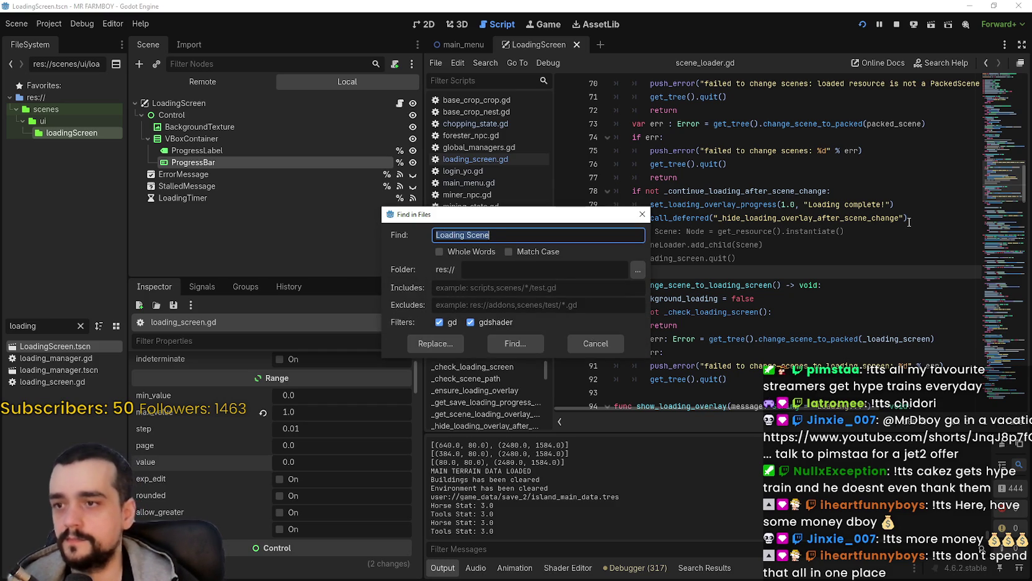
pyautogui.press('End')
pyautogui.press('BackSpace')
pyautogui.press('BackSpace')
pyautogui.press('BackSpace')
pyautogui.write('ave')
pyautogui.press('Return')
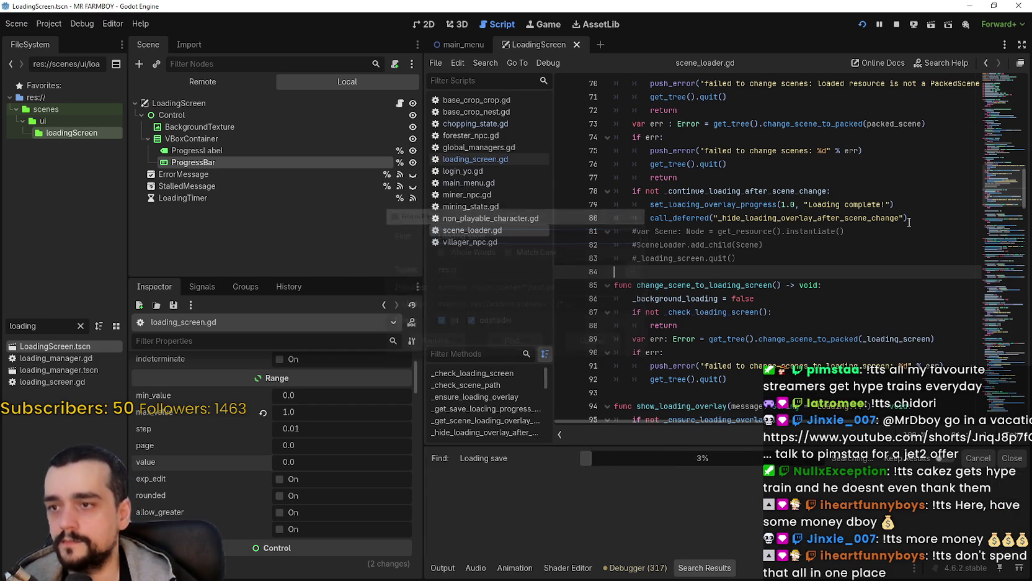
pyautogui.click(707, 495)
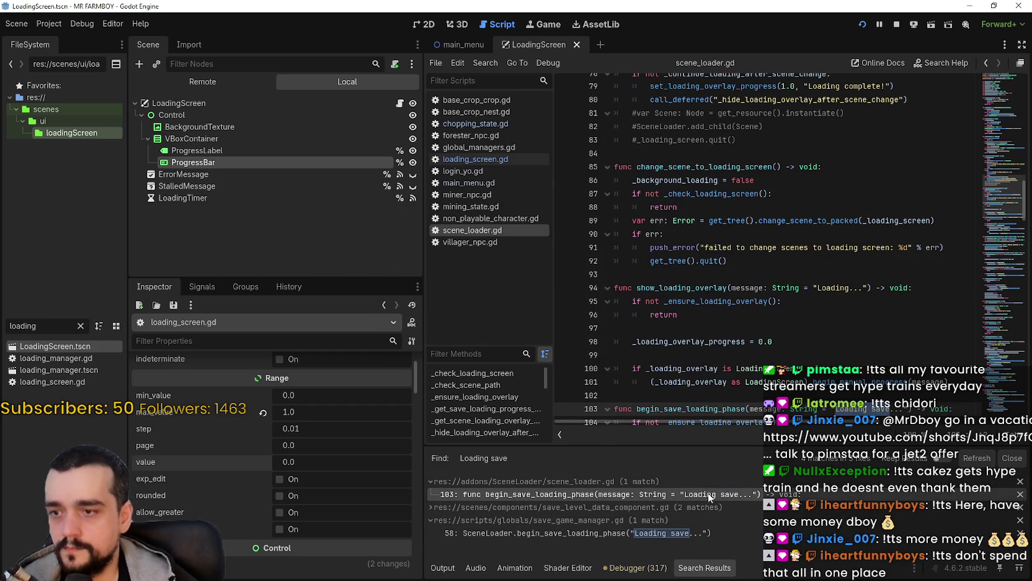
# Scroll through scene_loader.gd around the line 103 match to review the code
pyautogui.click(785, 336)
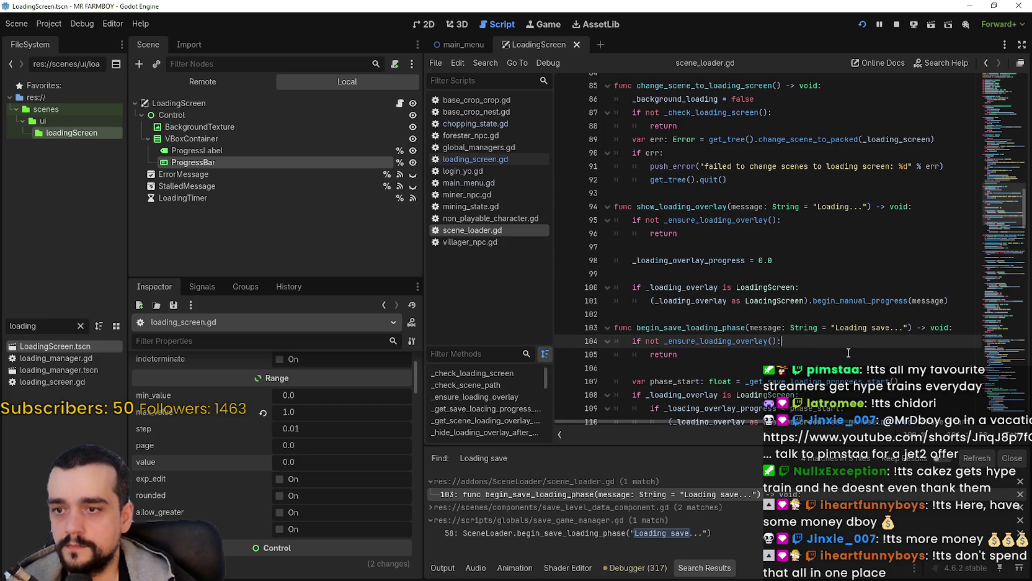
pyautogui.scroll(-2, 846, 351)
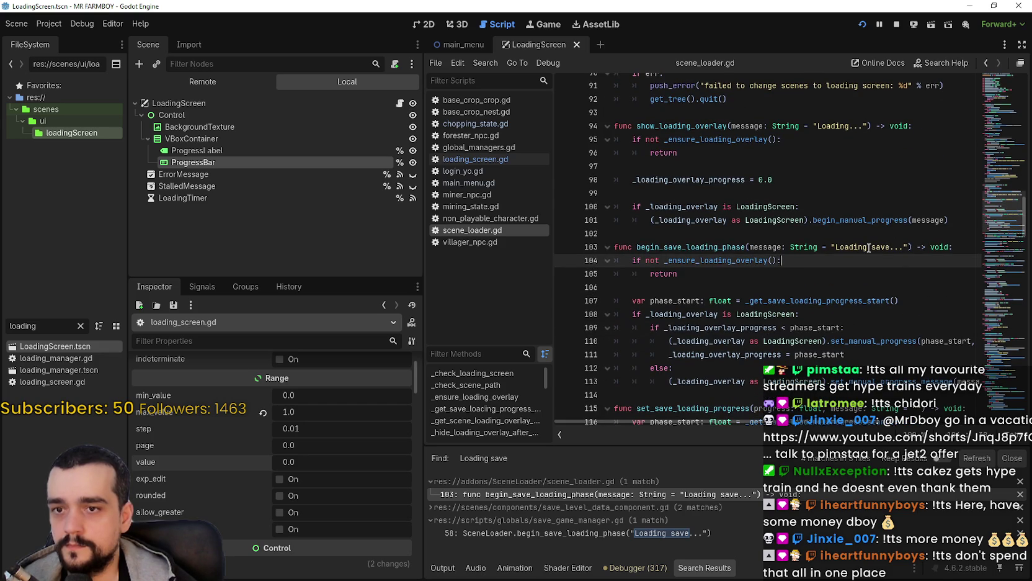
pyautogui.scroll(-2, 709, 265)
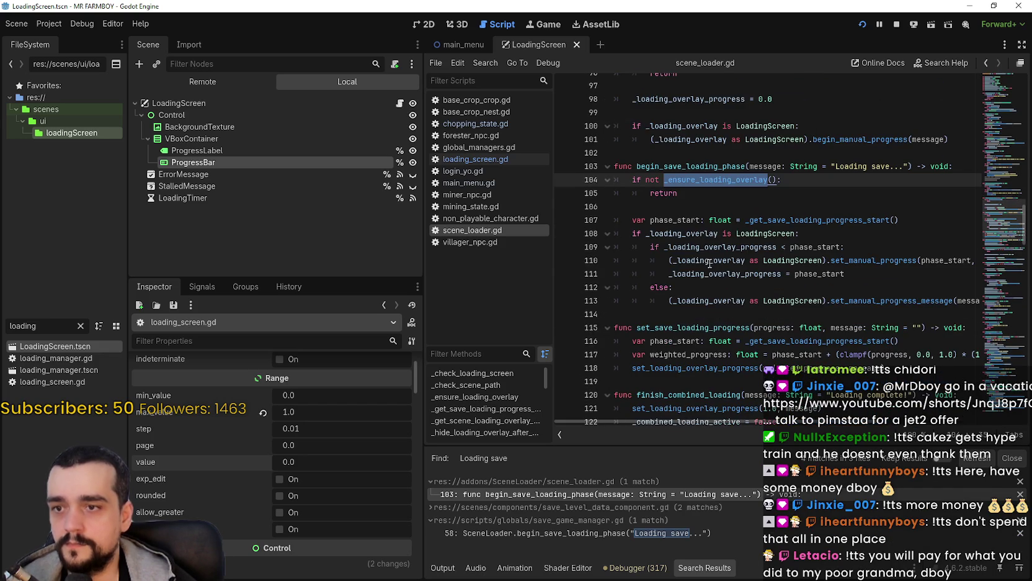
pyautogui.hscroll(2, 720, 384)
pyautogui.hscroll(-2, 714, 392)
pyautogui.scroll(-1, 722, 365)
pyautogui.scroll(-4, 727, 347)
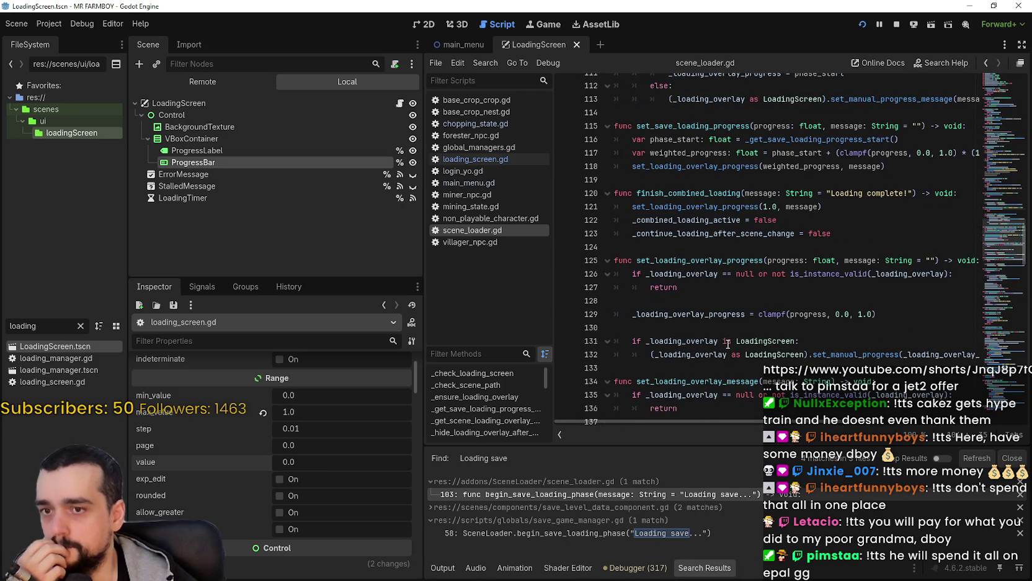
pyautogui.scroll(-2, 732, 331)
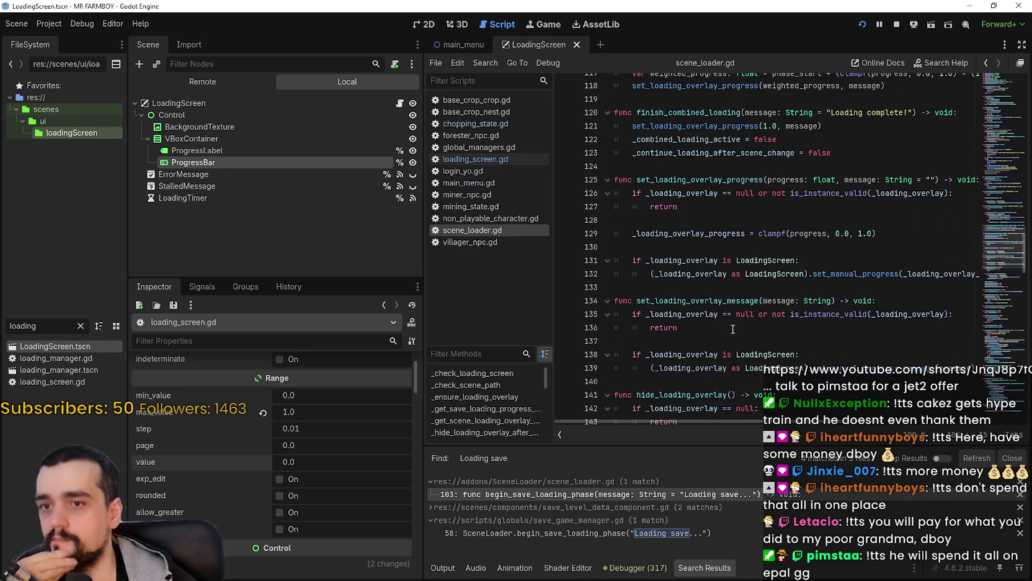
pyautogui.scroll(-1, 733, 328)
pyautogui.scroll(4, 734, 324)
pyautogui.scroll(4, 734, 324)
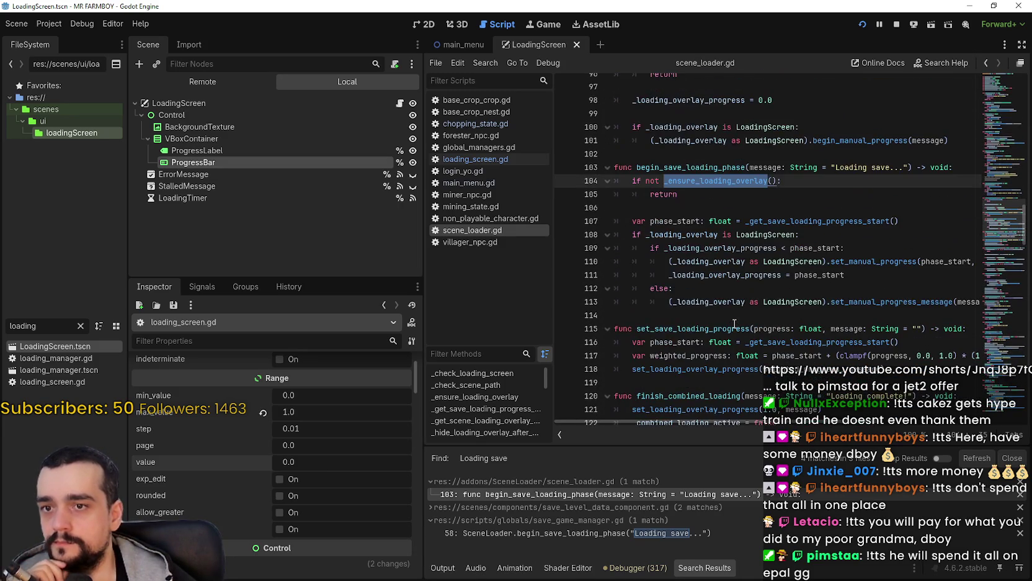
pyautogui.scroll(2, 734, 324)
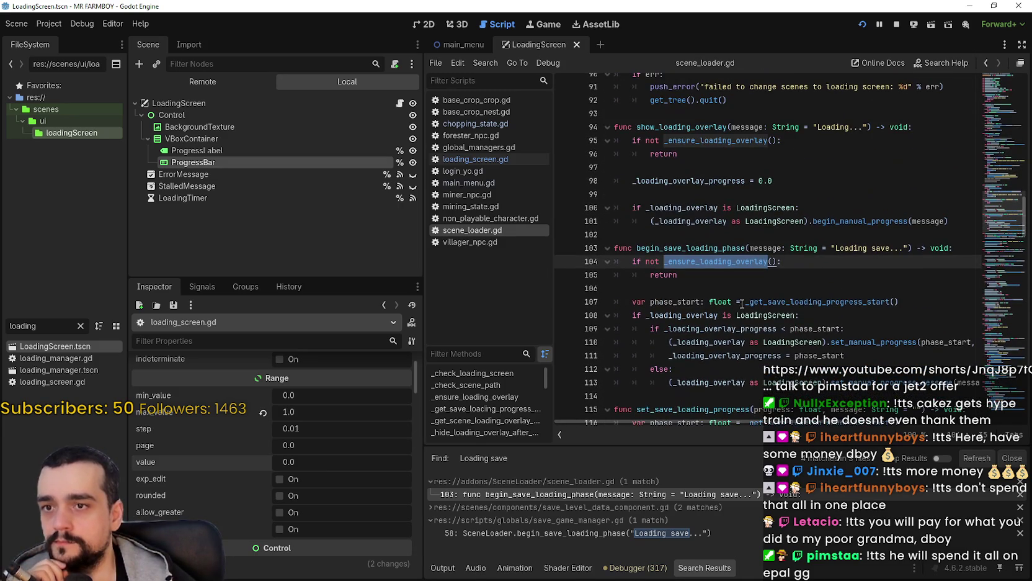
# Inspect begin_save_loading_phase's _ensure_loading_overlay call, then expand save_level_data_component.gd's matches
pyautogui.doubleClick(707, 248)
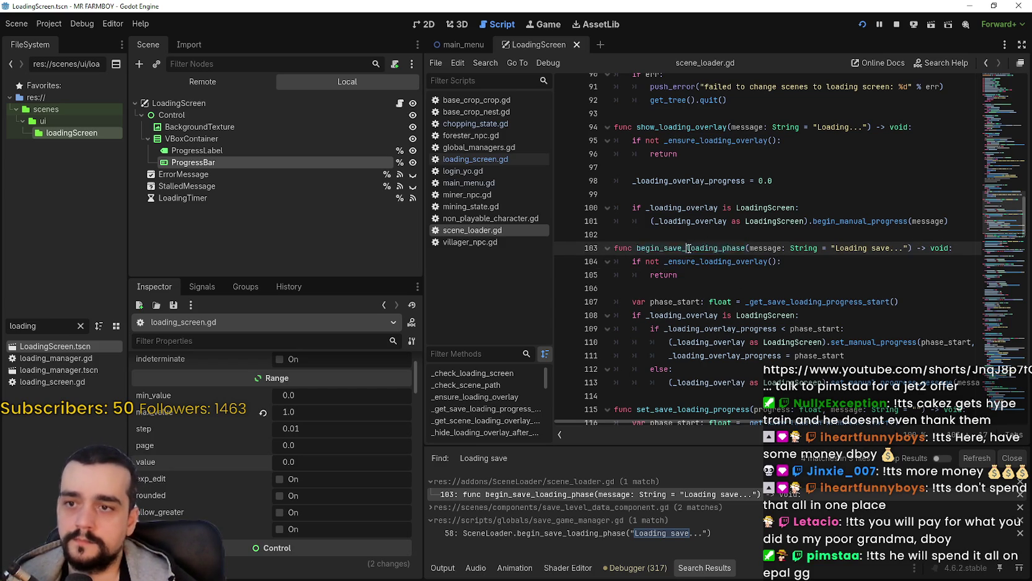
pyautogui.click(768, 286)
pyautogui.doubleClick(742, 261)
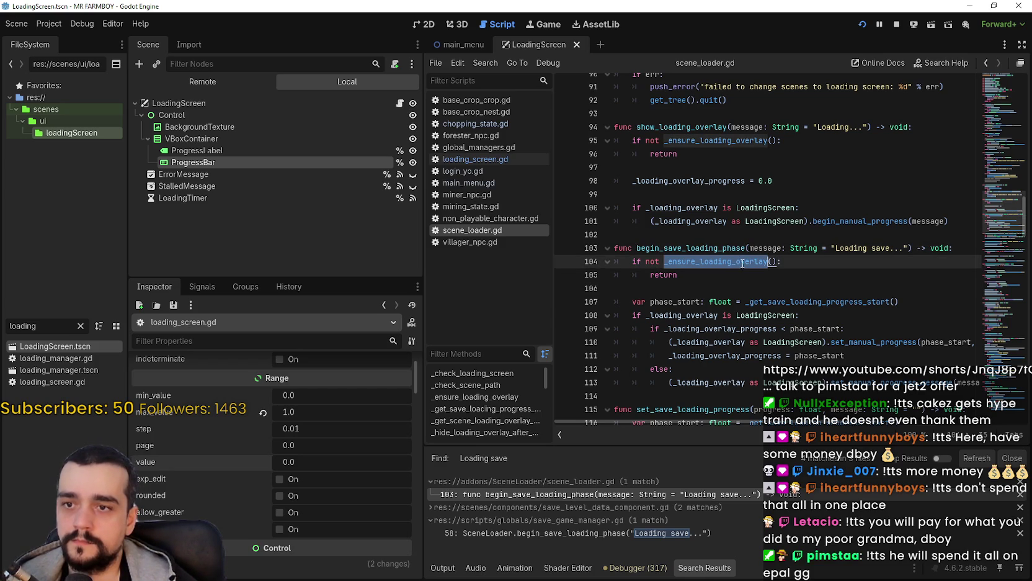
pyautogui.scroll(-3, 726, 279)
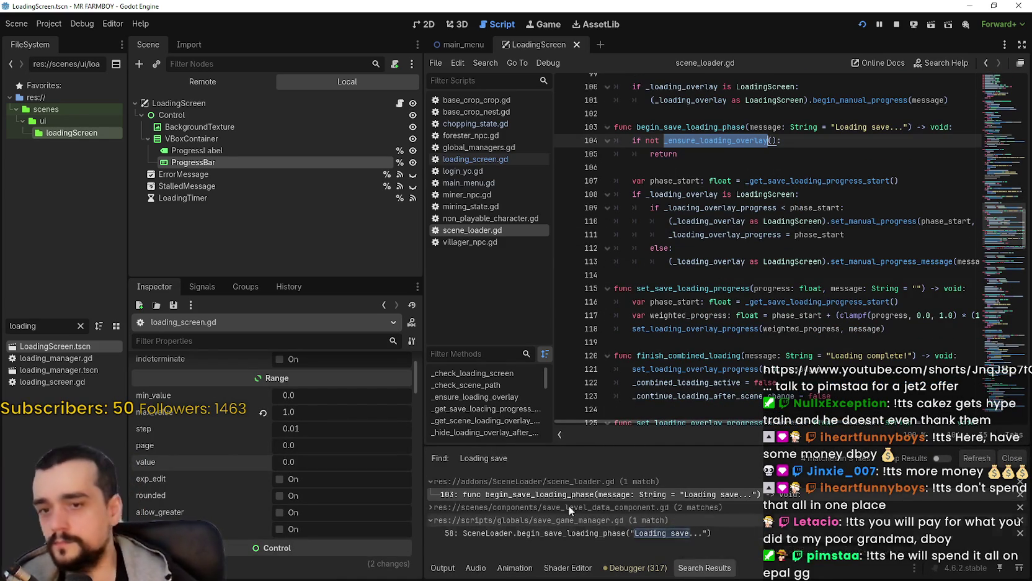
pyautogui.click(429, 507)
pyautogui.scroll(-1, 520, 519)
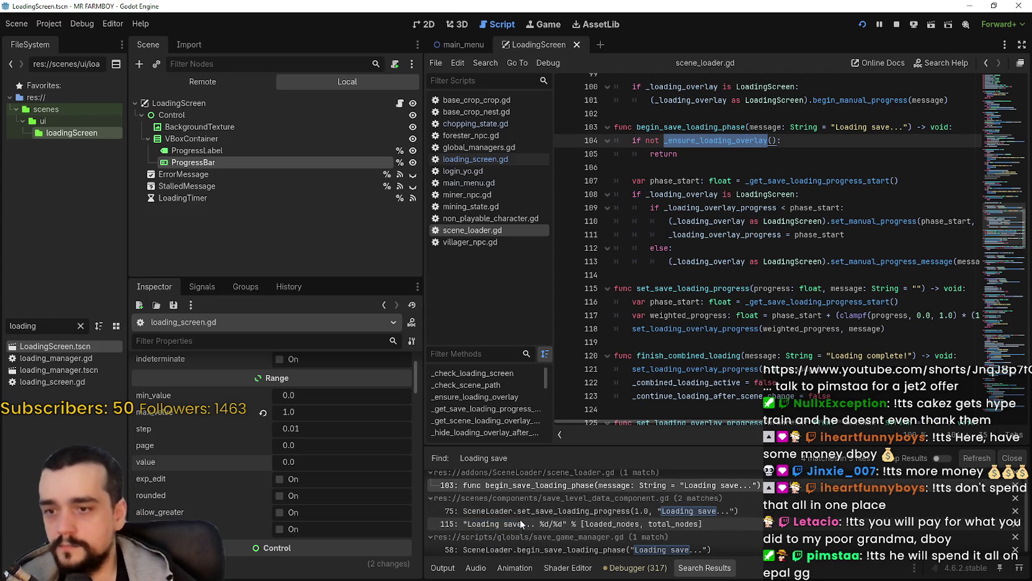
# View the line 75 and 115 'Loading save' matches in save_level_data_component.gd
pyautogui.click(637, 512)
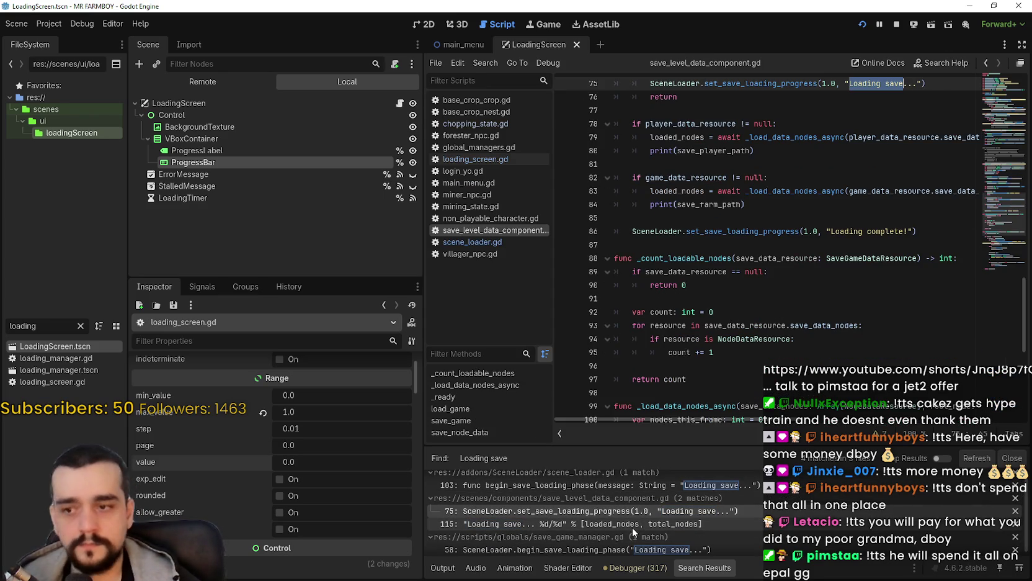
pyautogui.click(632, 524)
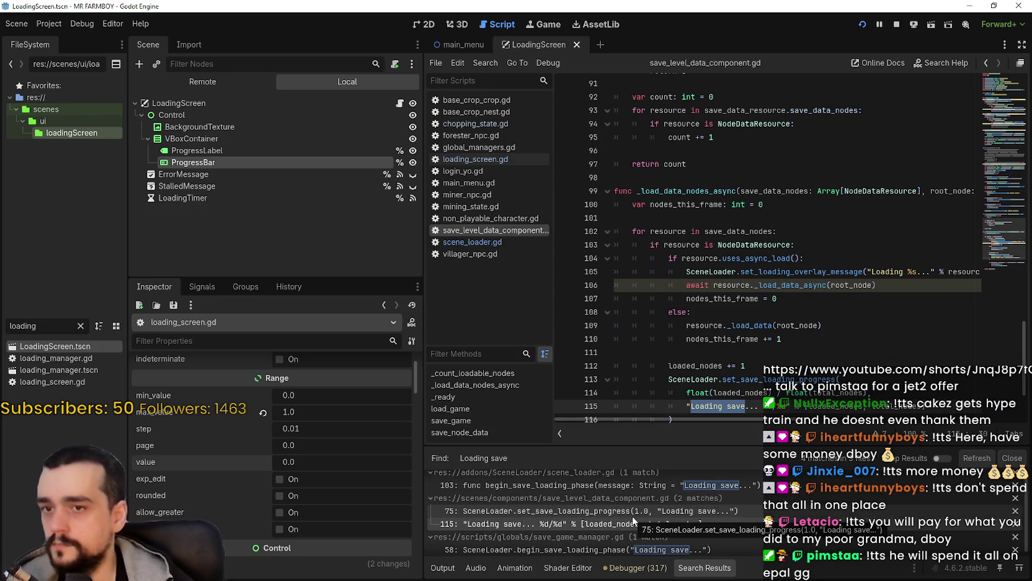
pyautogui.moveTo(727, 419)
pyautogui.mouseDown()
pyautogui.moveTo(811, 418)
pyautogui.moveTo(707, 420)
pyautogui.mouseUp()
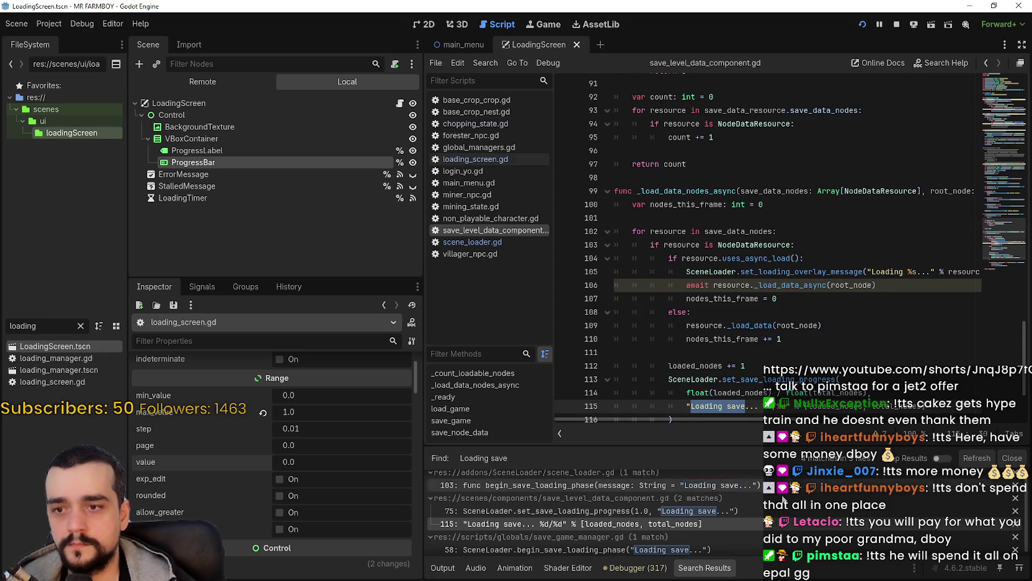
pyautogui.scroll(-2, 708, 279)
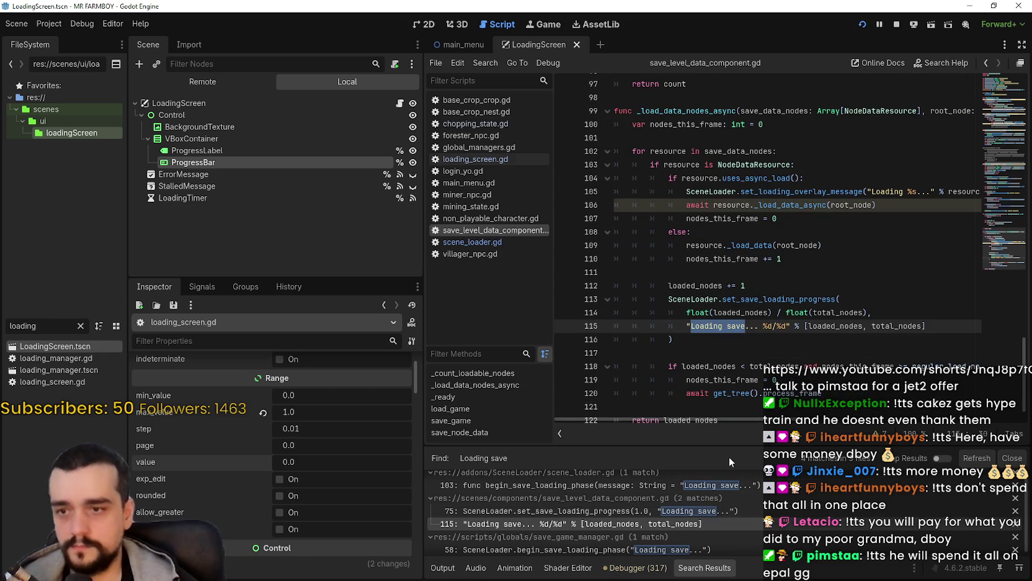
pyautogui.scroll(-1, 793, 529)
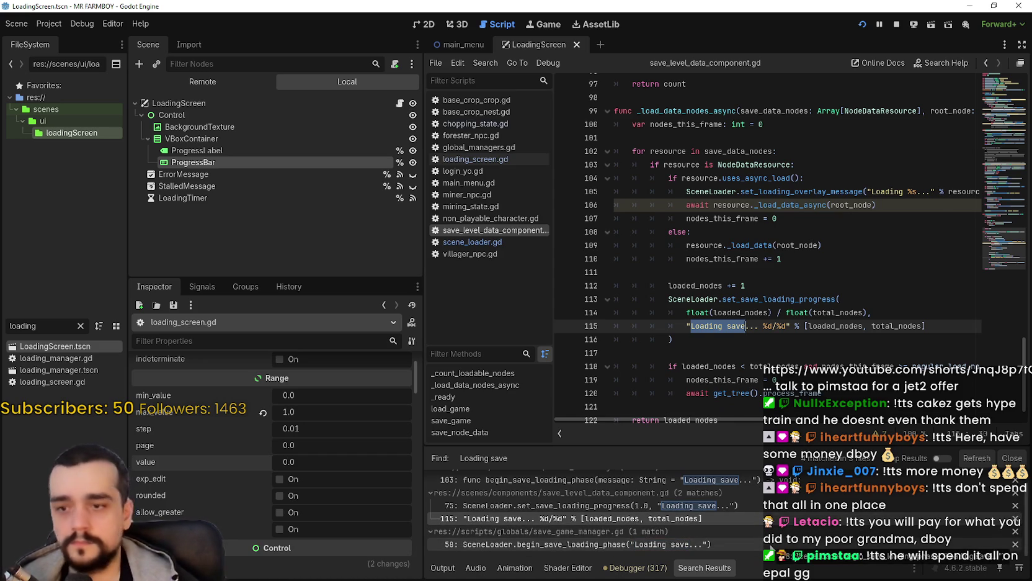
# Open save_game_manager.gd at its line 58 match, then bring up and pause the running game
pyautogui.click(770, 545)
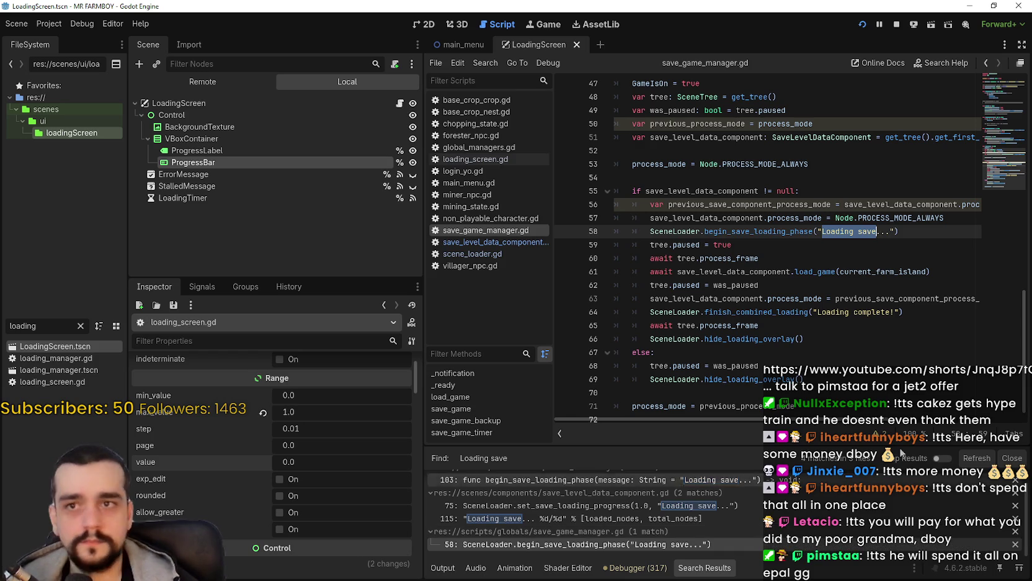
pyautogui.press('F5')
pyautogui.press('Escape')
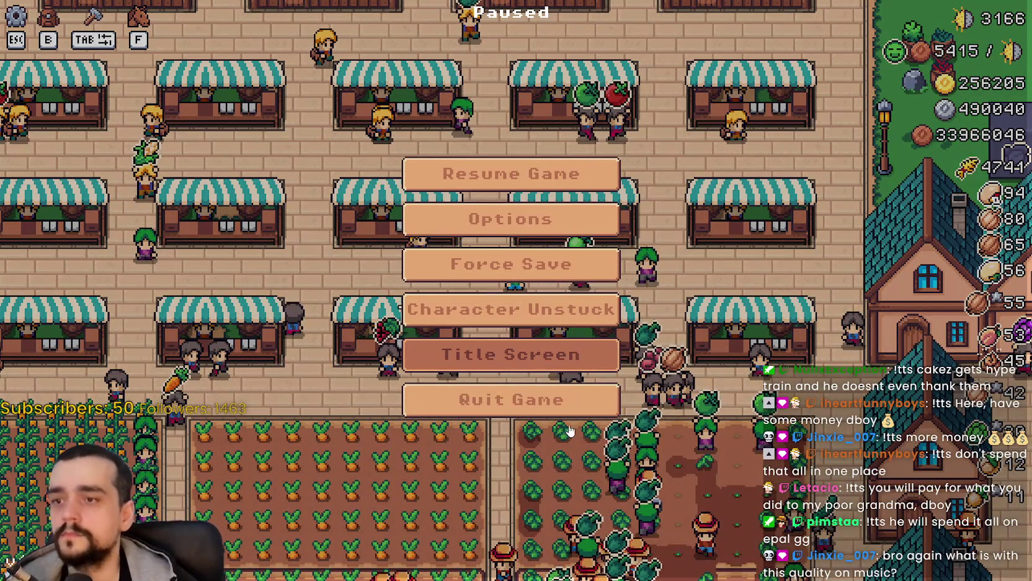
# Quit the game via Title Screen, rerun the project, and switch to the music browser
pyautogui.click(512, 354)
pyautogui.click(512, 338)
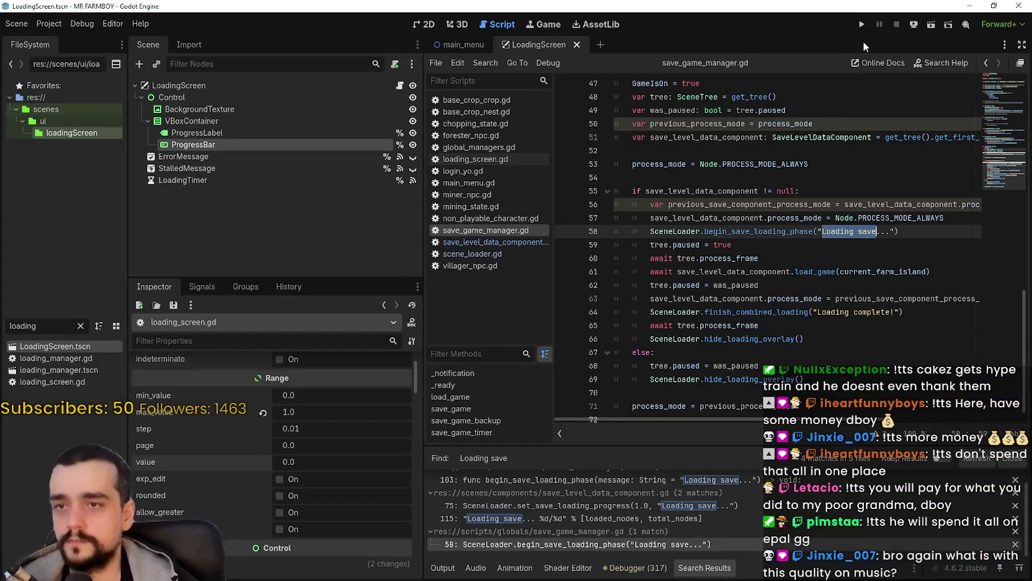
pyautogui.click(863, 24)
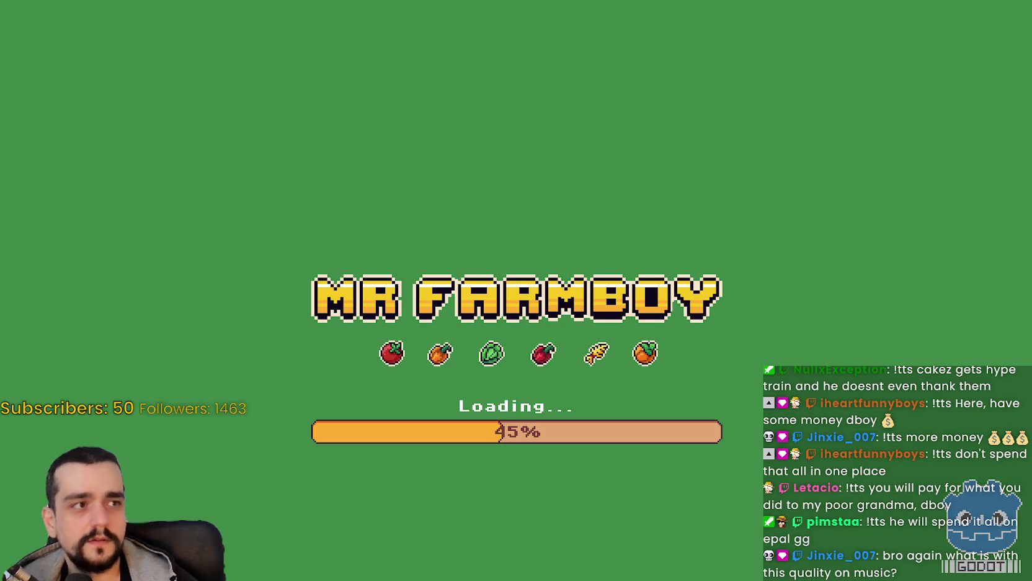
pyautogui.hotkey('alt', 'Tab')
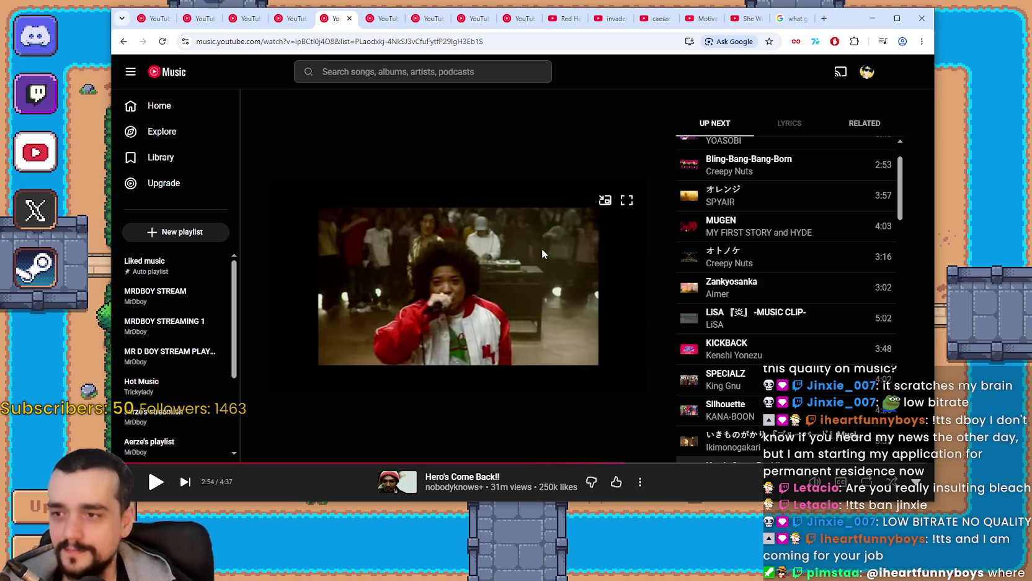
# Toggle playback of Hero's Come Back!! and collapse then re-expand the player
pyautogui.click(452, 294)
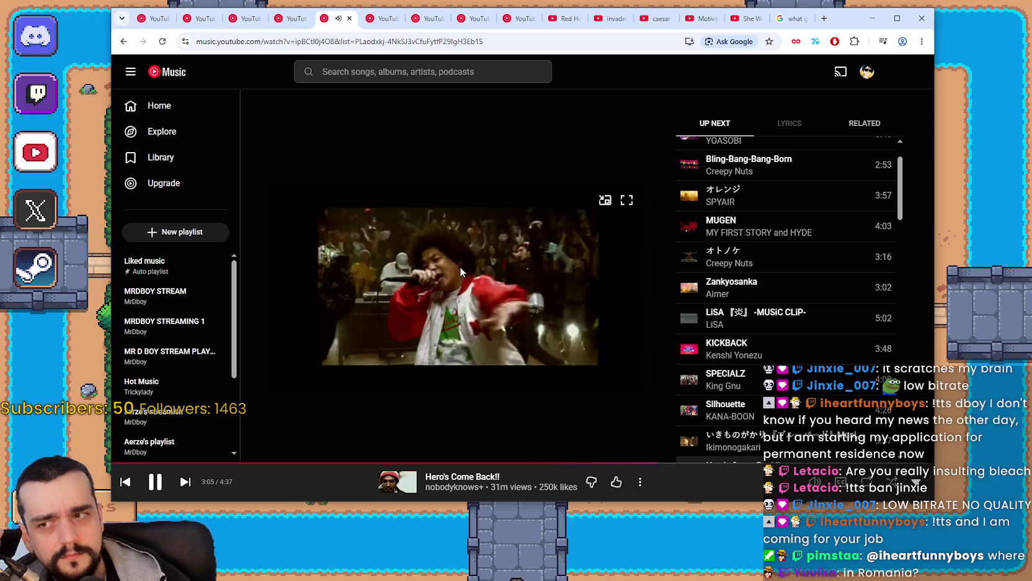
pyautogui.click(460, 266)
pyautogui.click(455, 273)
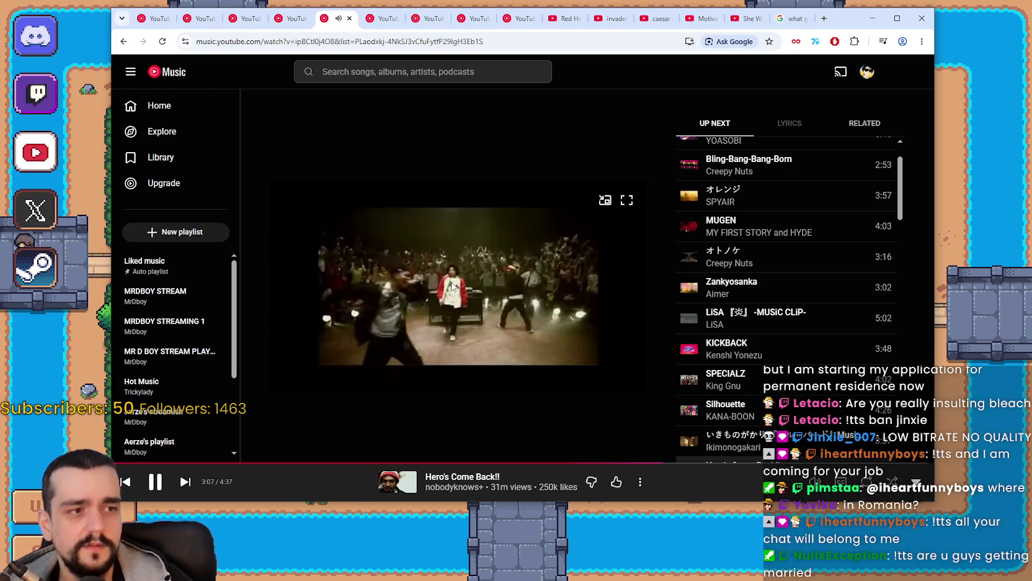
pyautogui.click(452, 284)
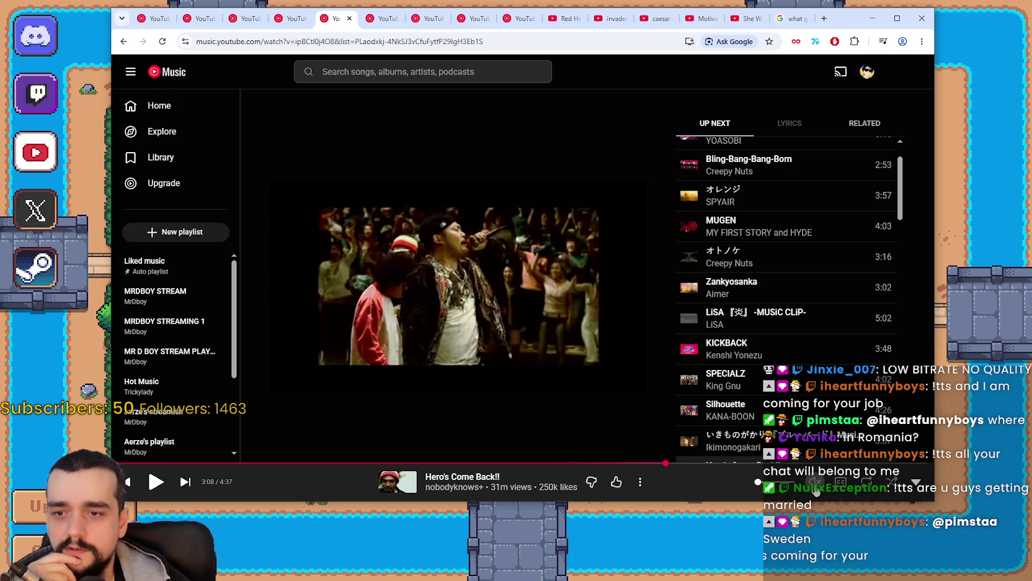
pyautogui.click(916, 481)
pyautogui.click(916, 482)
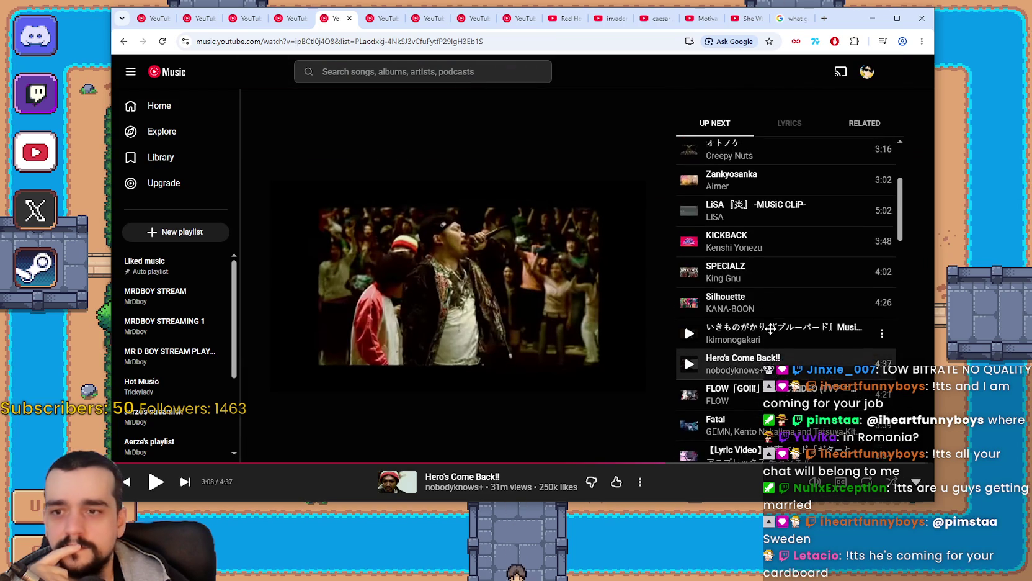
# Skip to FLOW's GO!!!, seek to about 0:25, then play Fatal from Up Next
pyautogui.click(185, 482)
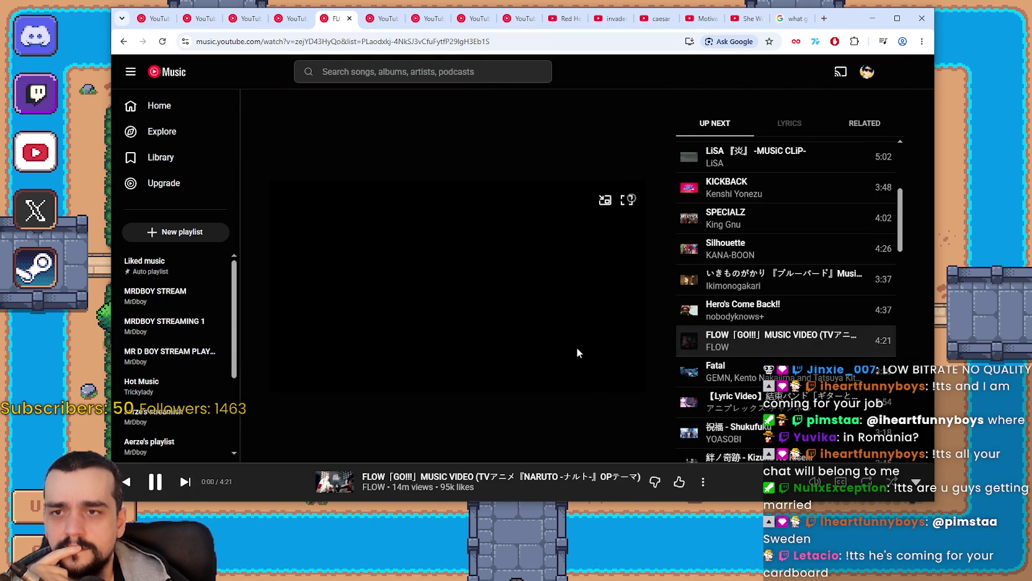
pyautogui.click(189, 462)
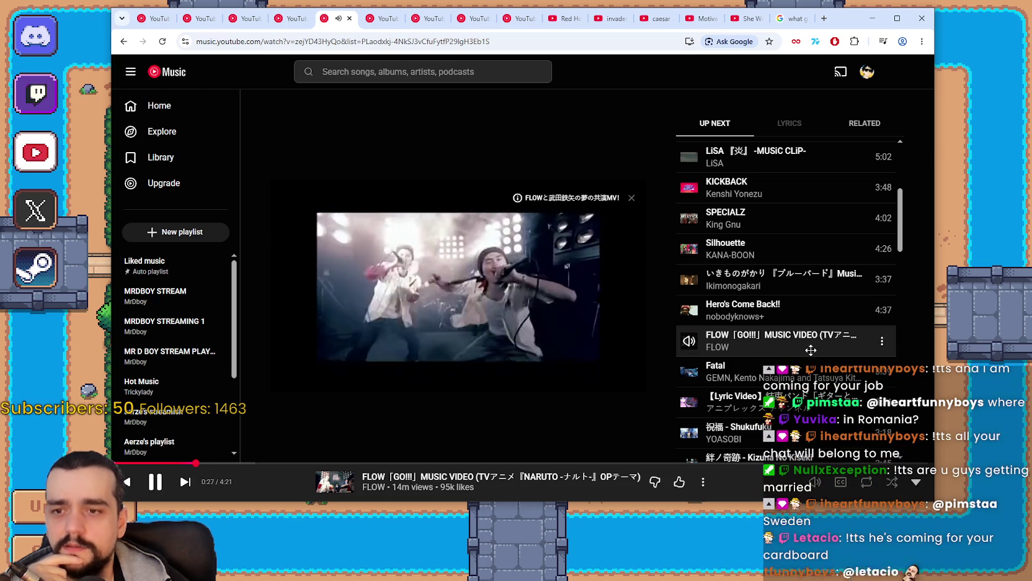
pyautogui.click(689, 372)
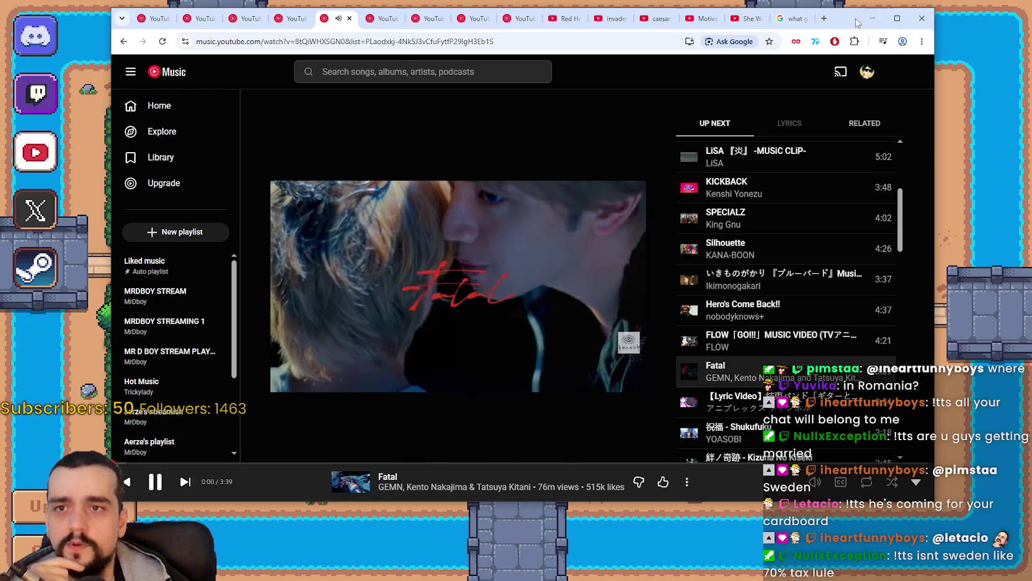
pyautogui.hotkey('alt', 'Tab')
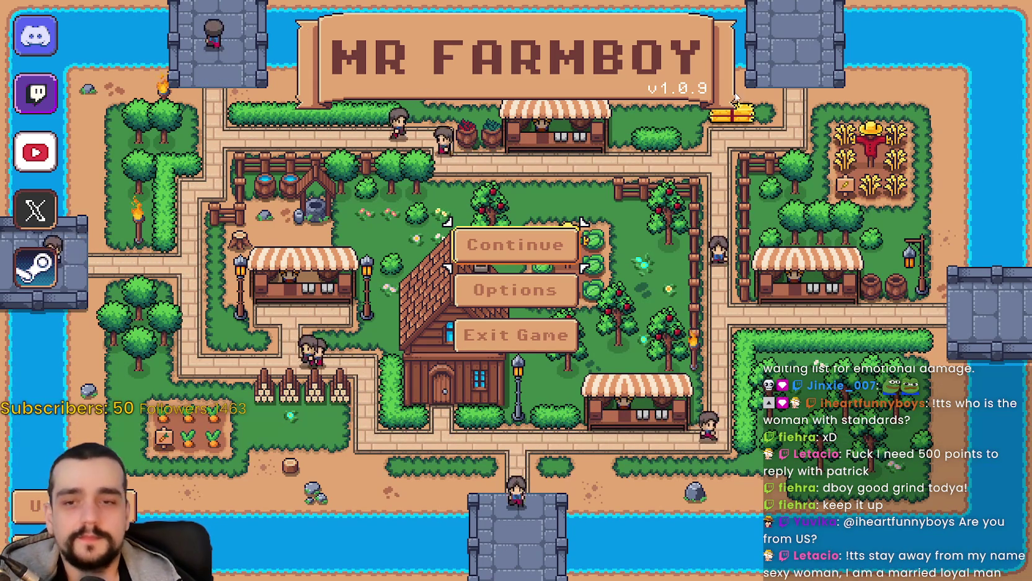
pyautogui.click(555, 248)
# Load Save 1, pause the game once the farm appears, and return to save_game_manager.gd
pyautogui.click(518, 225)
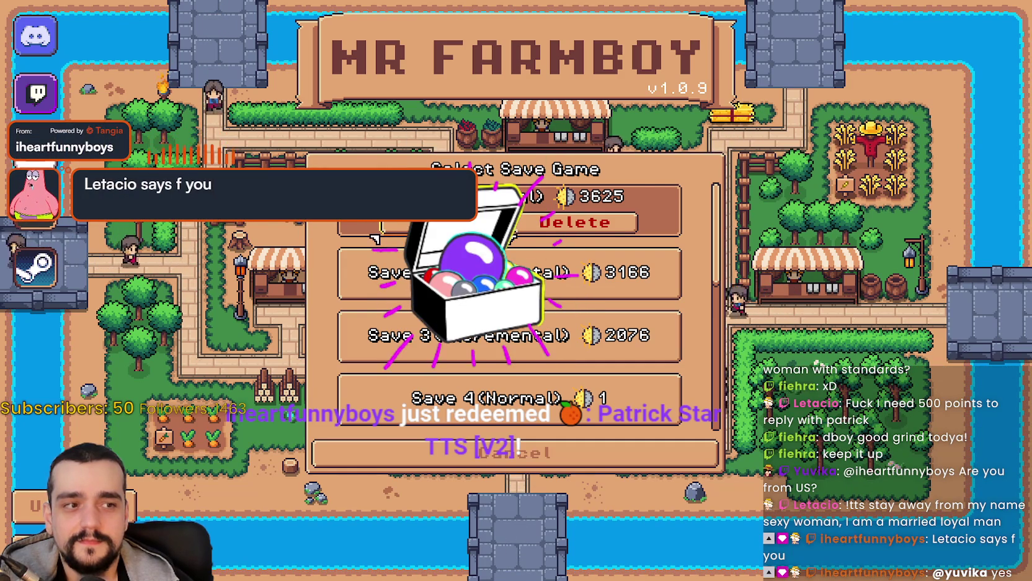
pyautogui.click(375, 236)
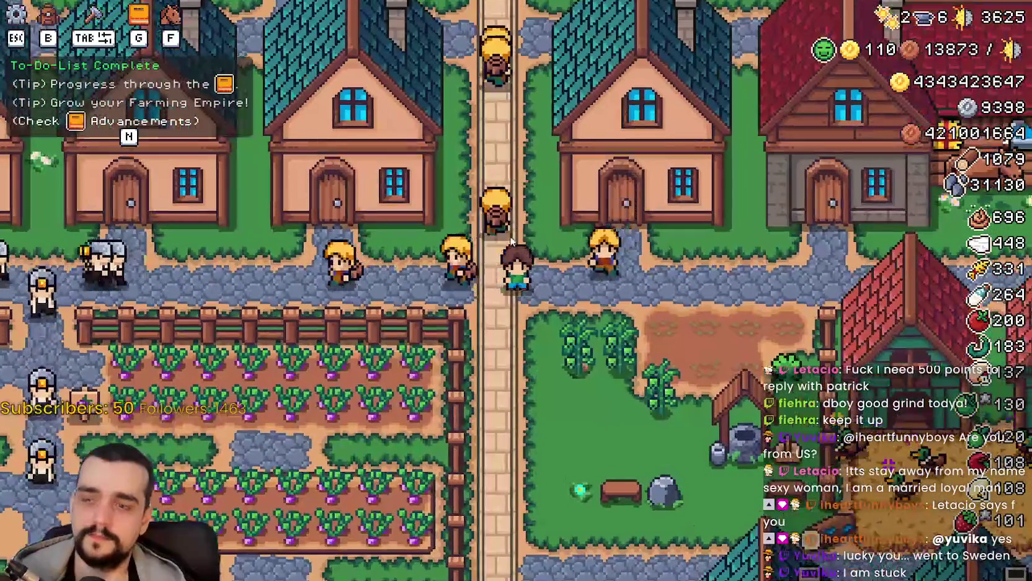
pyautogui.press('Escape')
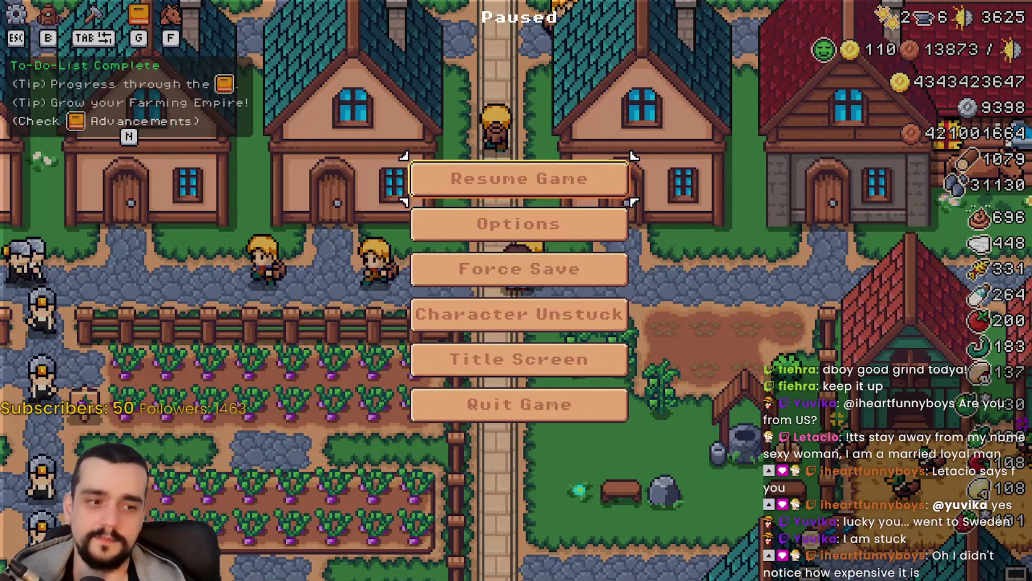
pyautogui.hotkey('alt', 'Tab')
pyautogui.click(896, 324)
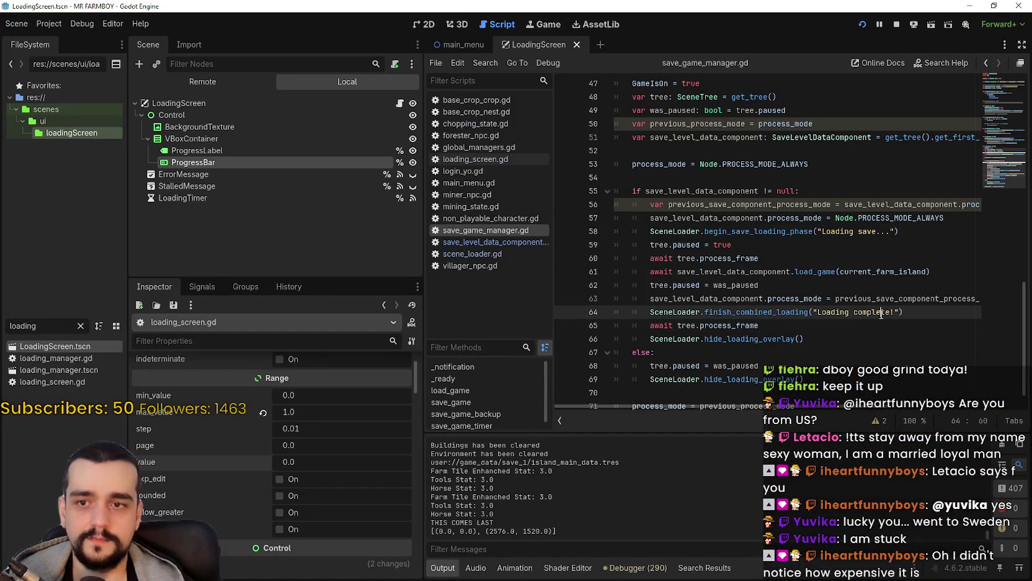
# Inspect load_game's 'Loading save...' and 'Loading complete!' lines, then switch to the Tangia window
pyautogui.doubleClick(872, 312)
pyautogui.doubleClick(871, 232)
pyautogui.scroll(-1, 862, 304)
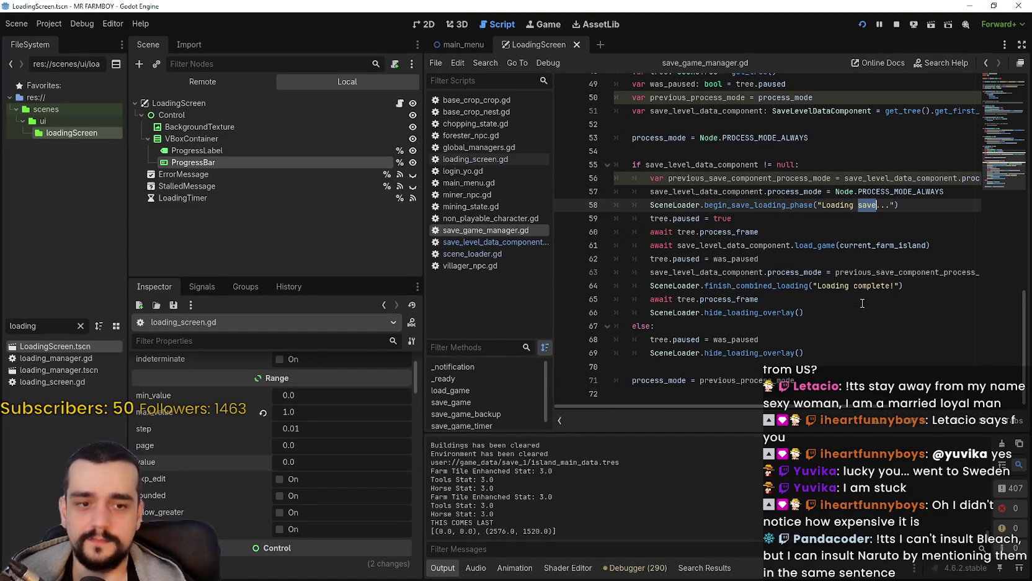
pyautogui.scroll(1, 862, 303)
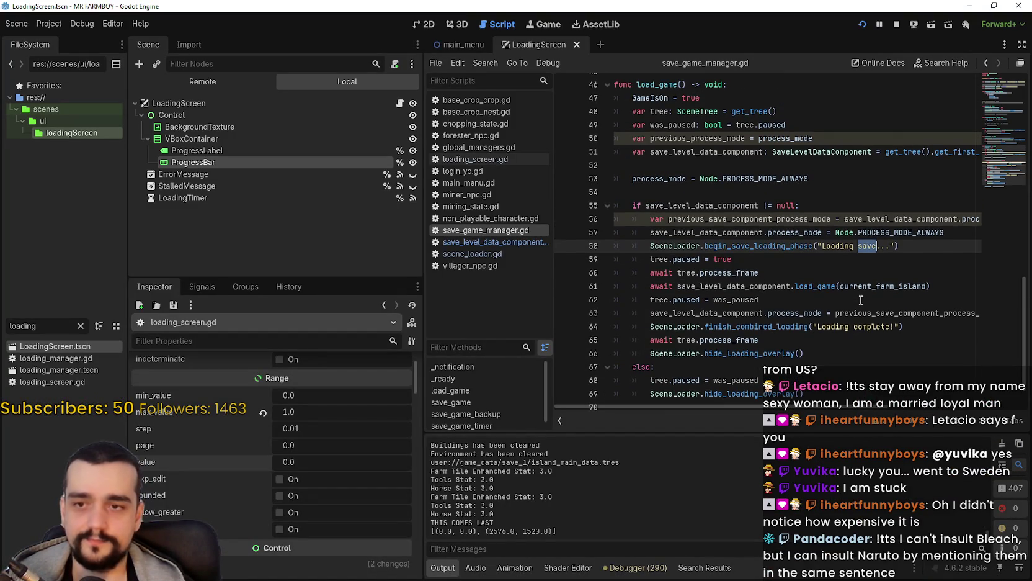
pyautogui.scroll(2, 861, 300)
pyautogui.click(811, 254)
pyautogui.press('Down')
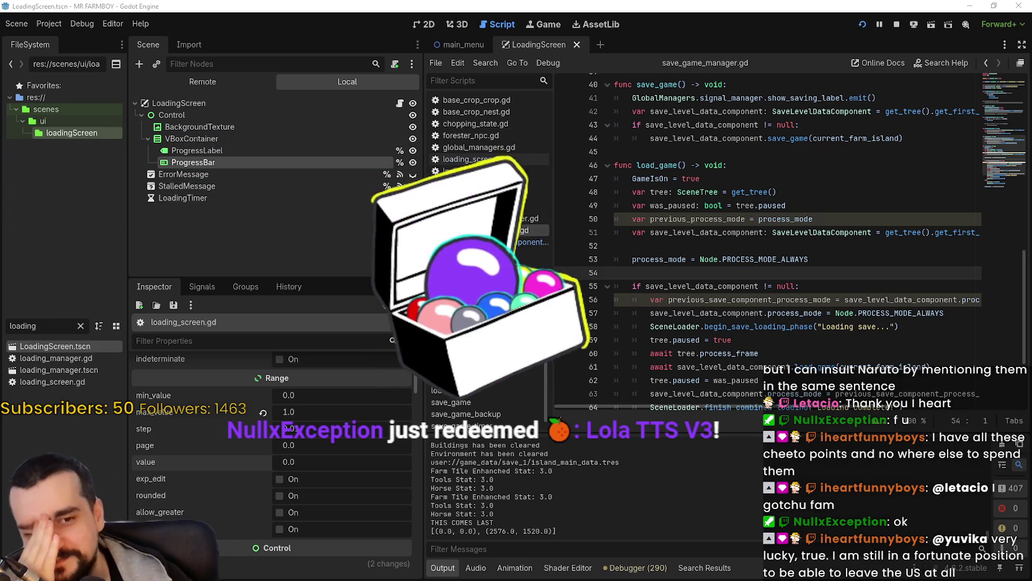
pyautogui.click(859, 250)
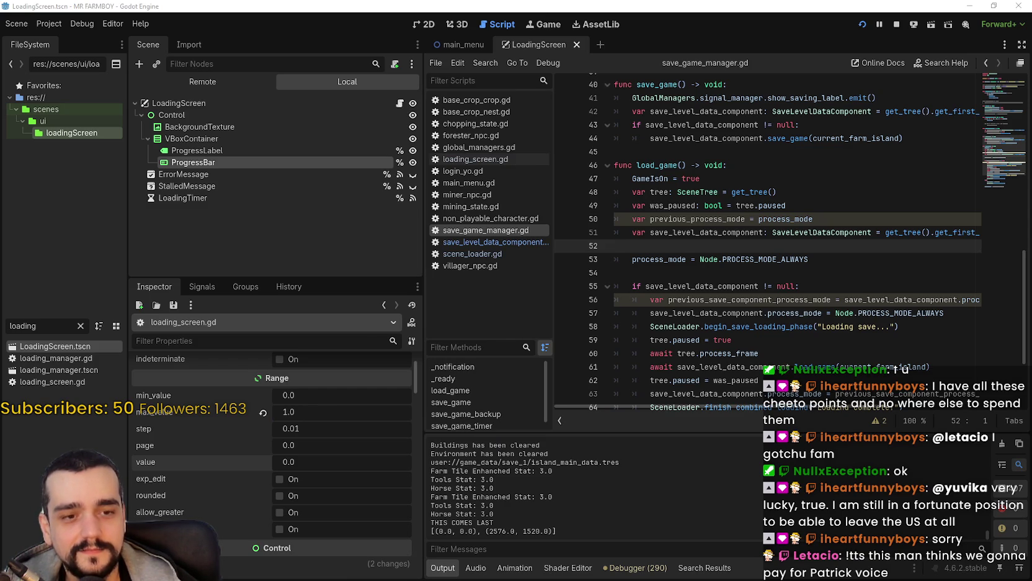
pyautogui.hotkey('alt', 'Tab')
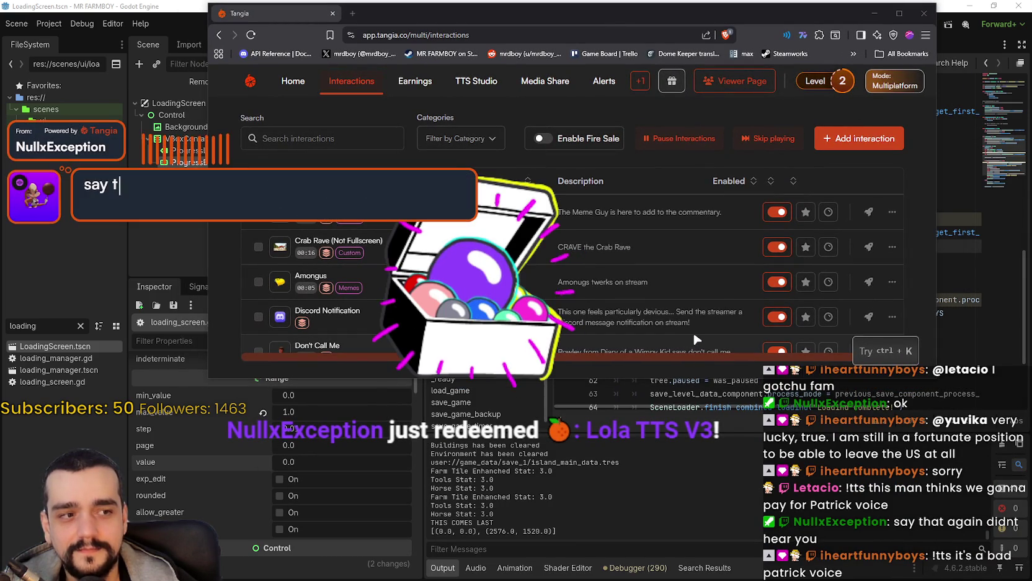
# Bring the Tangia interactions page back full screen and scroll down through the list
pyautogui.click(874, 13)
pyautogui.hotkey('alt', 'Tab')
pyautogui.scroll(-10, 327, 374)
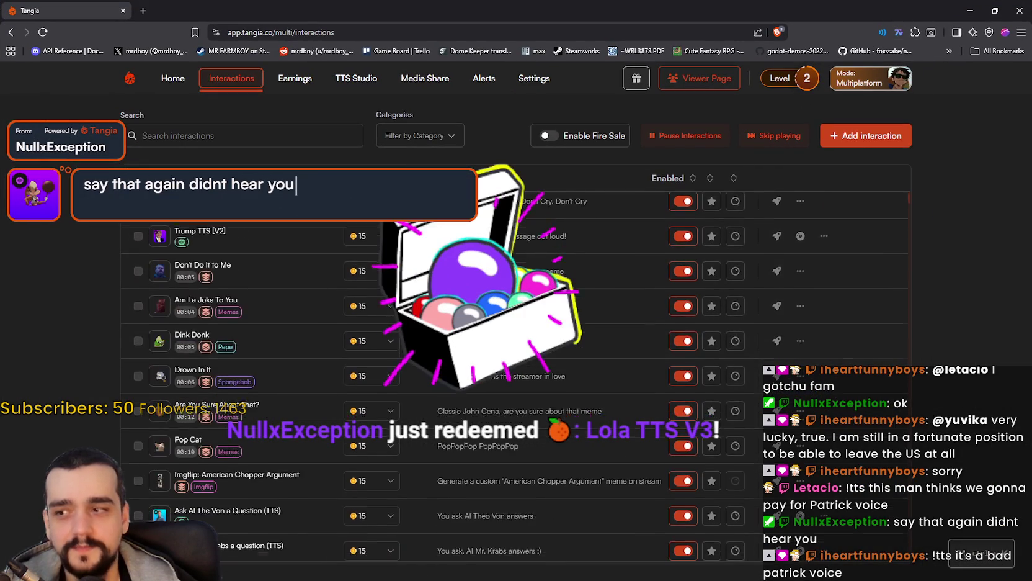
pyautogui.scroll(-10, 520, 425)
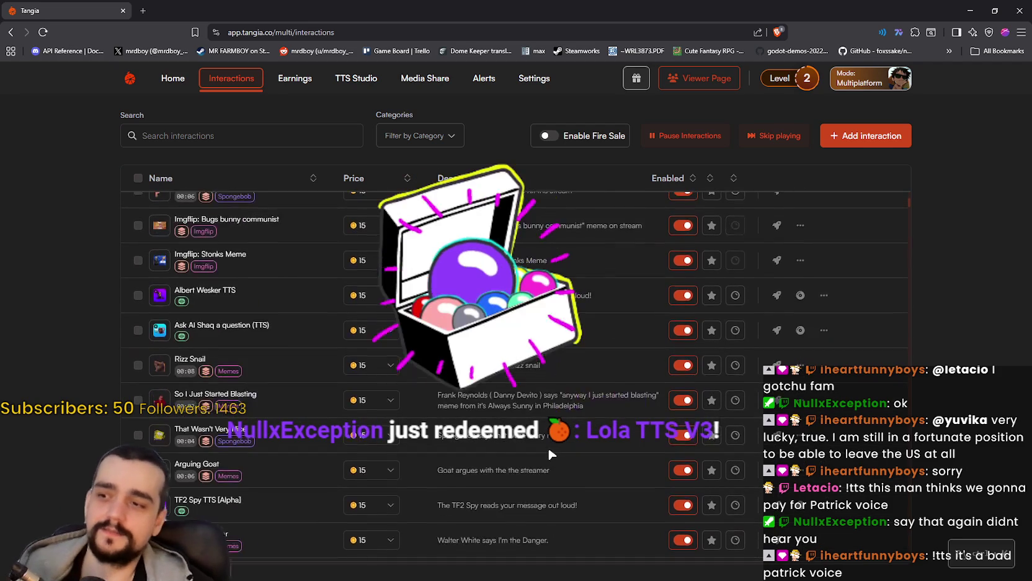
pyautogui.scroll(-4, 523, 417)
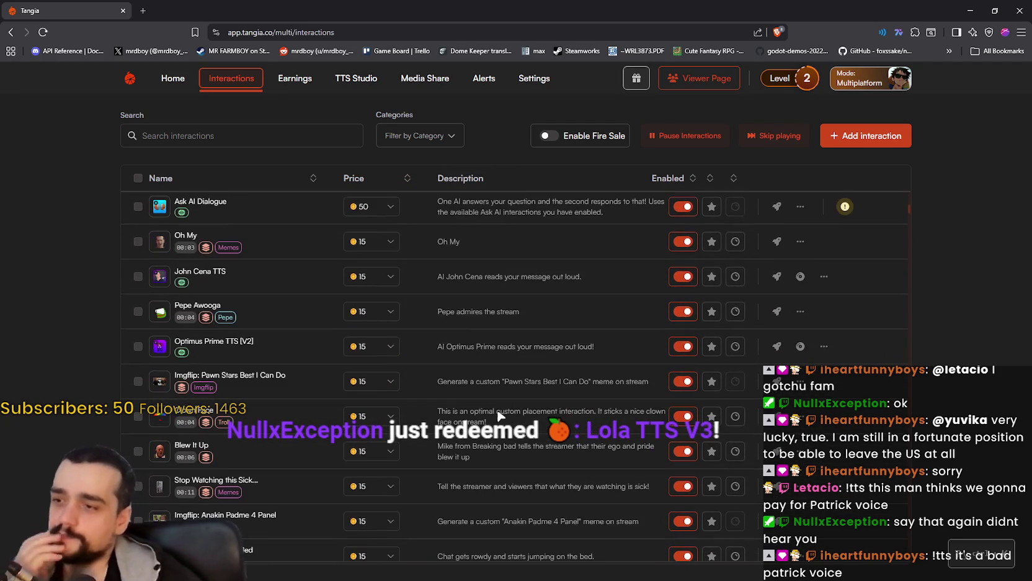
pyautogui.scroll(-10, 449, 432)
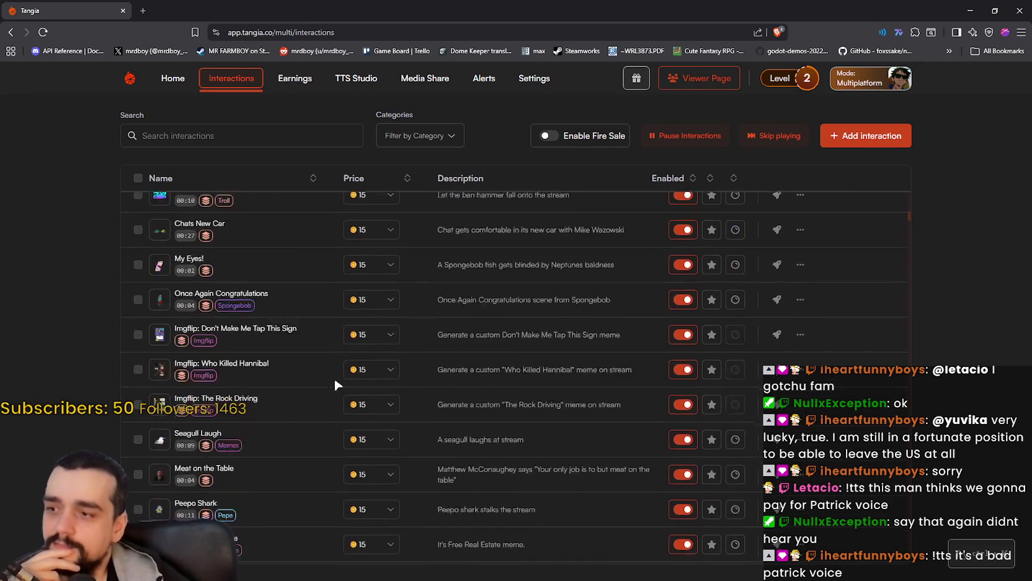
pyautogui.scroll(-20, 339, 382)
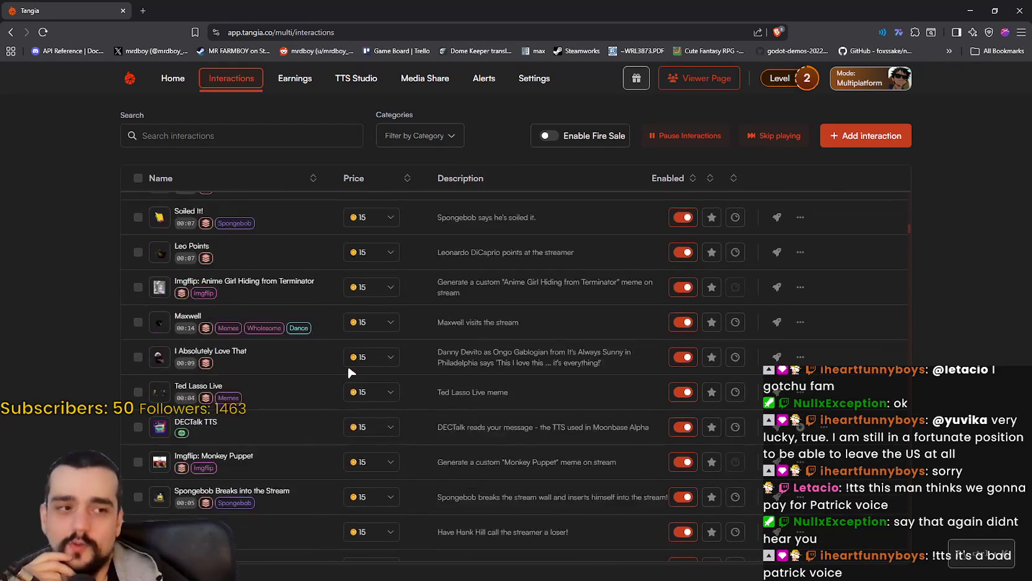
pyautogui.scroll(-20, 350, 371)
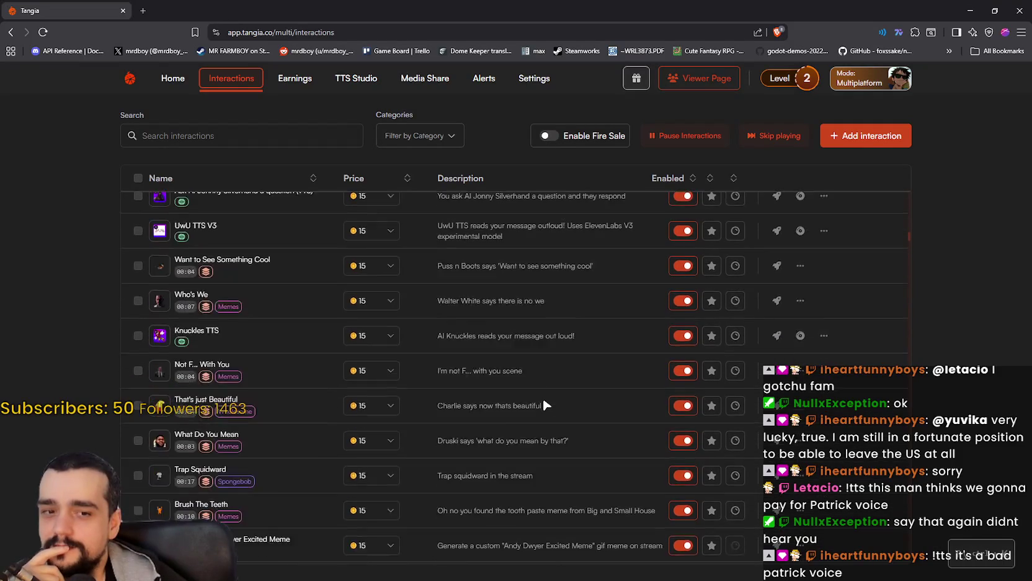
pyautogui.scroll(-20, 543, 404)
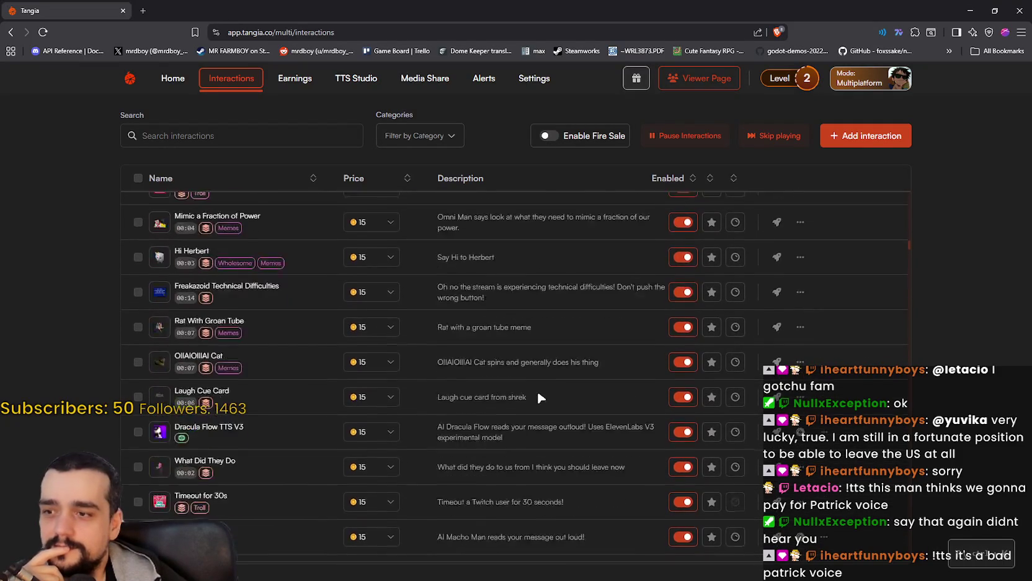
pyautogui.scroll(-20, 539, 389)
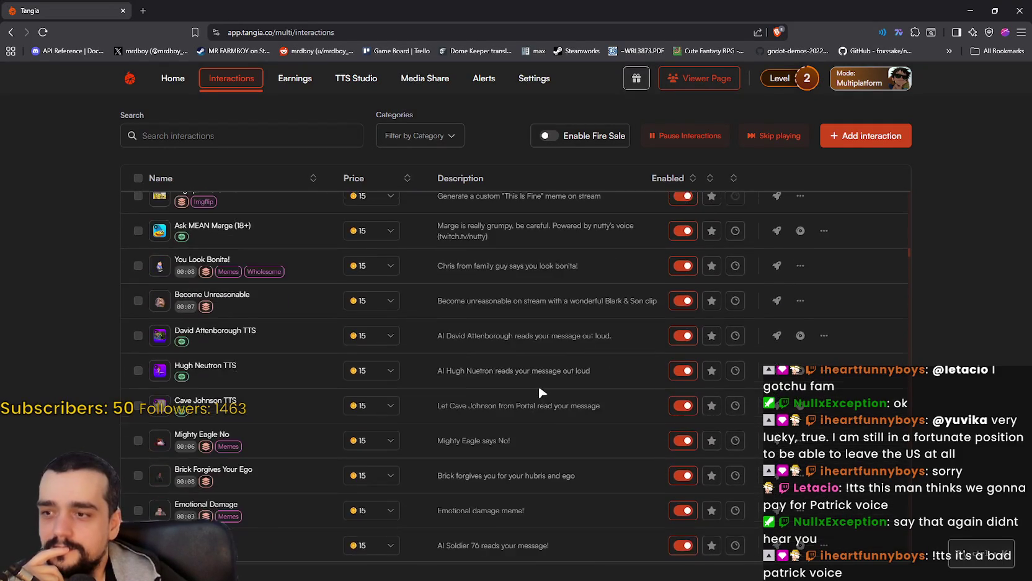
pyautogui.scroll(-5, 539, 390)
pyautogui.scroll(-20, 539, 390)
pyautogui.scroll(-20, 540, 389)
pyautogui.scroll(-20, 539, 384)
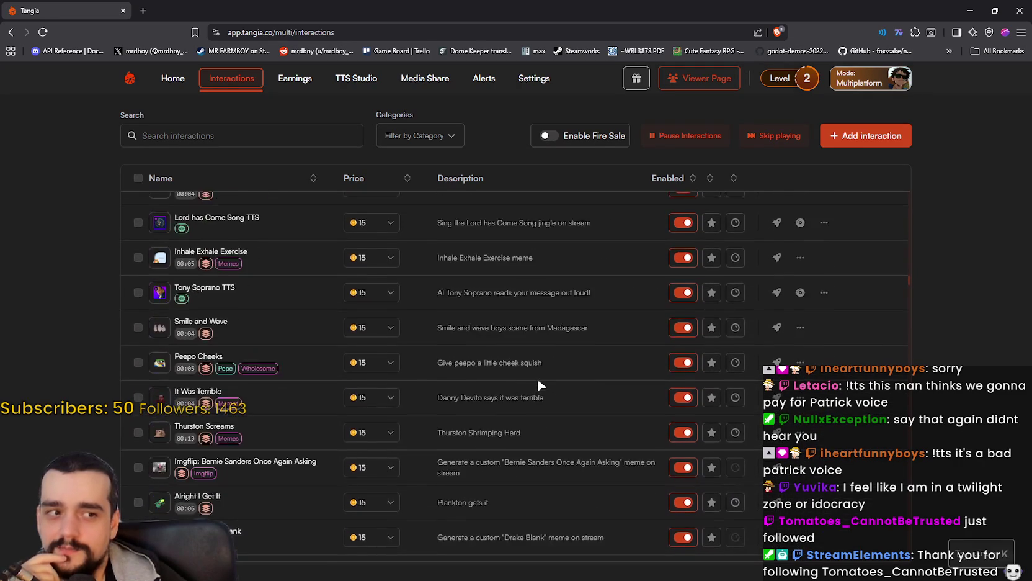
pyautogui.scroll(-3, 538, 385)
pyautogui.scroll(-6, 536, 381)
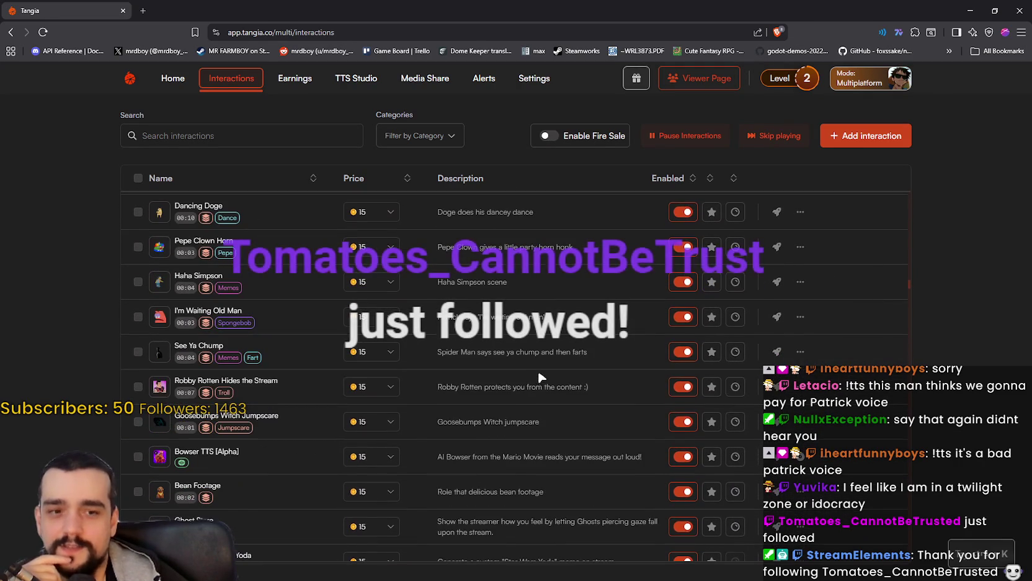
pyautogui.scroll(-18, 529, 378)
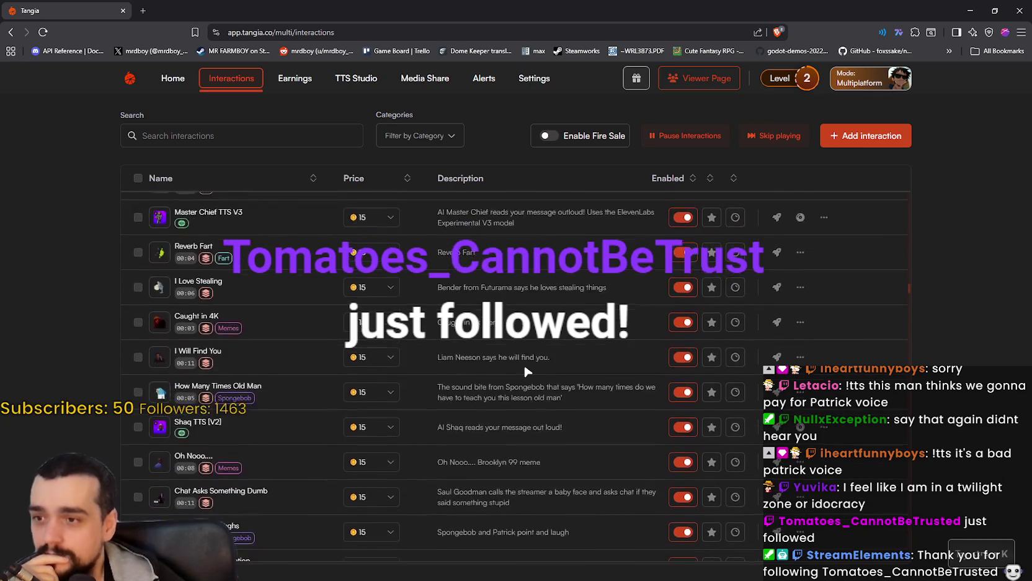
pyautogui.scroll(-3, 526, 370)
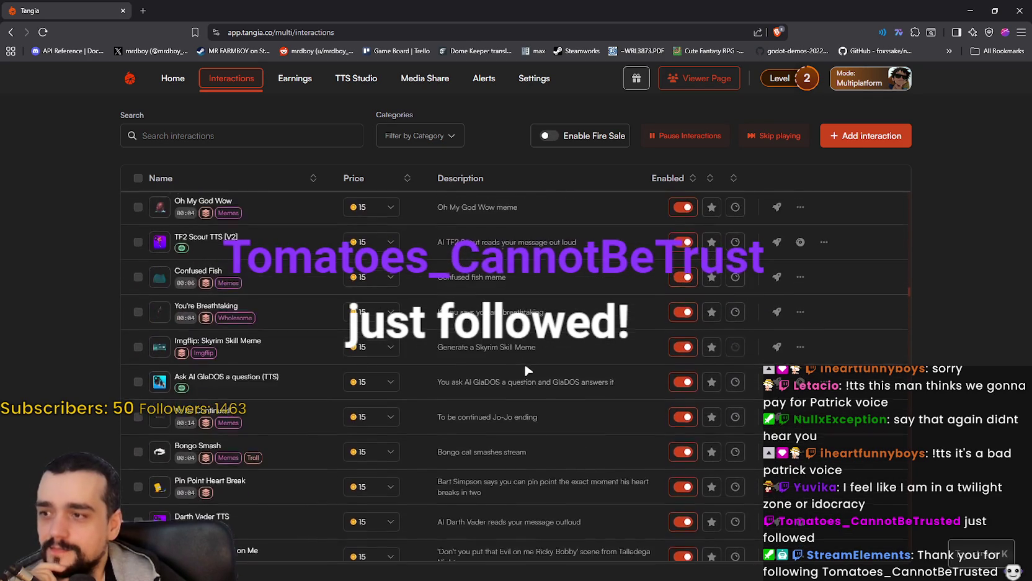
pyautogui.scroll(5, 219, 370)
# Preview the Banana Cat clip, then close the preview
pyautogui.click(161, 386)
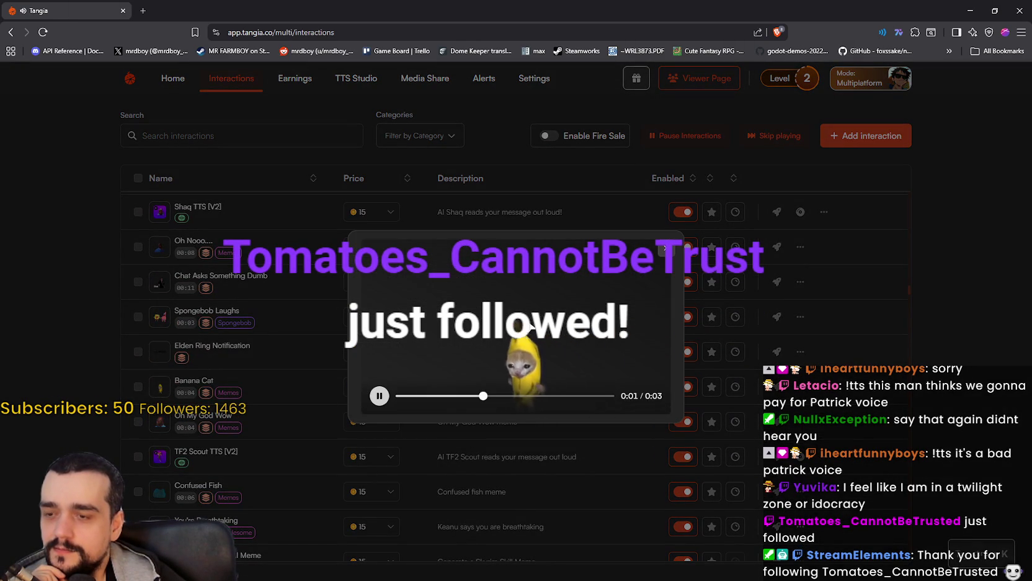
pyautogui.click(597, 489)
pyautogui.scroll(-5, 411, 427)
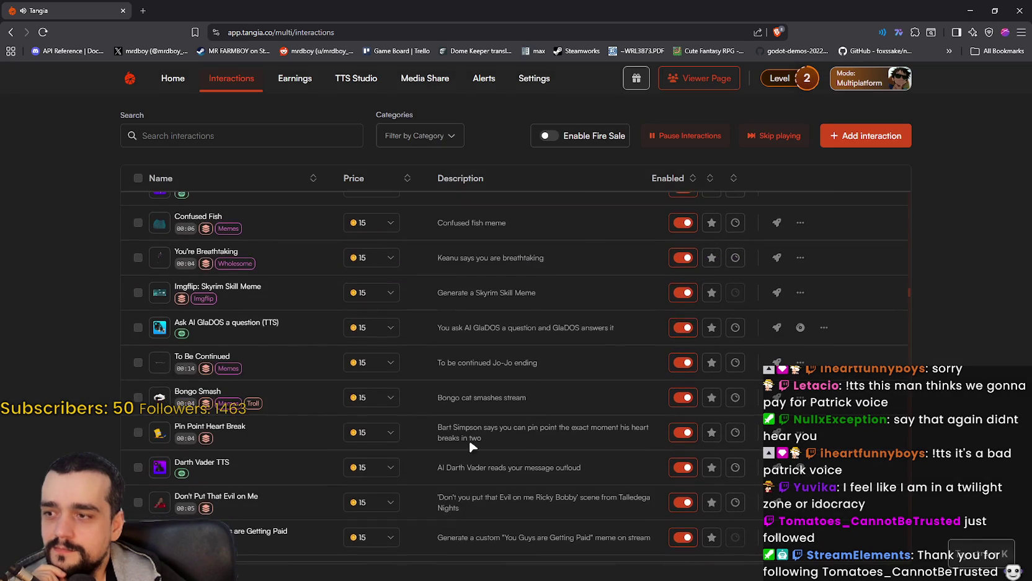
pyautogui.scroll(-4, 521, 420)
pyautogui.scroll(3, 502, 420)
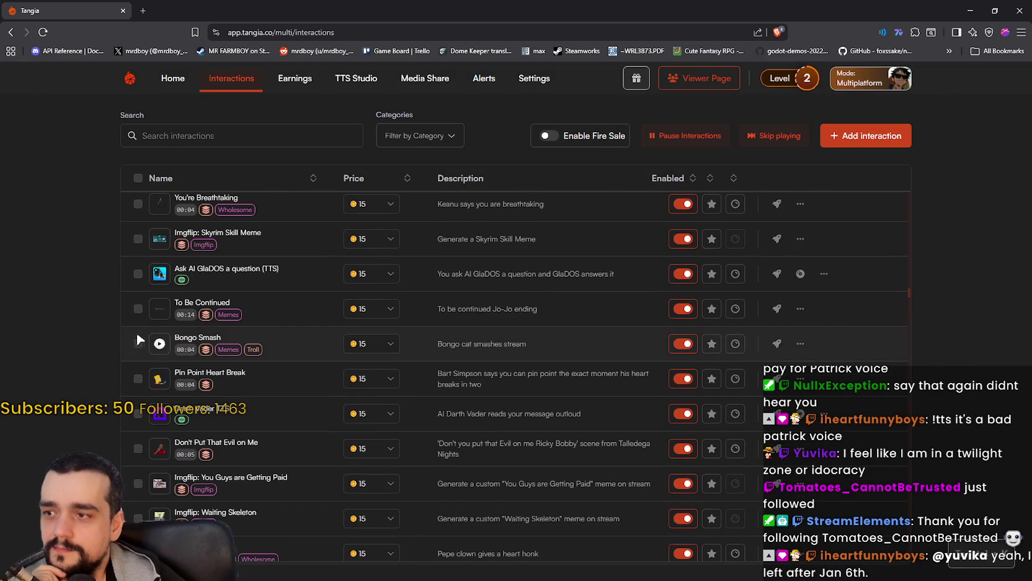
# Preview the Bongo Smash clip, send its test, and open the Darth Vader TTS test
pyautogui.click(155, 346)
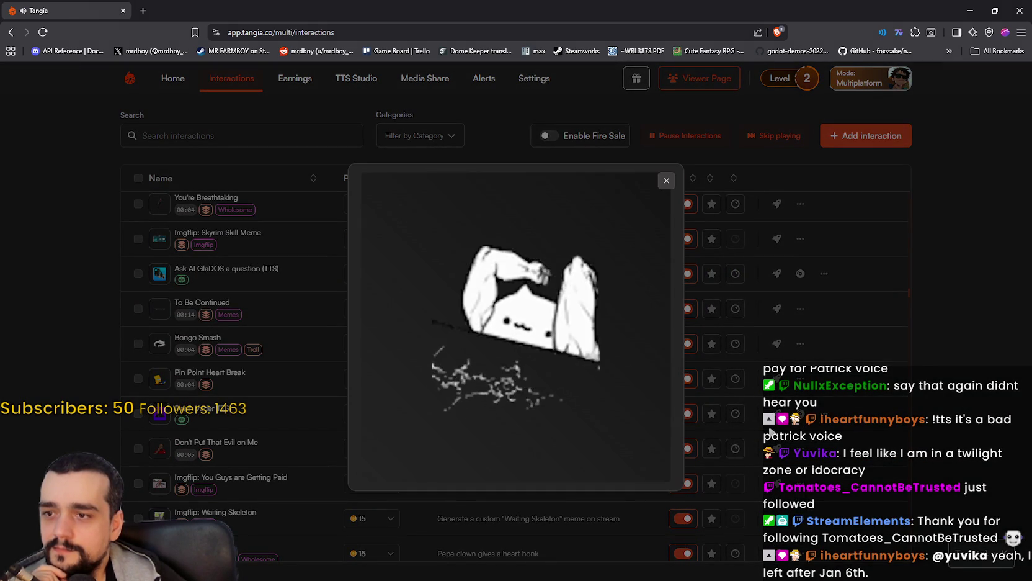
pyautogui.moveTo(552, 321)
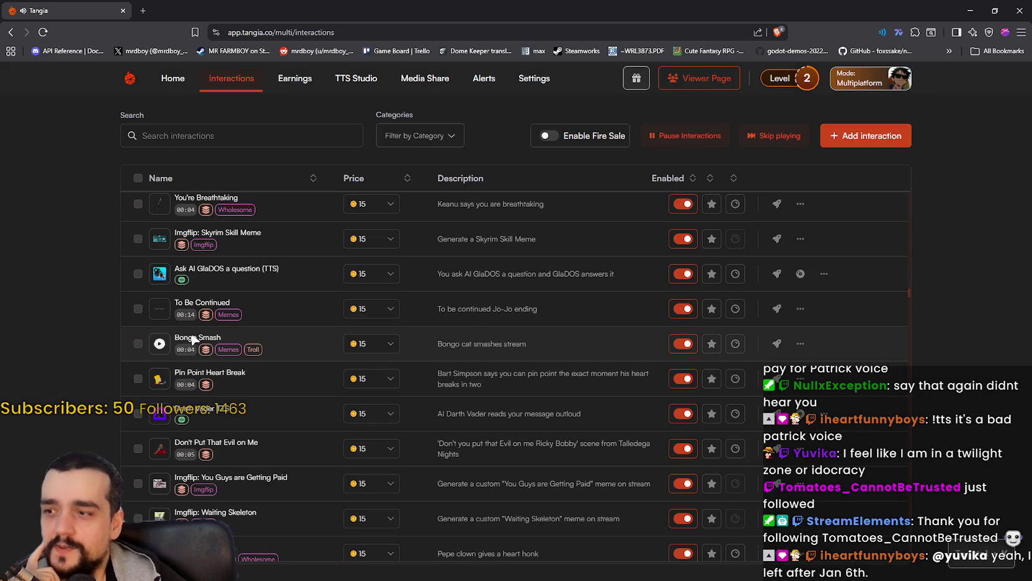
pyautogui.click(776, 344)
pyautogui.click(518, 380)
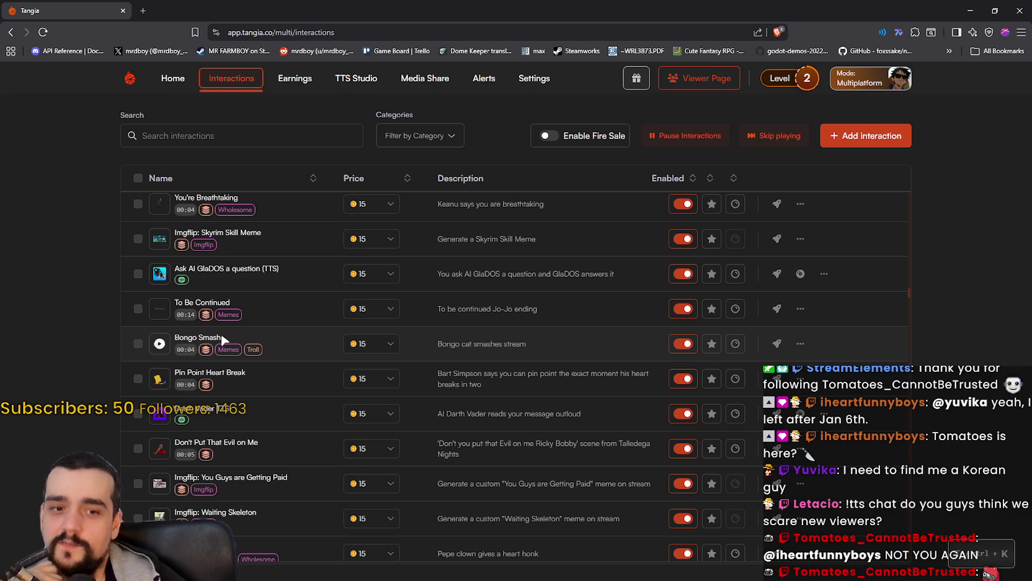
pyautogui.scroll(-3, 347, 451)
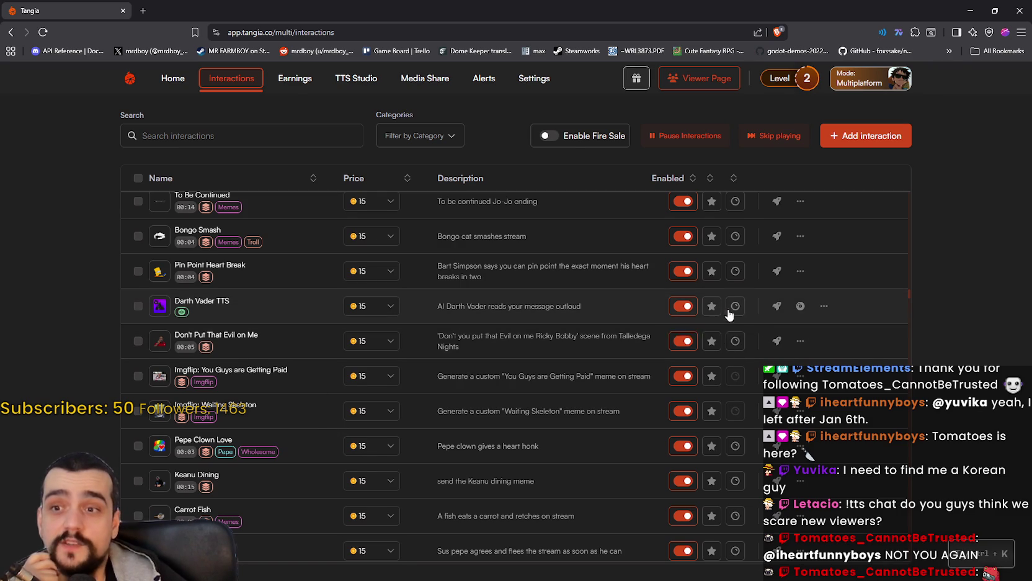
pyautogui.click(775, 307)
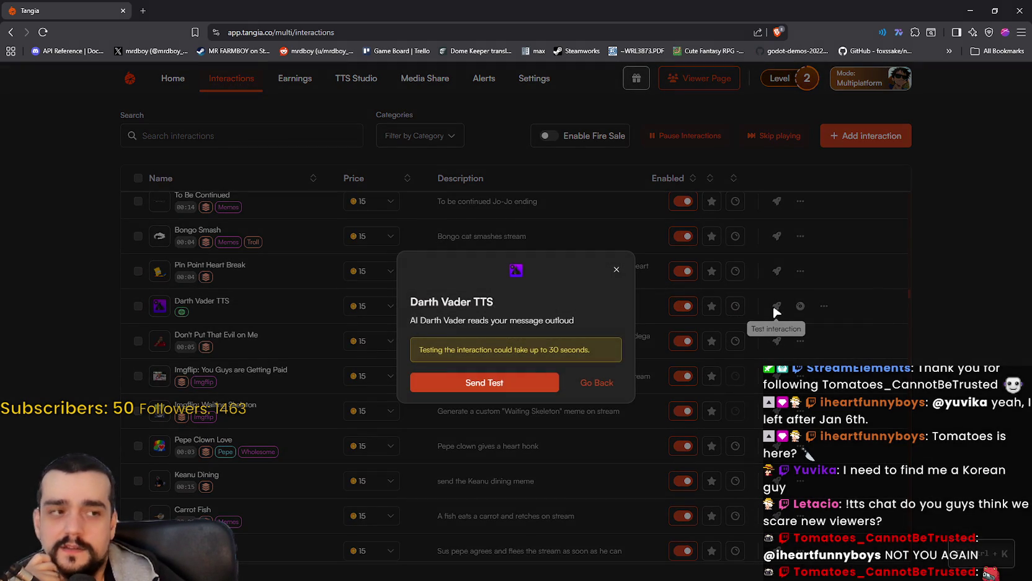
# Send the Darth Vader TTS test, then focus the interactions search field
pyautogui.click(494, 384)
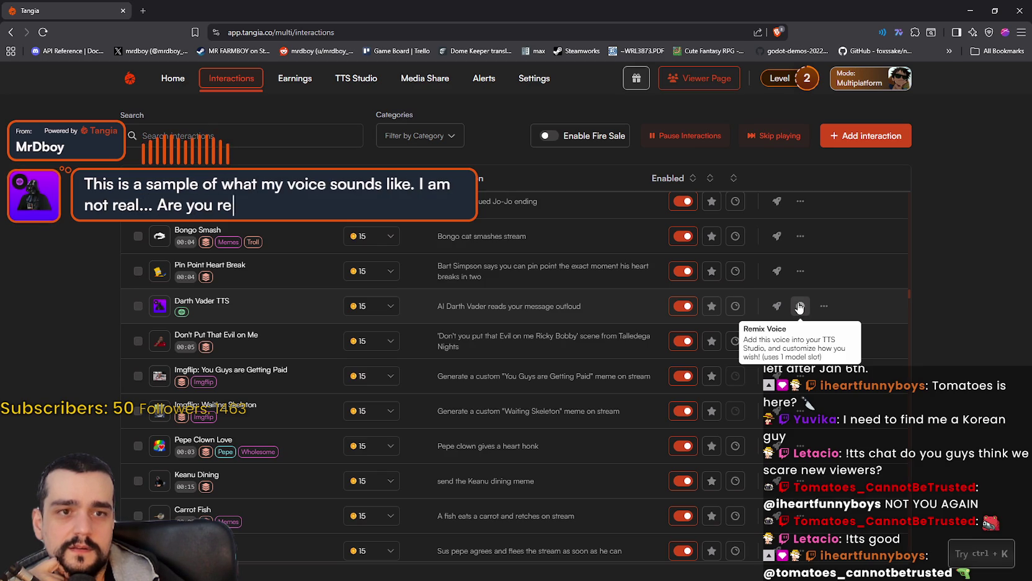
pyautogui.click(270, 138)
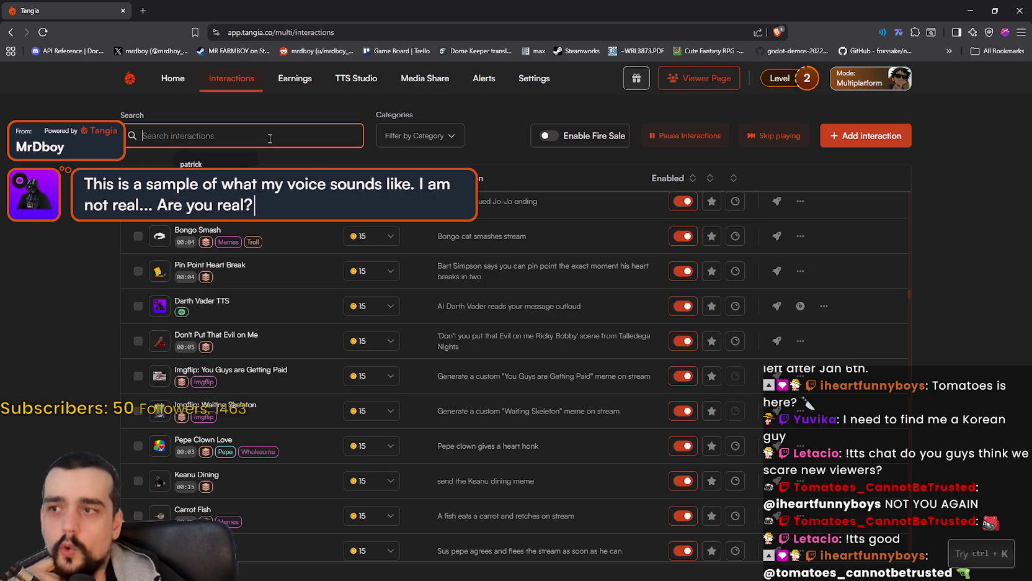
# Search the interactions for 'Darth Vader'
pyautogui.write('Darth')
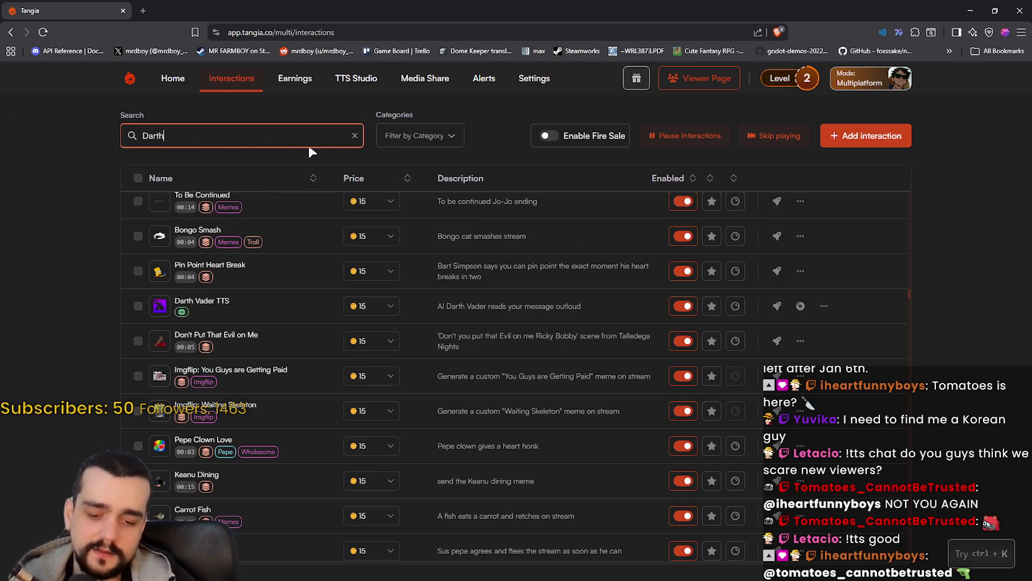
pyautogui.write(' Vader')
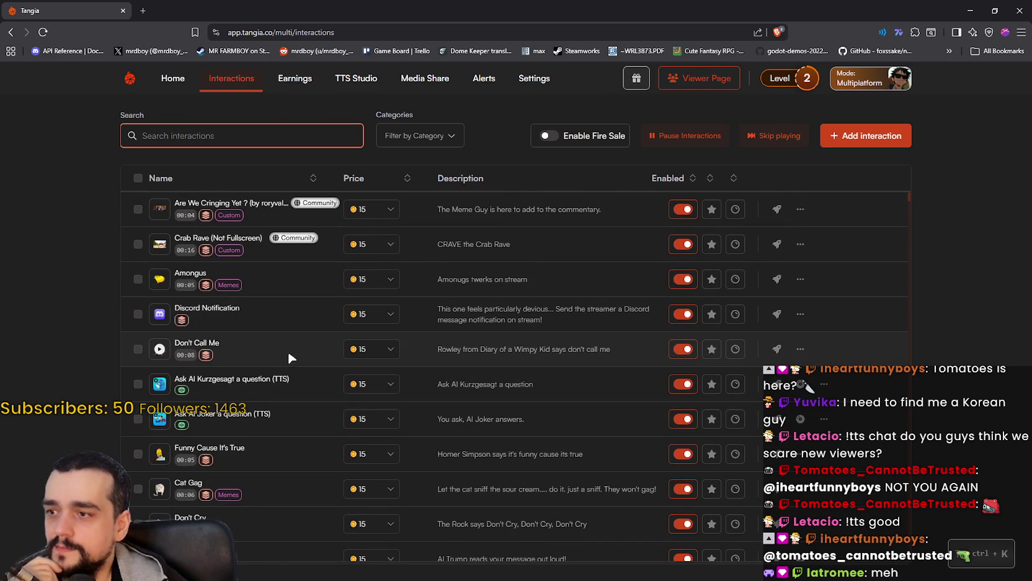
# Preview the Don't Call Me clip, close it, and send its test to the stream
pyautogui.click(160, 350)
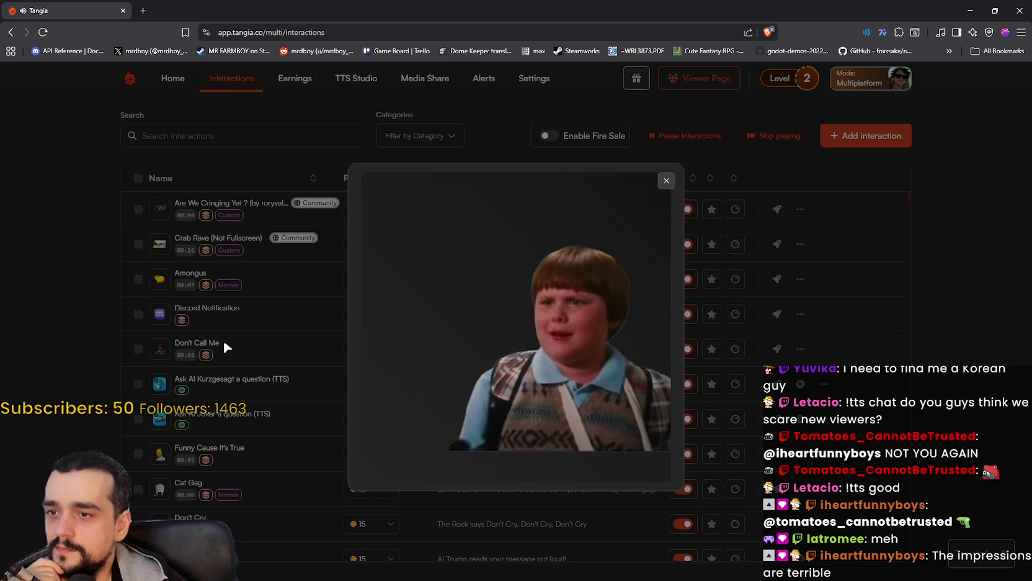
pyautogui.click(273, 319)
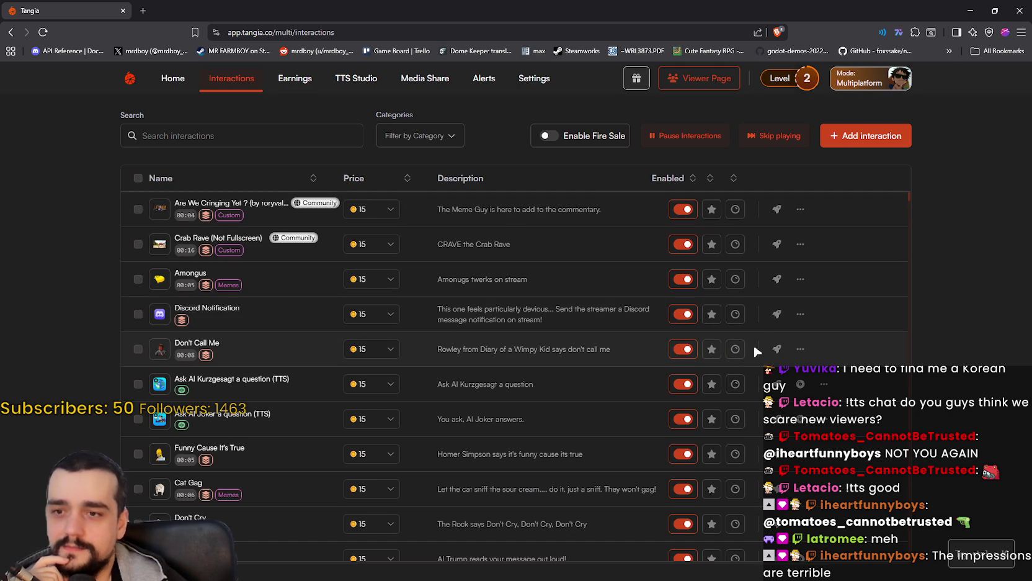
pyautogui.click(775, 351)
pyautogui.click(478, 382)
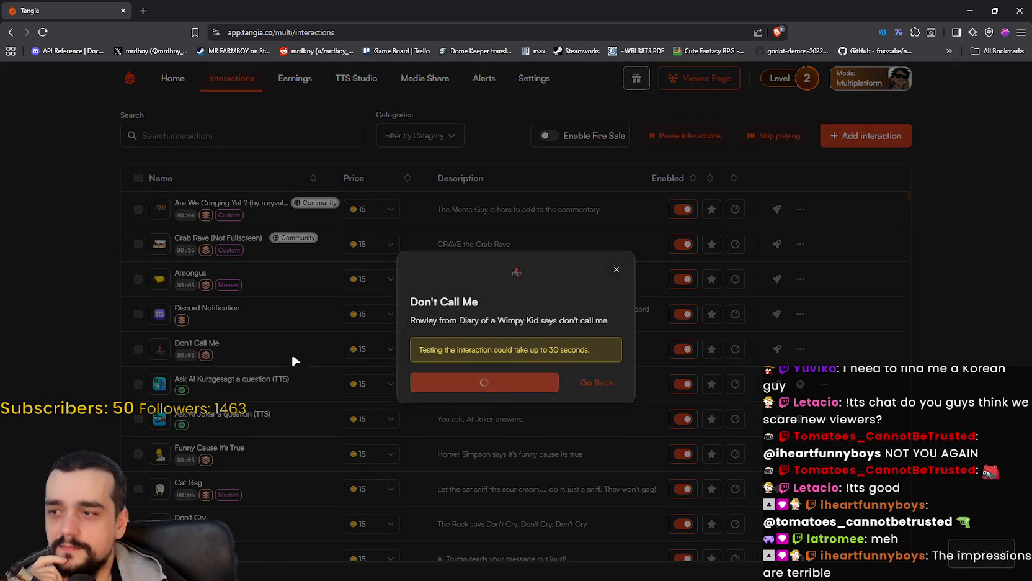
pyautogui.scroll(-5, 359, 371)
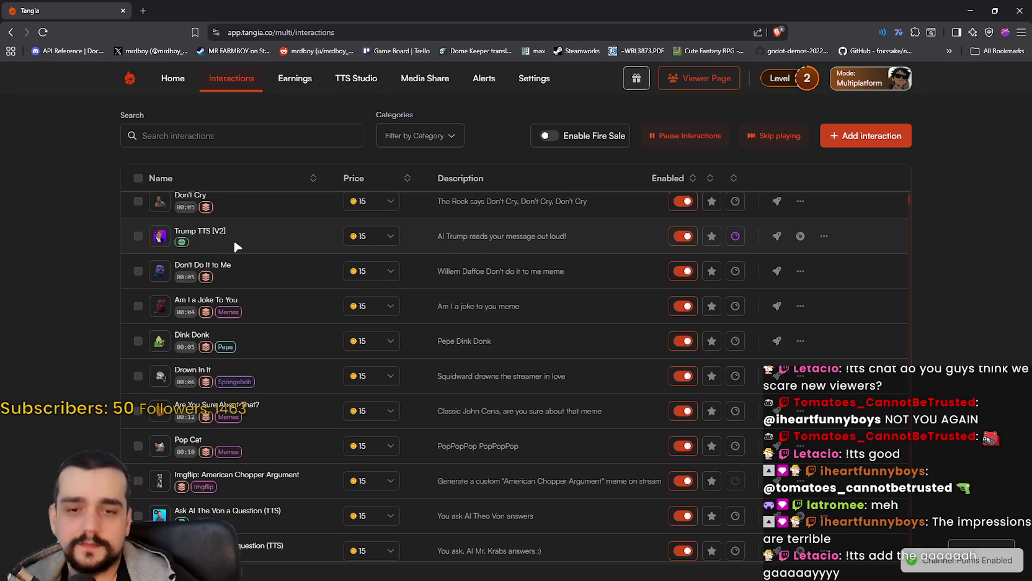
# Turn channel points off for Trump TTS [V2], send its test, and start searching 'trump'
pyautogui.hotkey('ctrl', 'k')
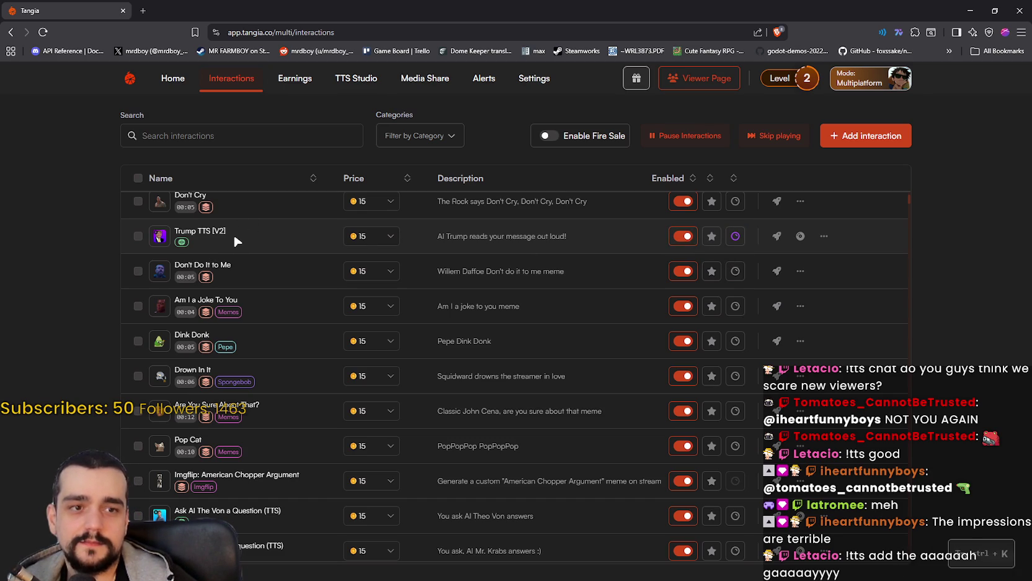
pyautogui.click(735, 246)
pyautogui.click(777, 236)
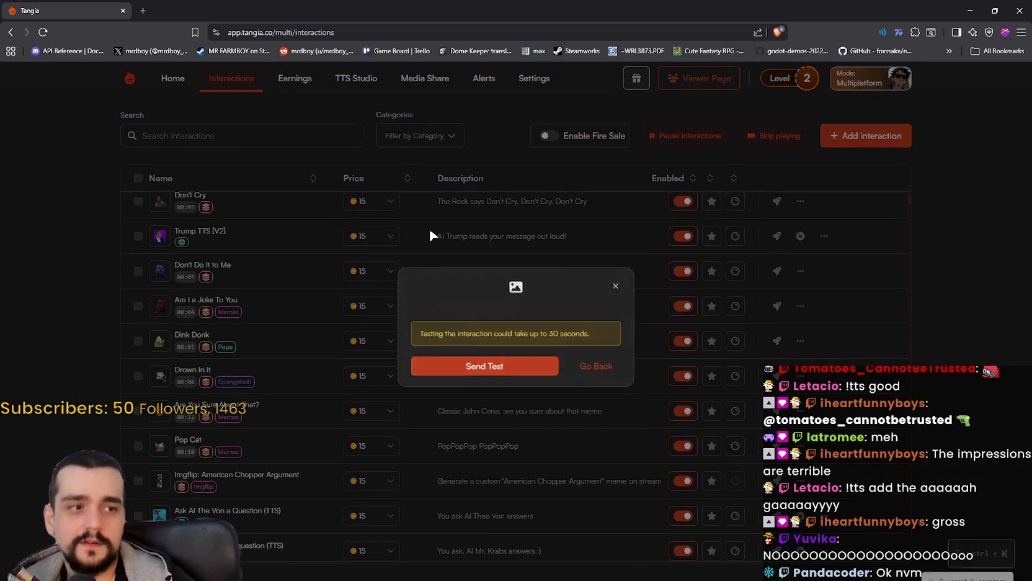
pyautogui.press('Return')
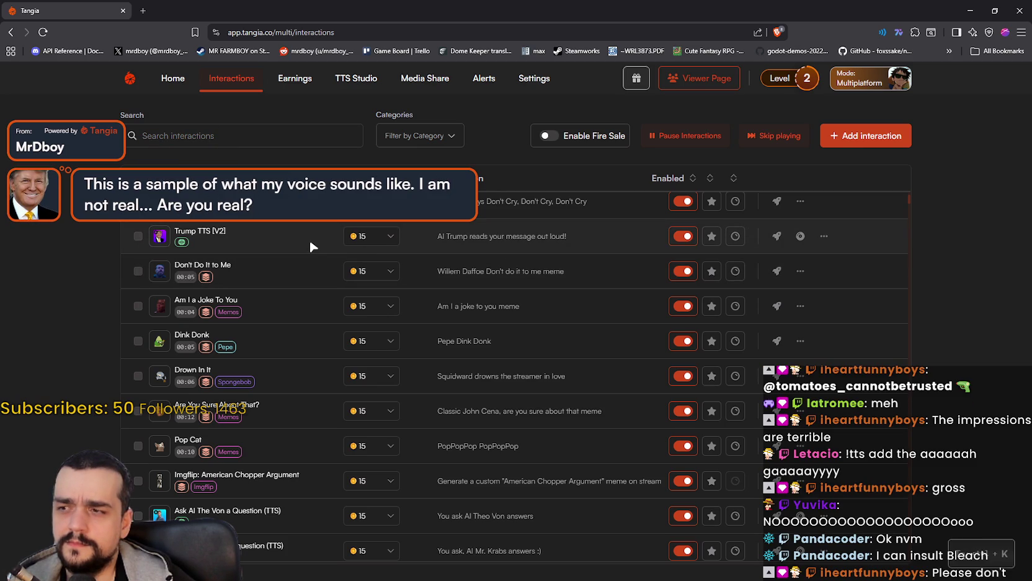
pyautogui.click(254, 139)
pyautogui.write('trump')
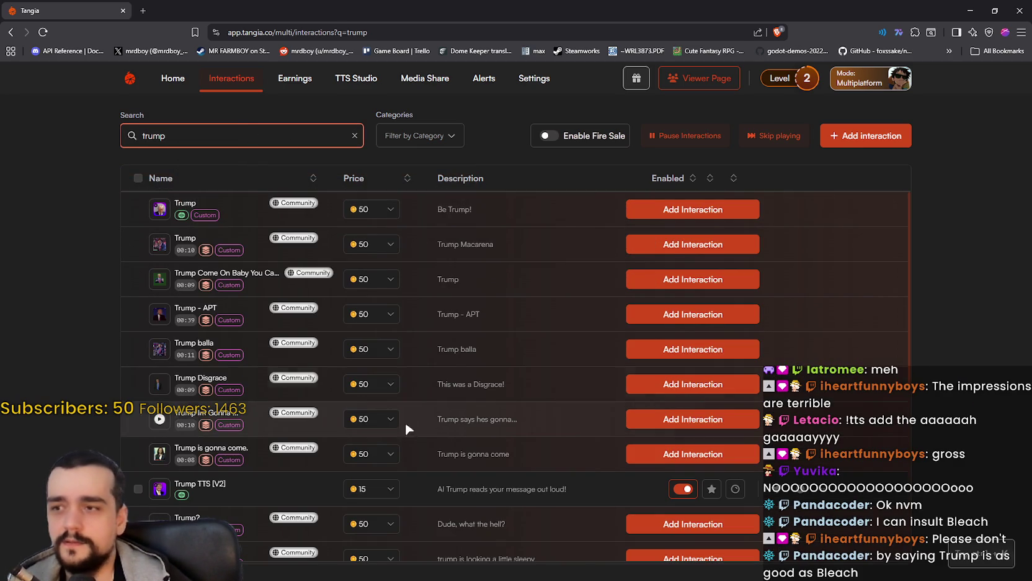
# Browse the trump results and add the community Trump interaction ('Be Trump!', 50)
pyautogui.scroll(-5, 429, 416)
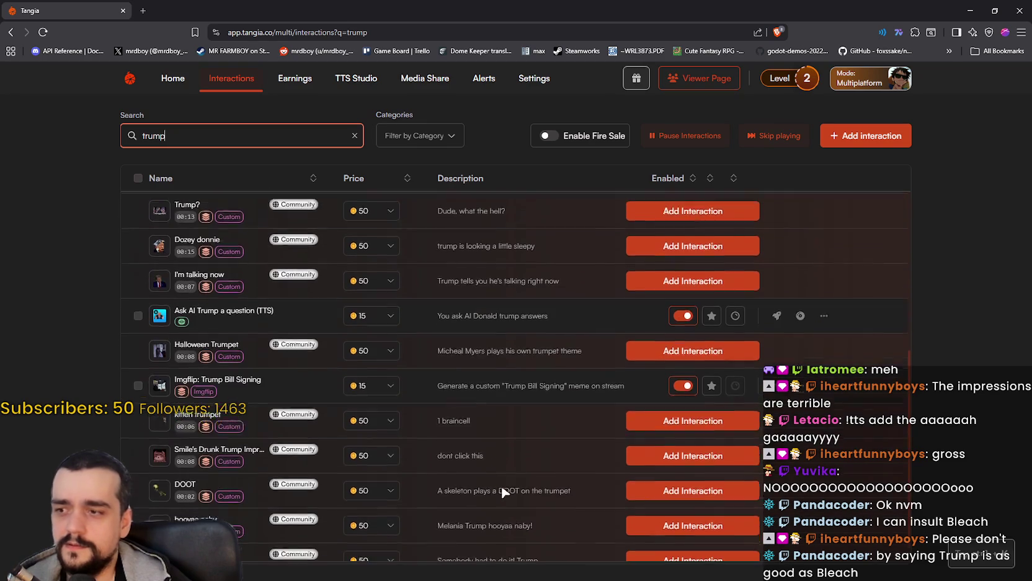
pyautogui.scroll(5, 248, 496)
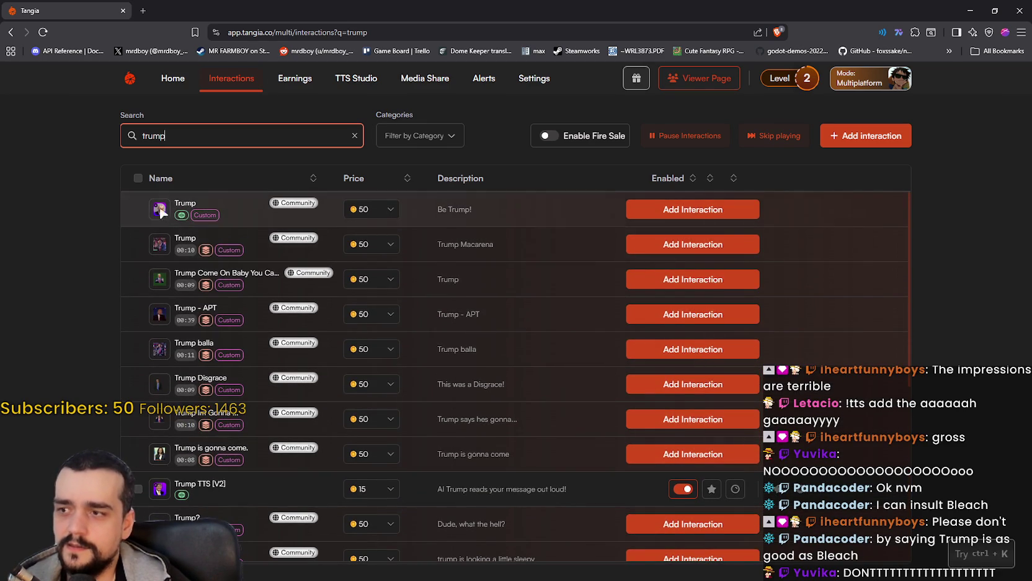
pyautogui.scroll(-4, 248, 496)
pyautogui.scroll(-1, 246, 295)
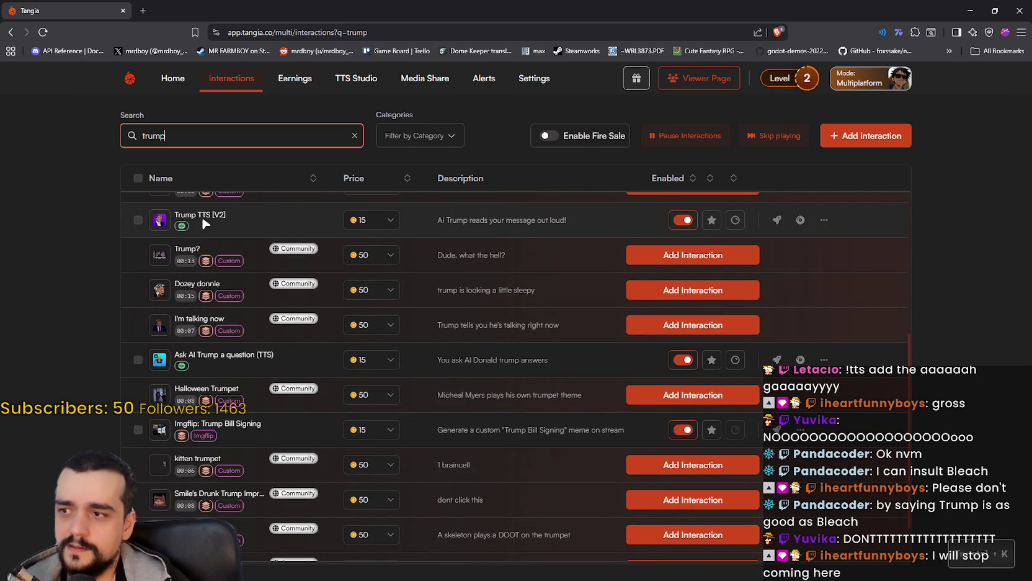
pyautogui.scroll(-1, 205, 223)
pyautogui.scroll(5, 211, 242)
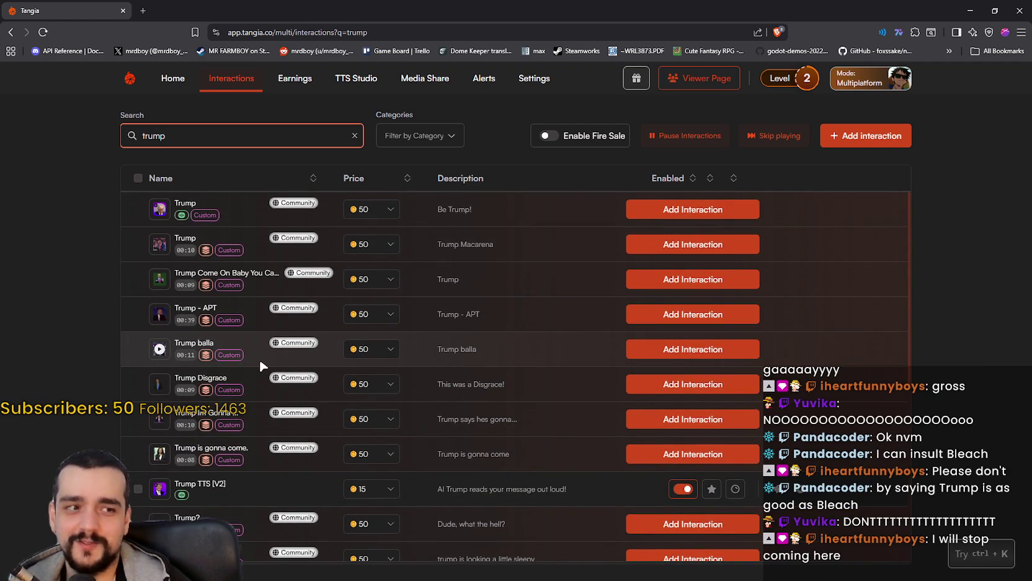
pyautogui.scroll(-3, 276, 385)
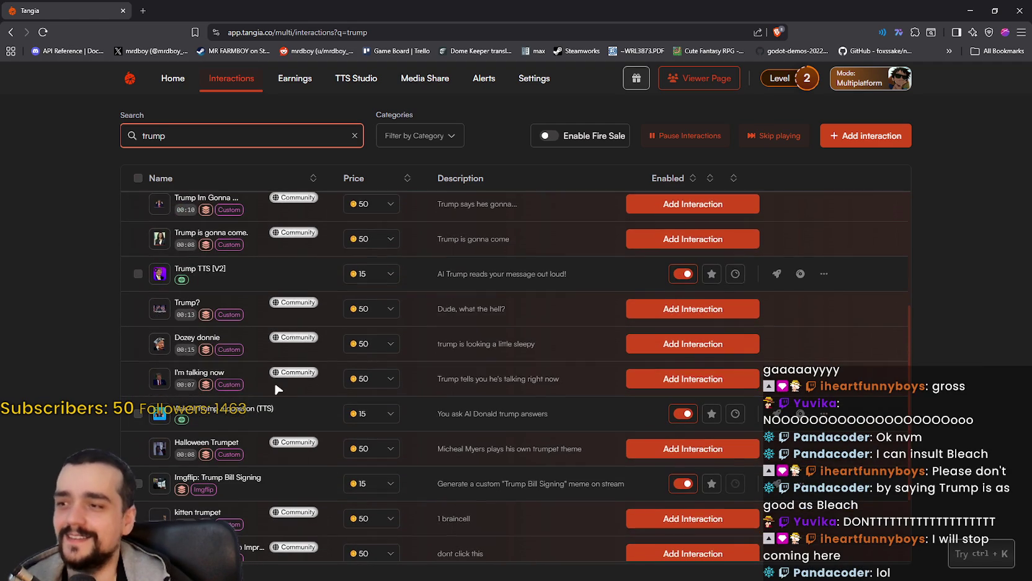
pyautogui.scroll(-2, 248, 277)
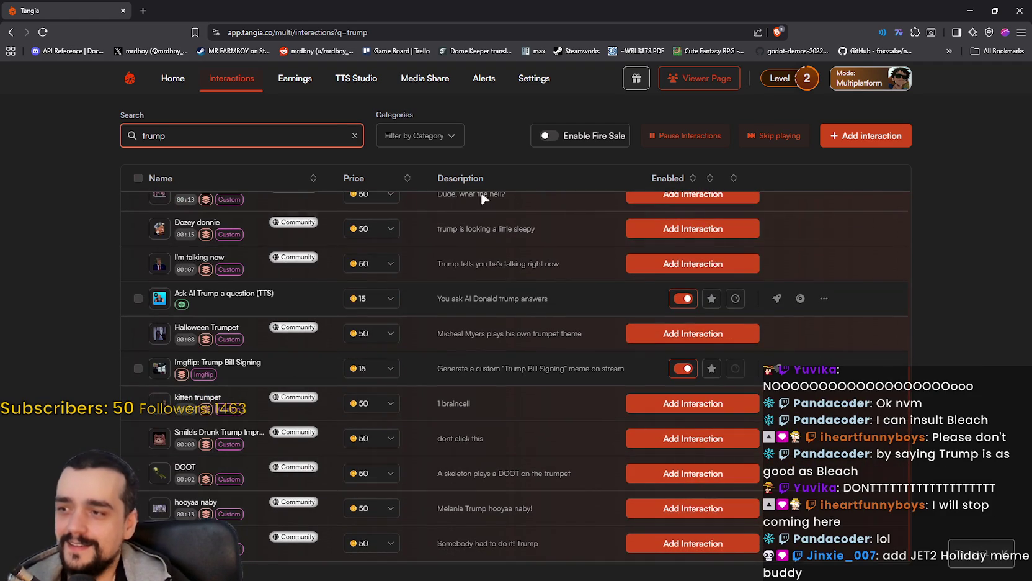
pyautogui.scroll(5, 260, 385)
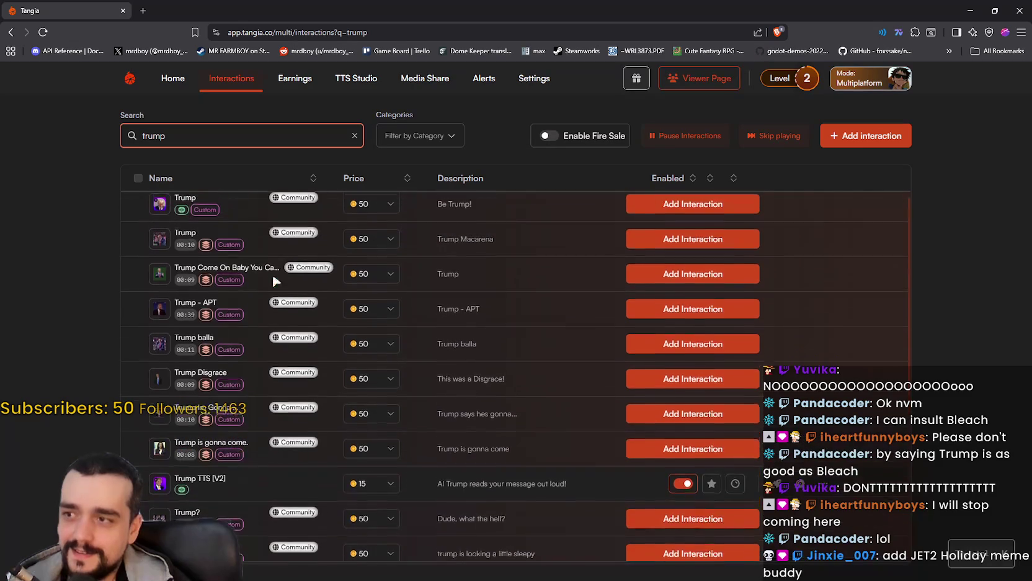
pyautogui.click(748, 209)
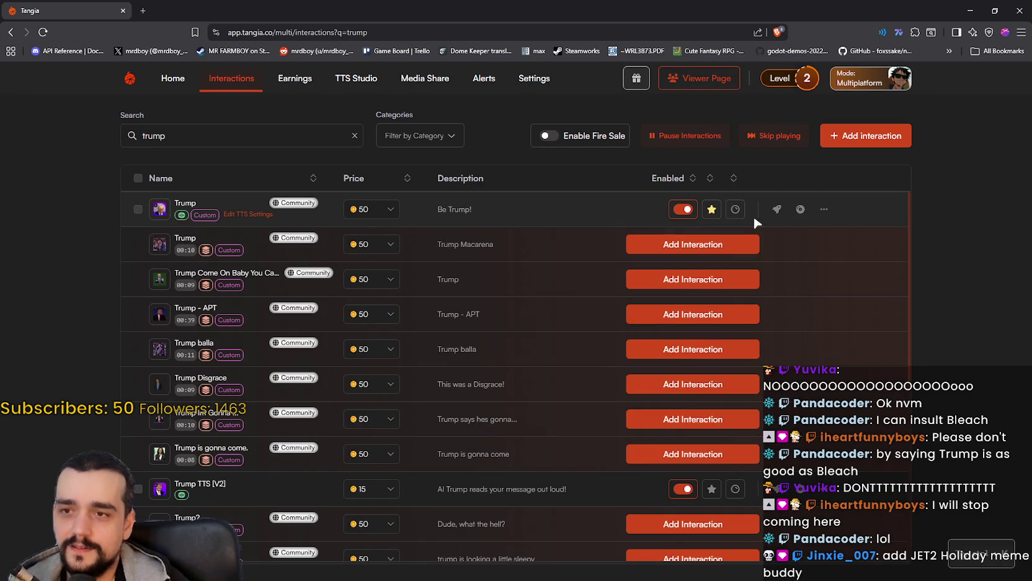
# Send a test of the new Trump interaction, disable it, and select the search text
pyautogui.click(776, 209)
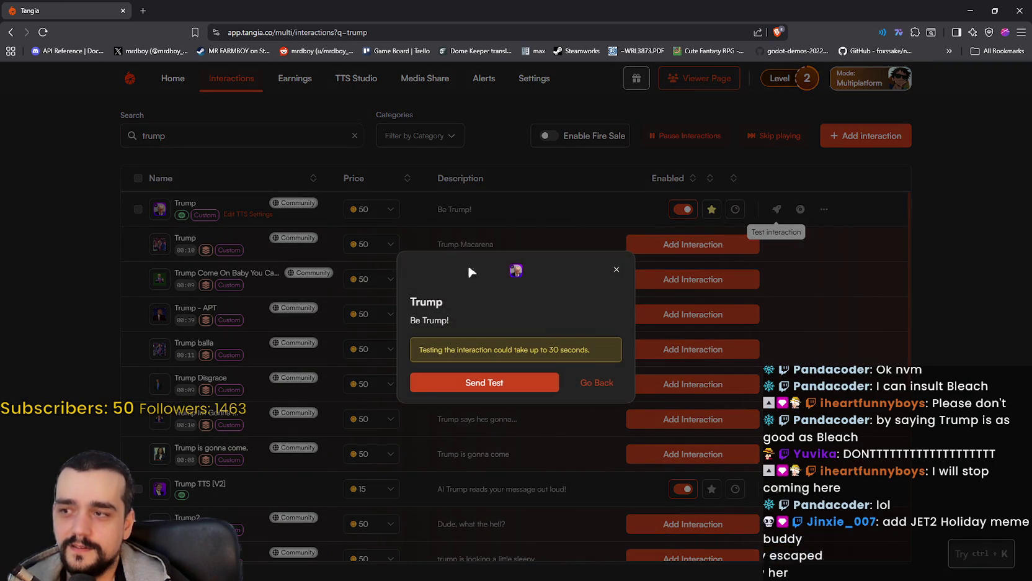
pyautogui.click(484, 382)
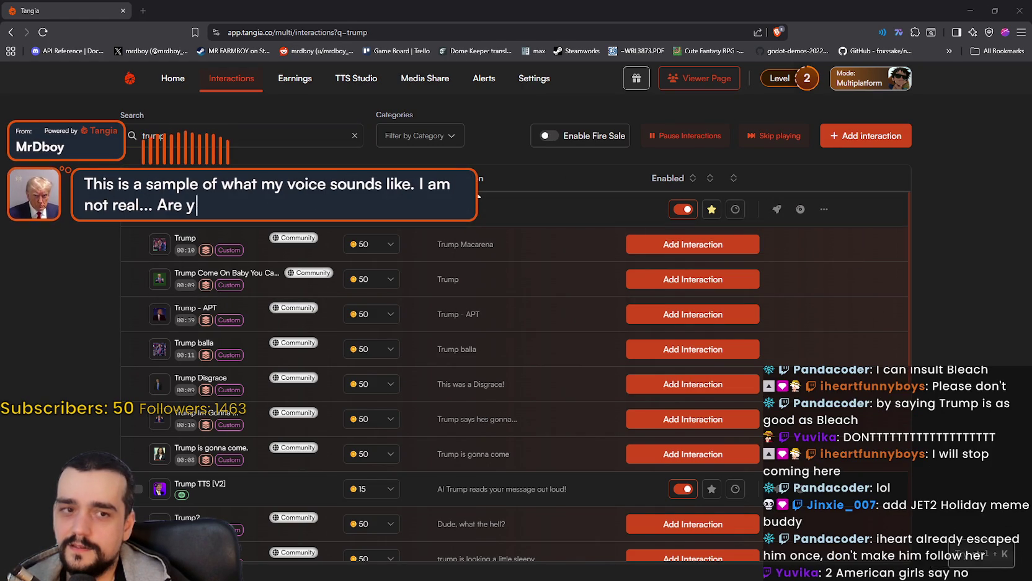
pyautogui.click(682, 210)
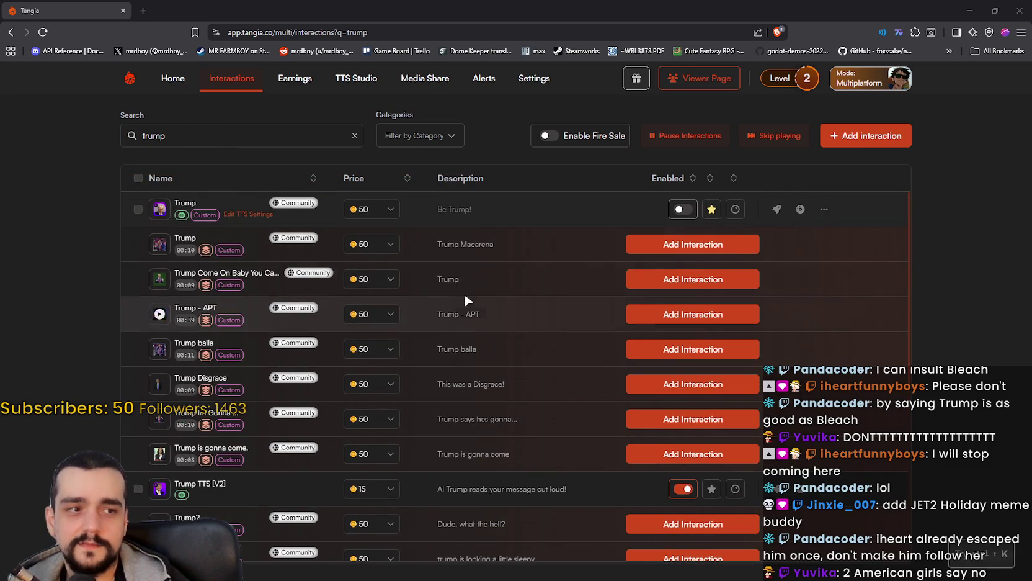
pyautogui.hotkey('ctrl', 'k')
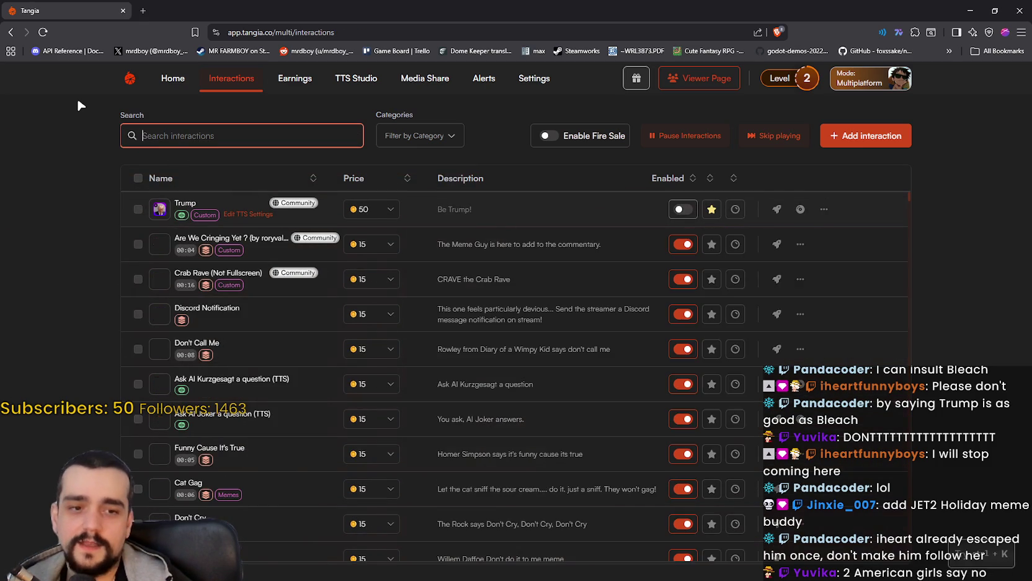
pyautogui.scroll(-7, 293, 395)
pyautogui.scroll(-3, 316, 444)
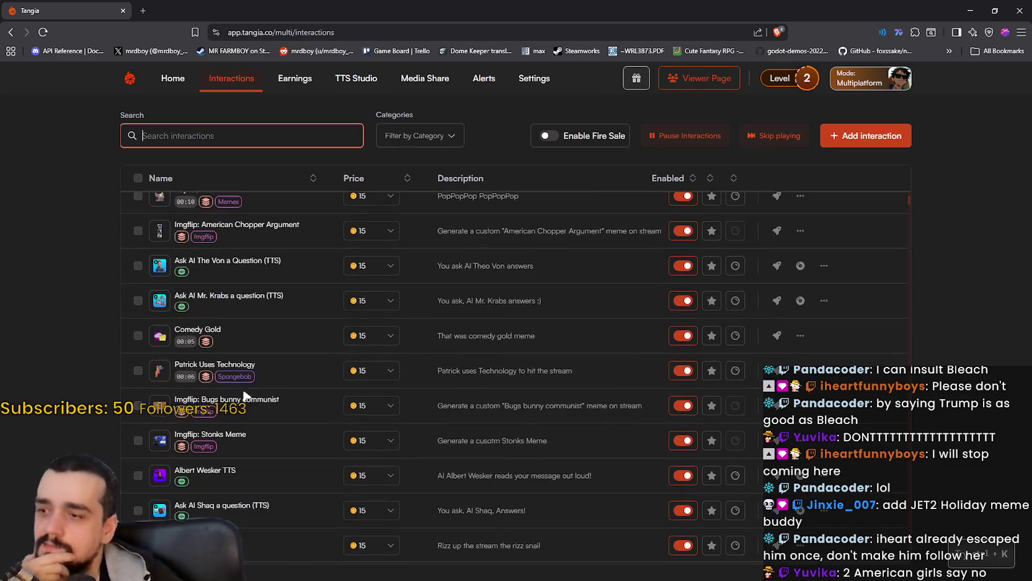
pyautogui.scroll(-3, 305, 448)
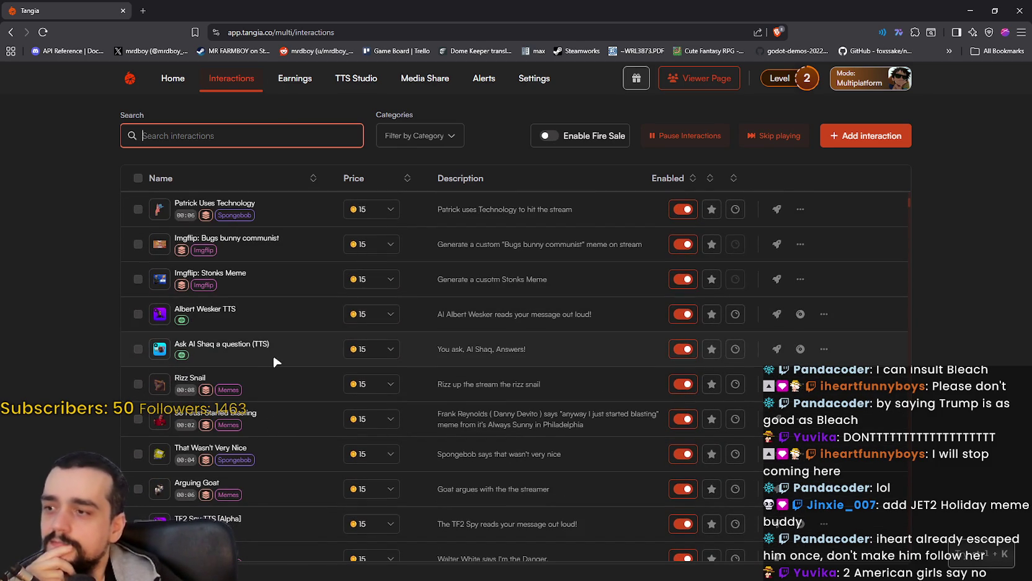
pyautogui.scroll(-10, 236, 312)
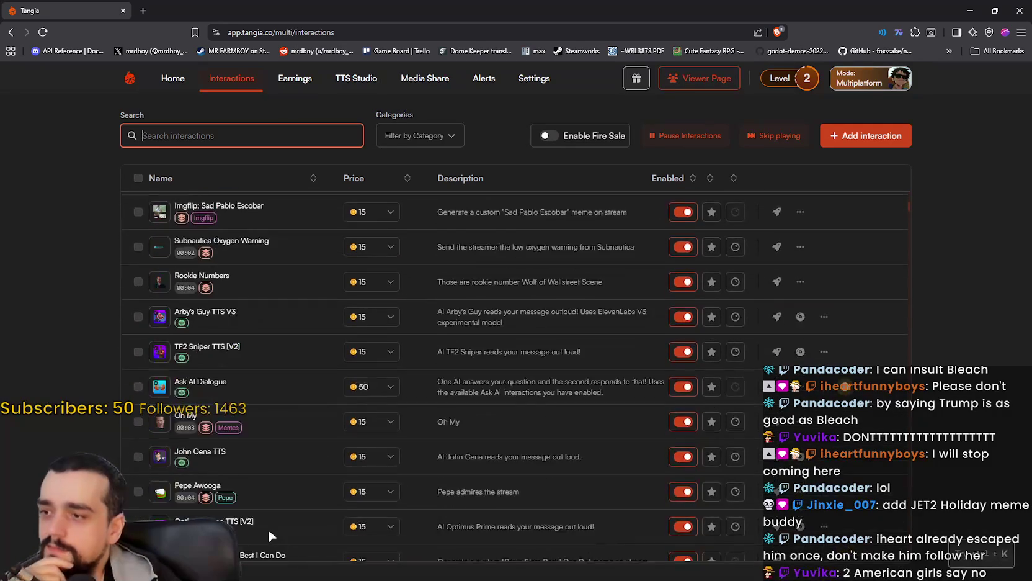
pyautogui.scroll(4, 229, 421)
pyautogui.scroll(-6, 230, 421)
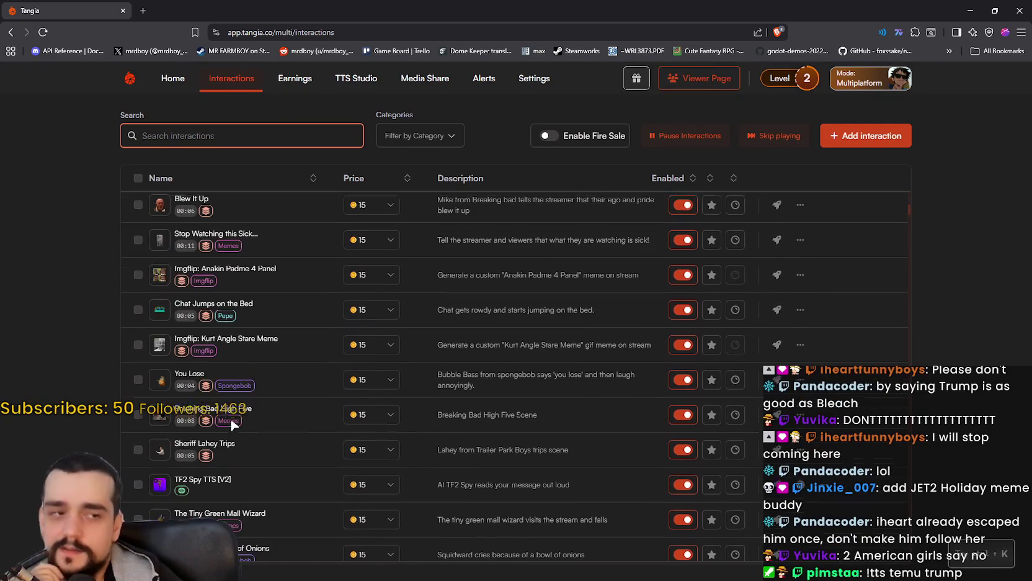
pyautogui.scroll(-3, 231, 423)
pyautogui.scroll(-3, 231, 423)
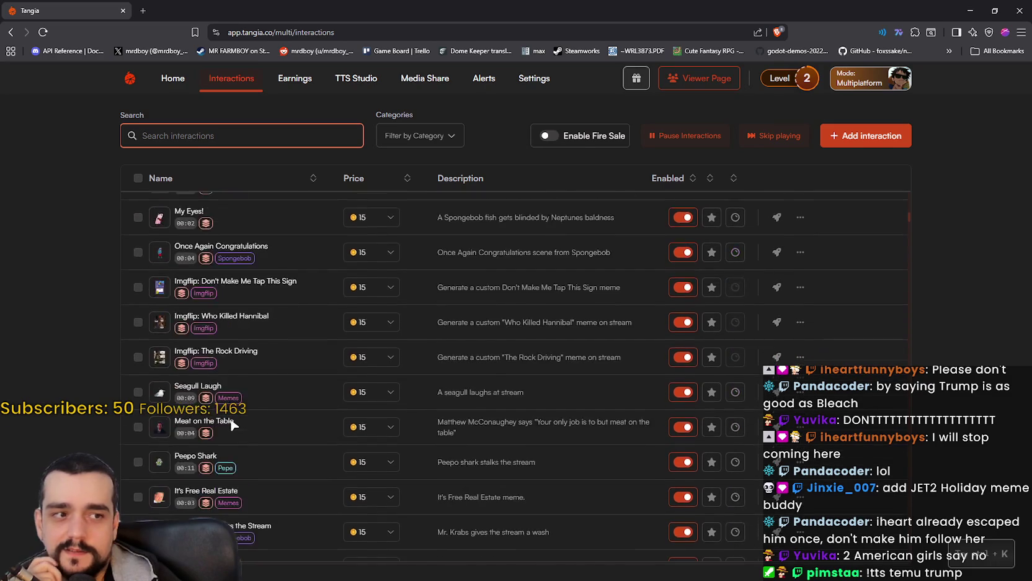
pyautogui.scroll(-4, 231, 424)
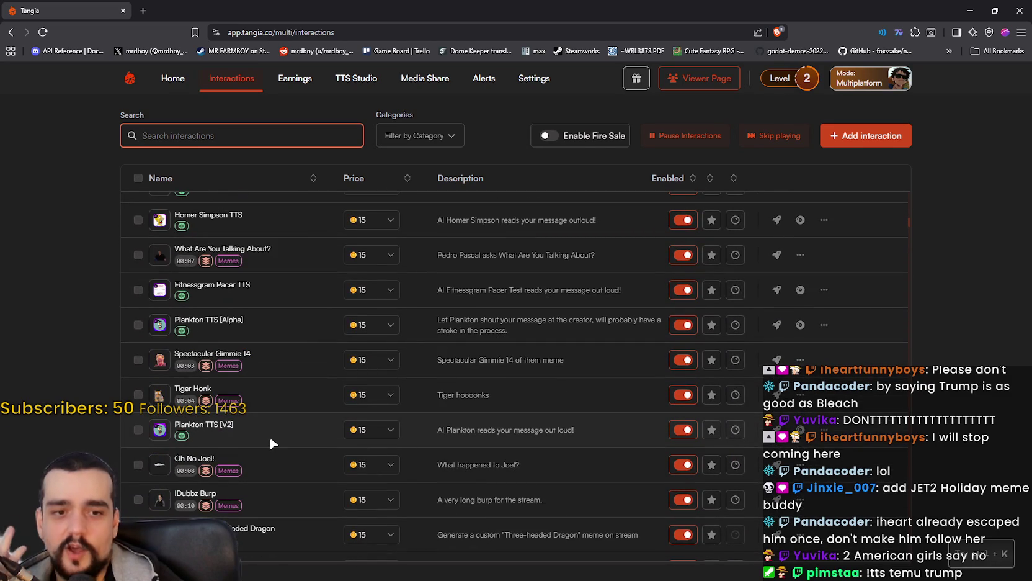
pyautogui.scroll(-2, 269, 427)
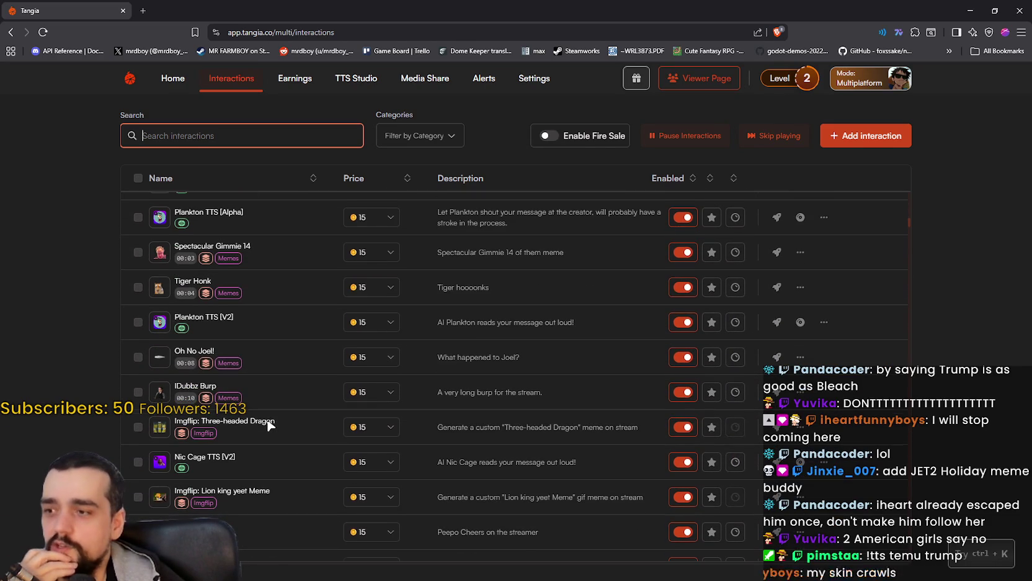
pyautogui.scroll(-10, 268, 420)
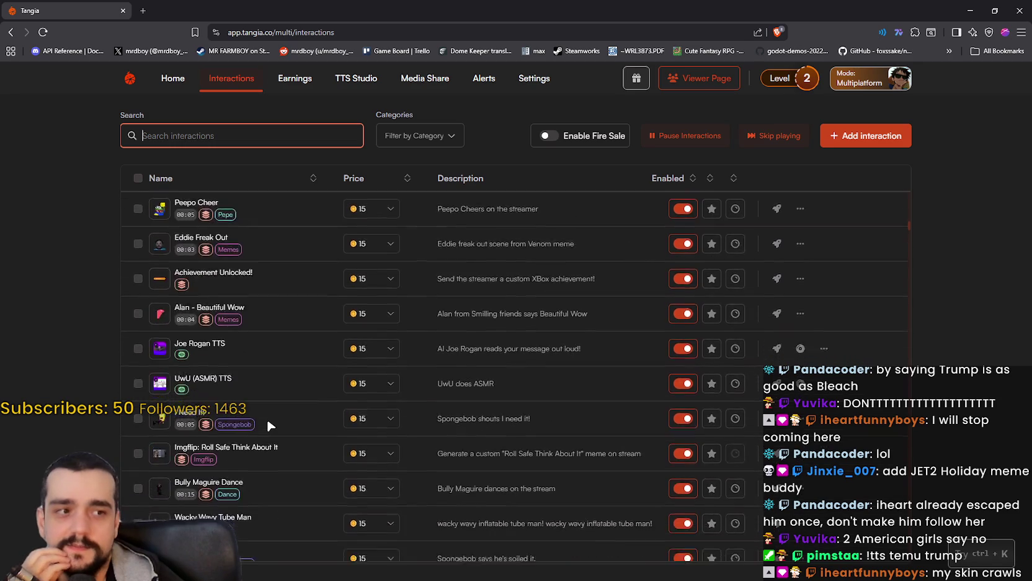
pyautogui.scroll(-10, 266, 407)
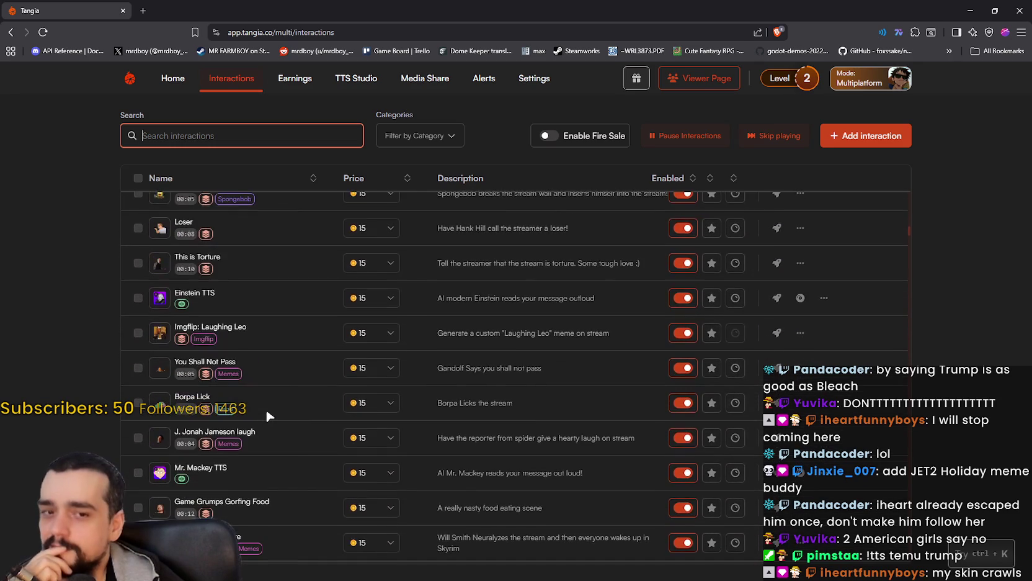
pyautogui.scroll(-8, 267, 404)
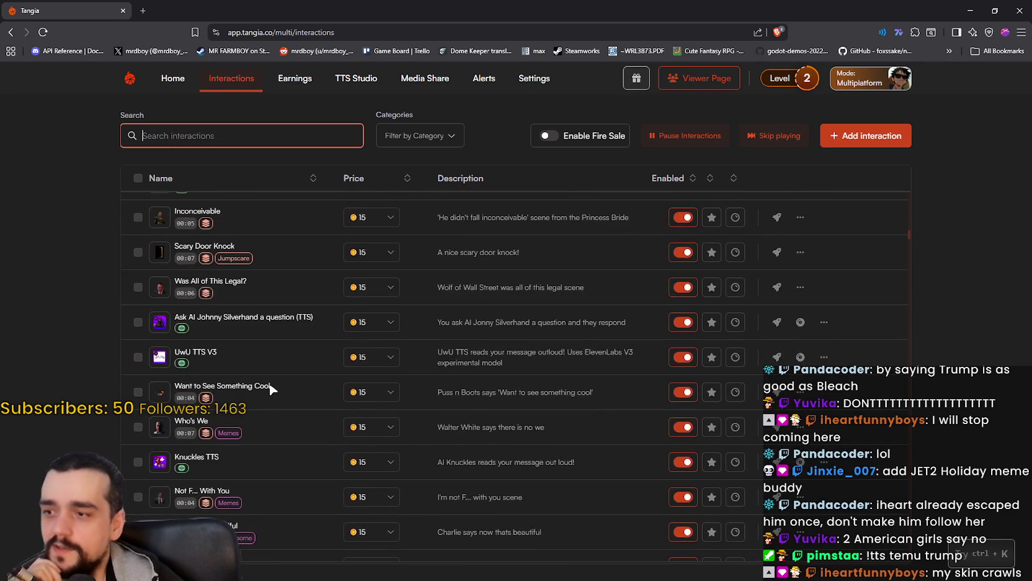
pyautogui.scroll(-10, 307, 465)
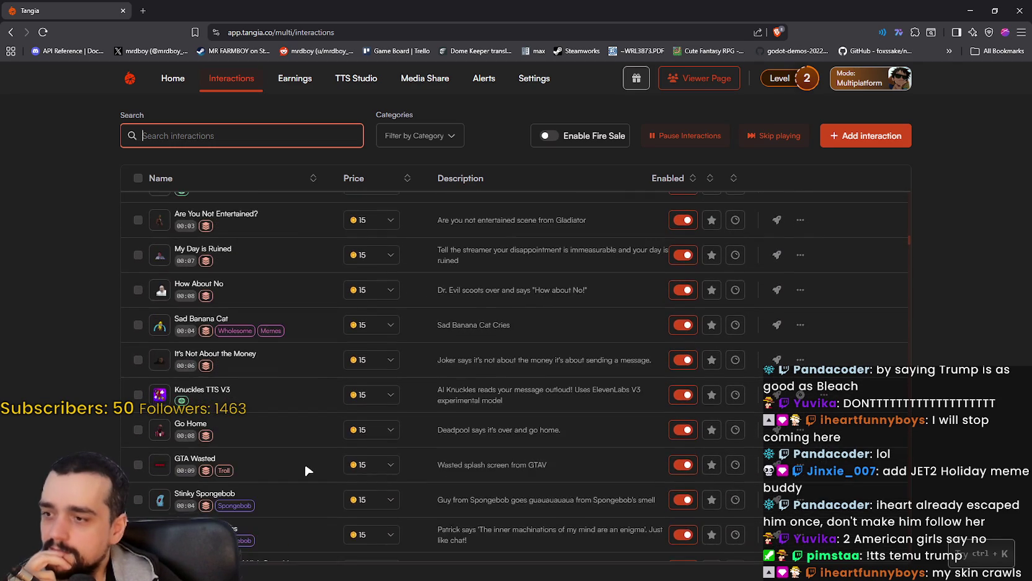
pyautogui.scroll(-10, 320, 441)
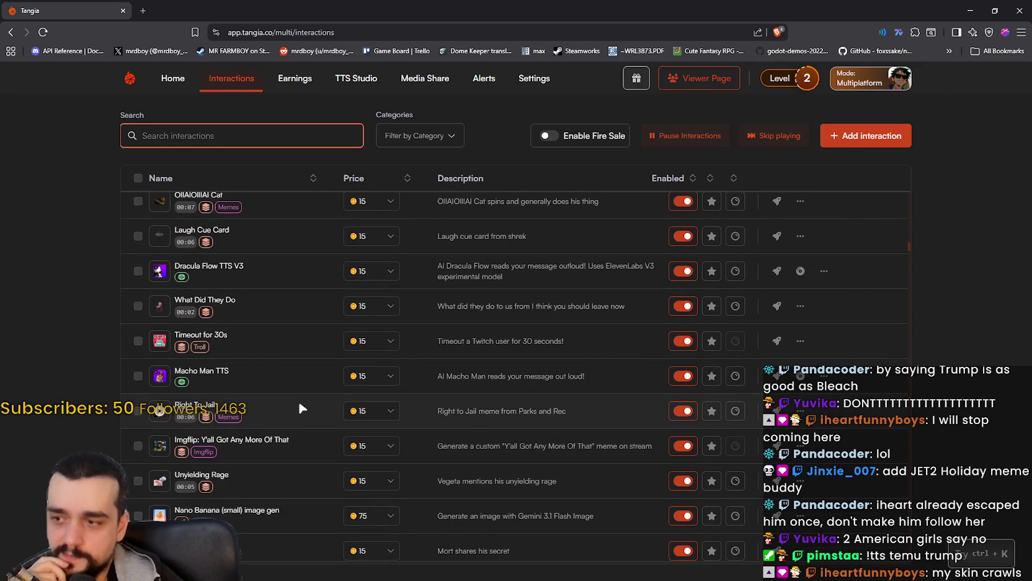
pyautogui.scroll(-9, 301, 410)
pyautogui.scroll(-5, 290, 420)
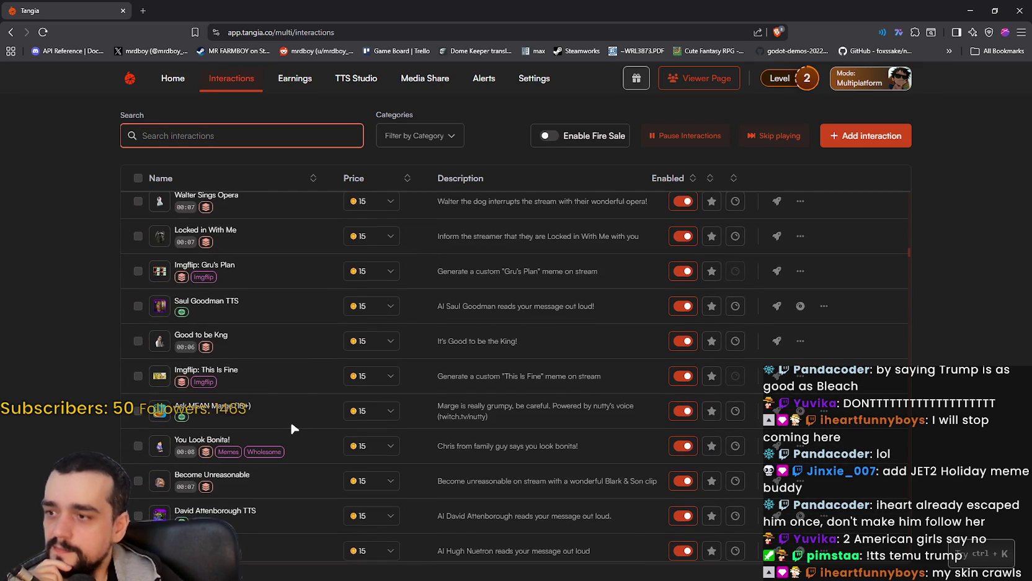
pyautogui.scroll(-5, 304, 435)
pyautogui.scroll(-20, 306, 437)
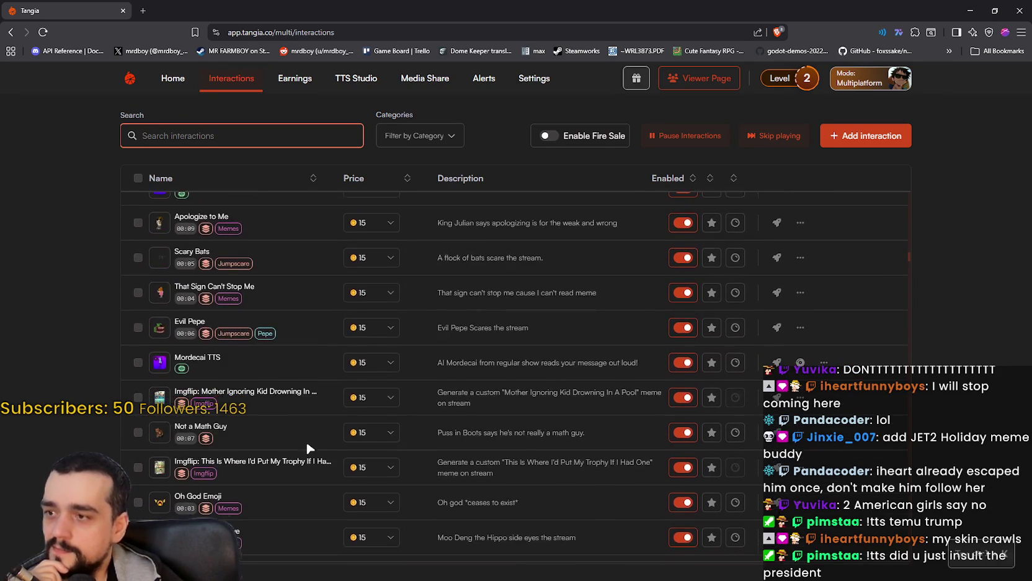
pyautogui.scroll(-8, 309, 441)
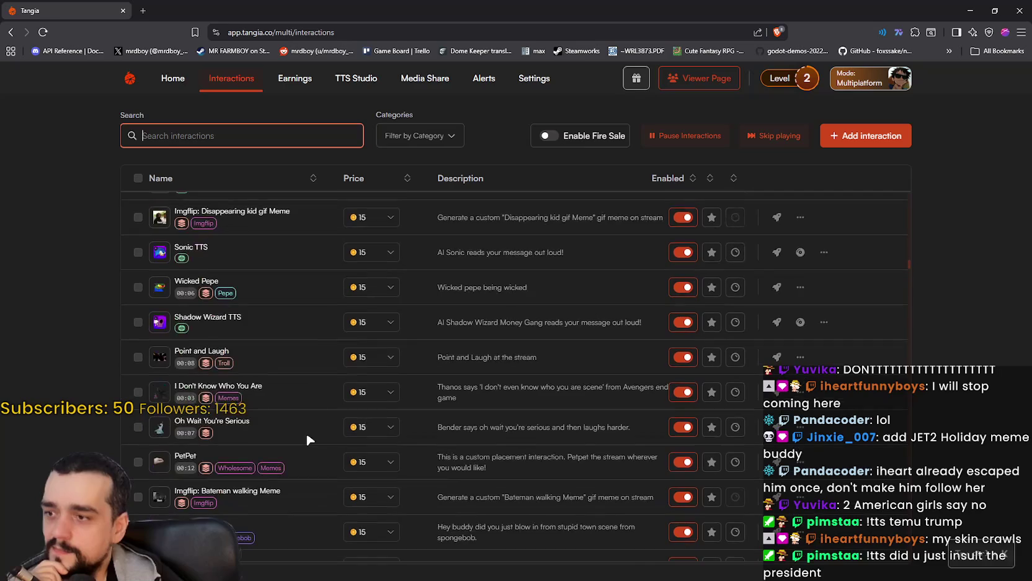
pyautogui.scroll(-4, 306, 431)
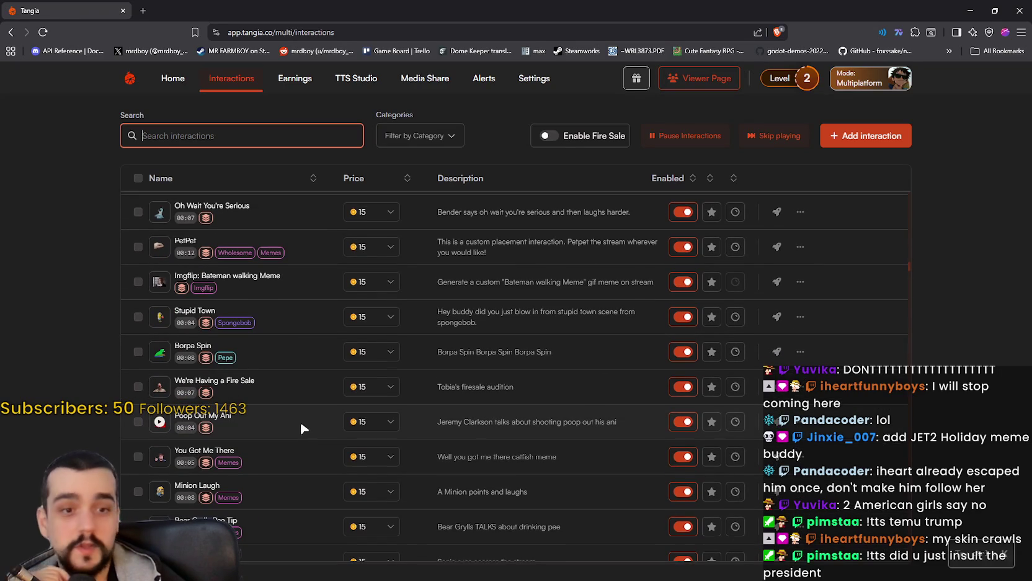
pyautogui.scroll(-5, 300, 422)
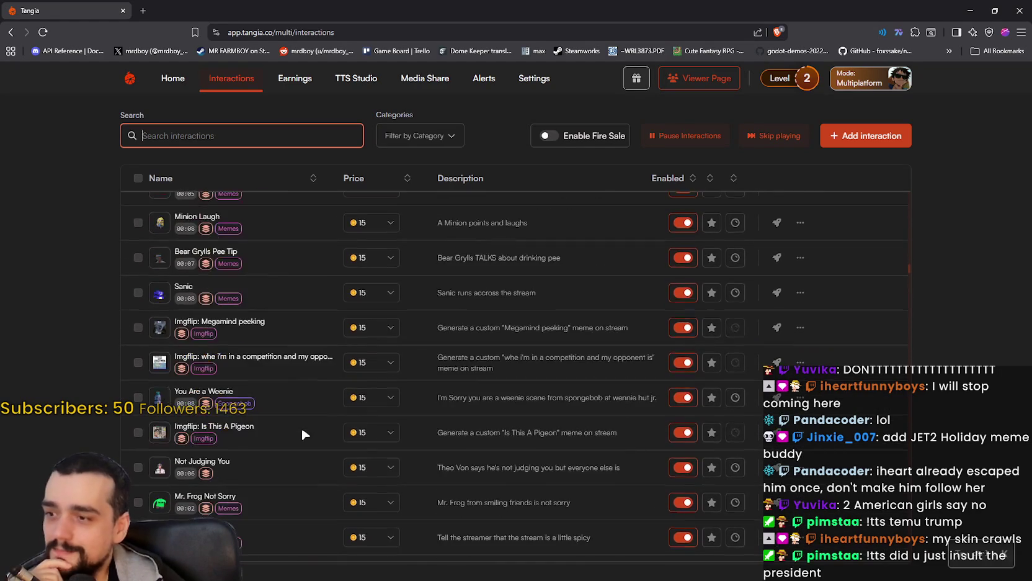
pyautogui.scroll(-12, 303, 433)
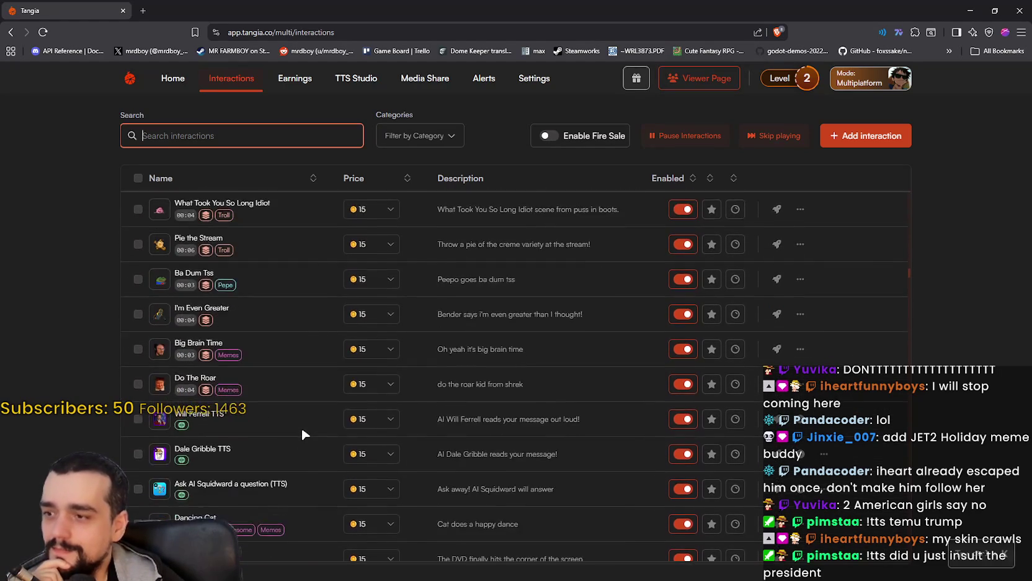
pyautogui.scroll(-5, 227, 366)
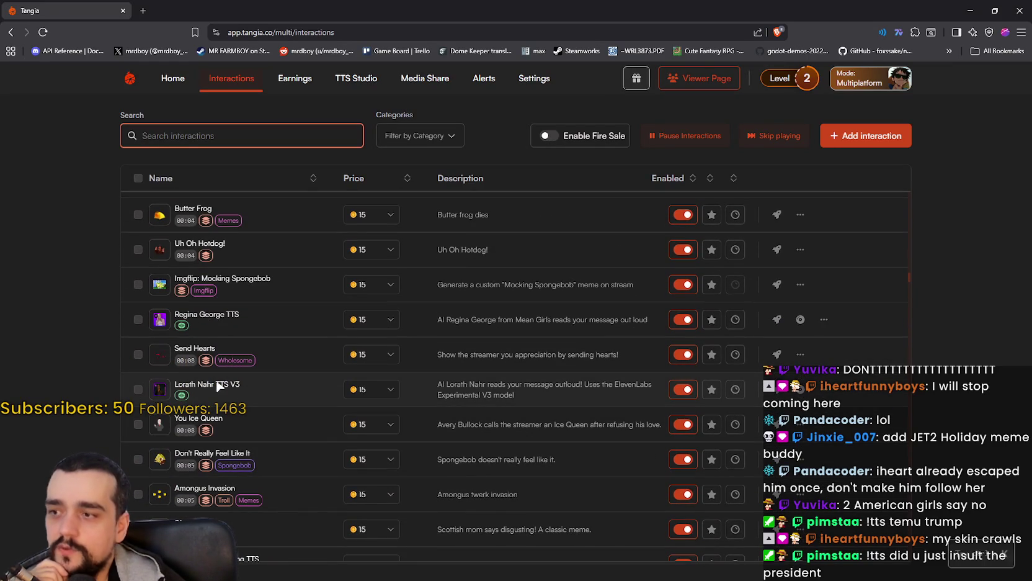
# Send the Lorath Nahr TTS V3 test, then scroll down to the Chewbacca, UwU and ASMR TTS rows
pyautogui.click(777, 388)
pyautogui.click(507, 389)
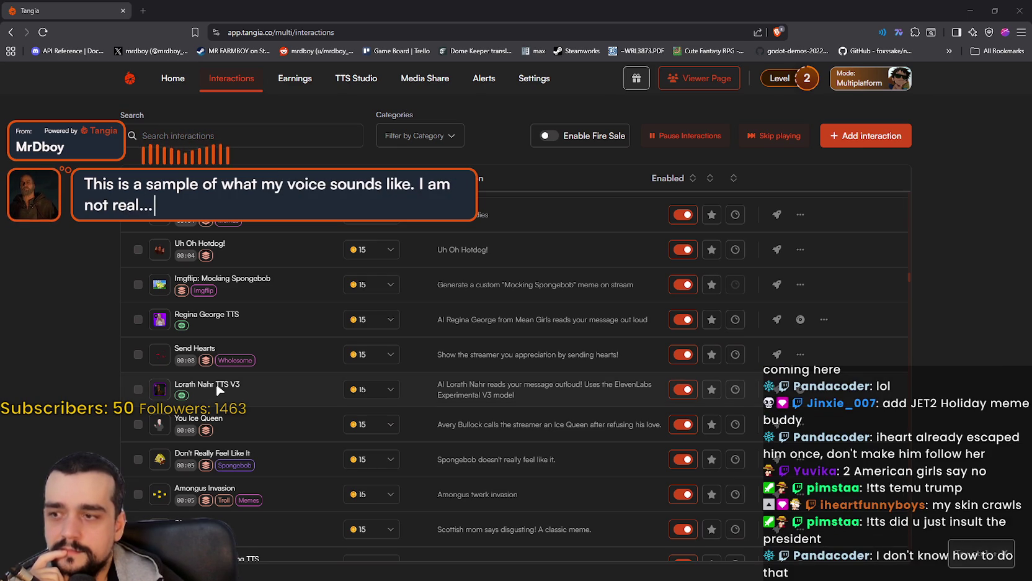
pyautogui.scroll(-4, 160, 385)
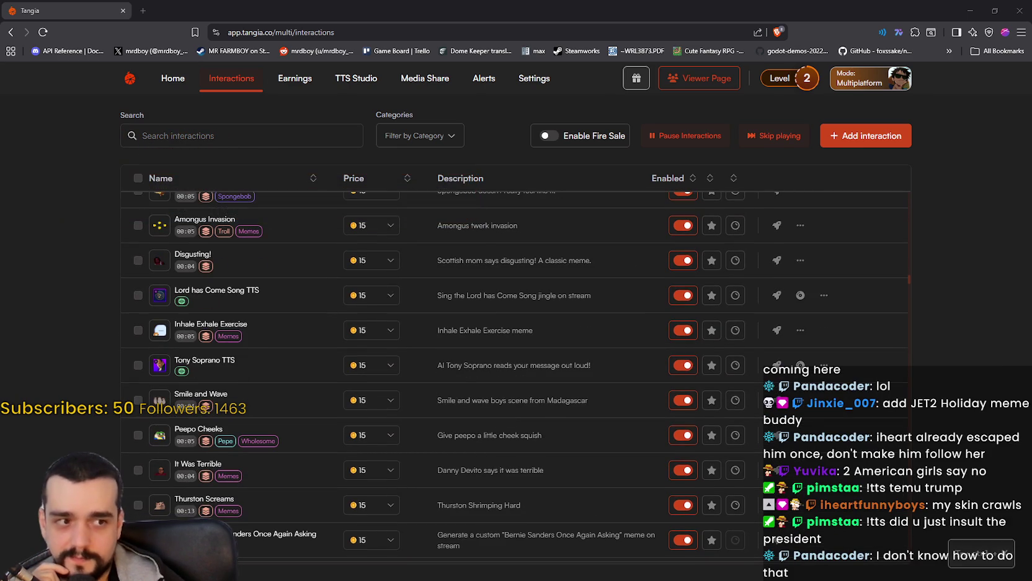
pyautogui.scroll(-10, 374, 382)
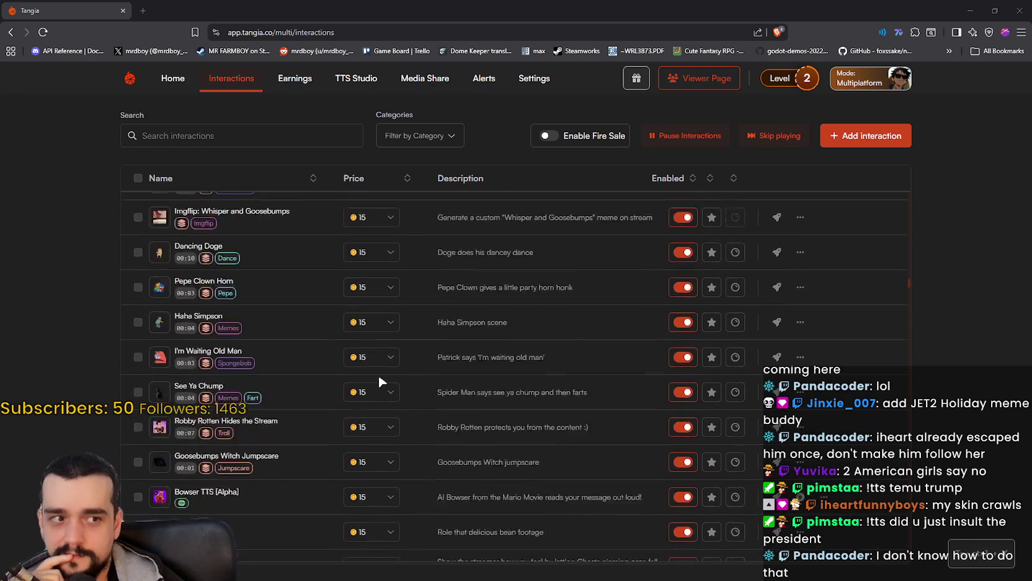
pyautogui.scroll(-5, 383, 379)
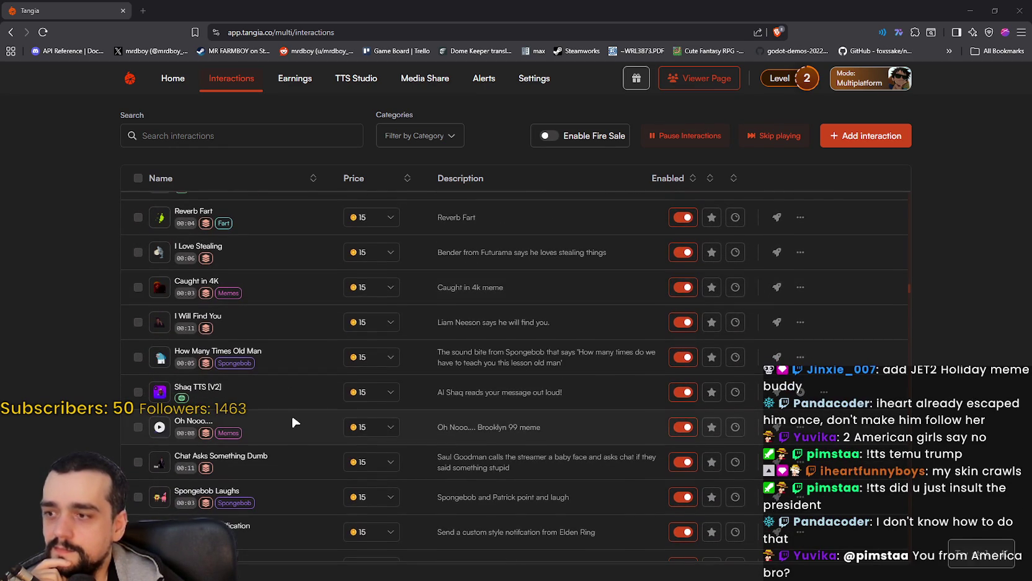
pyautogui.scroll(-5, 291, 412)
pyautogui.scroll(-3, 293, 407)
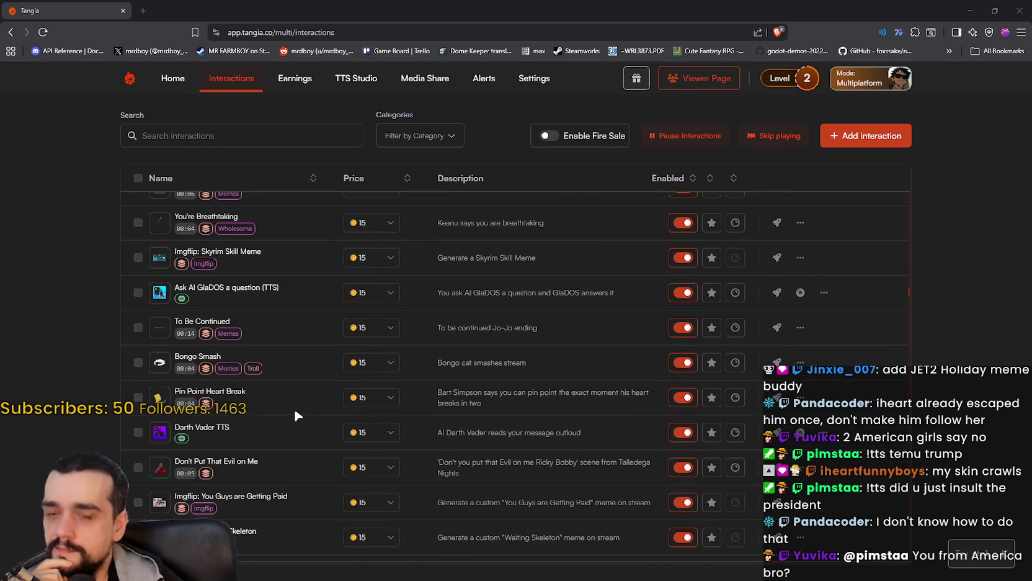
pyautogui.scroll(-1, 295, 406)
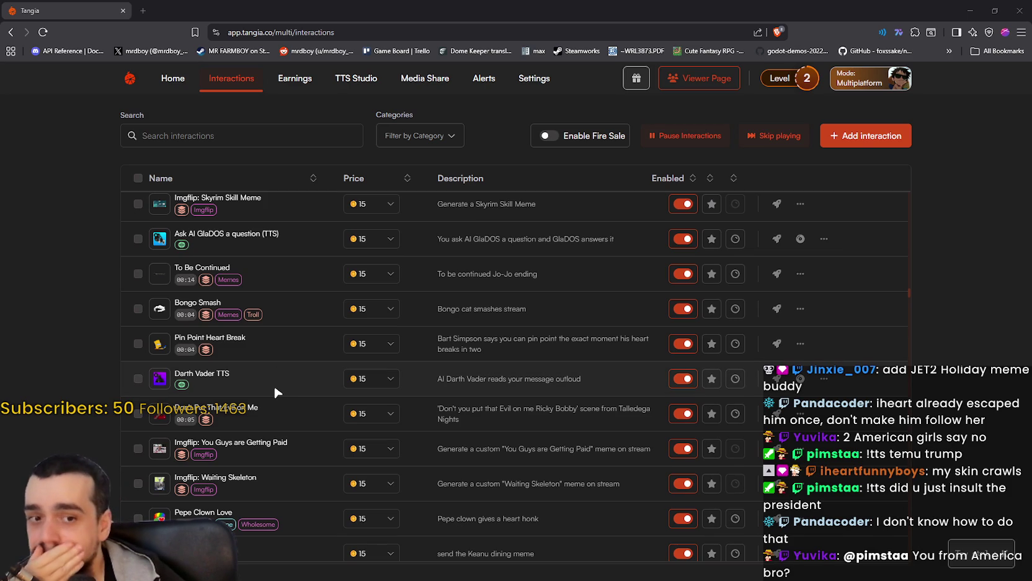
pyautogui.scroll(-2, 276, 392)
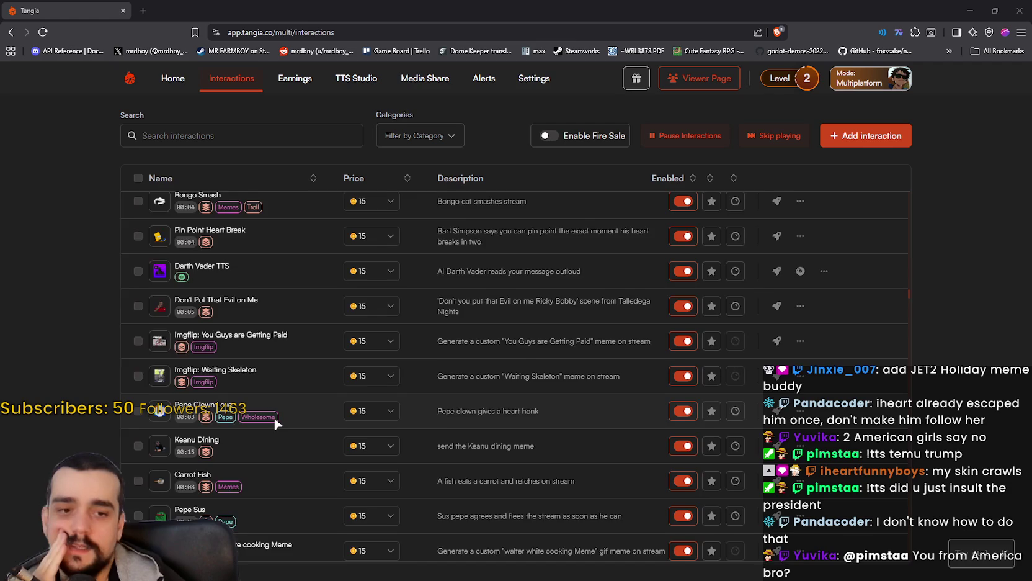
pyautogui.scroll(2, 275, 420)
pyautogui.scroll(-4, 275, 415)
pyautogui.scroll(-7, 290, 420)
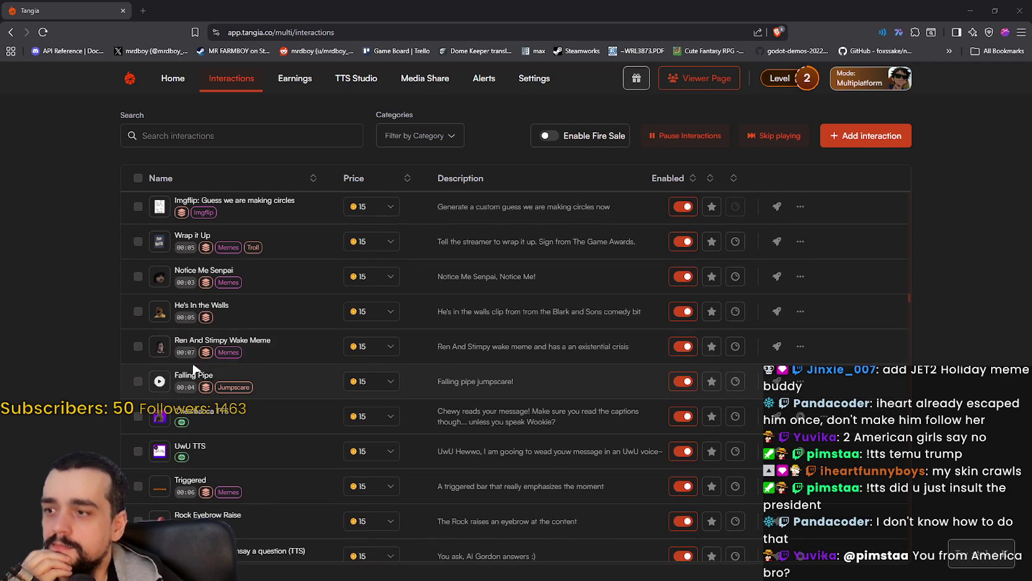
pyautogui.scroll(-3, 248, 340)
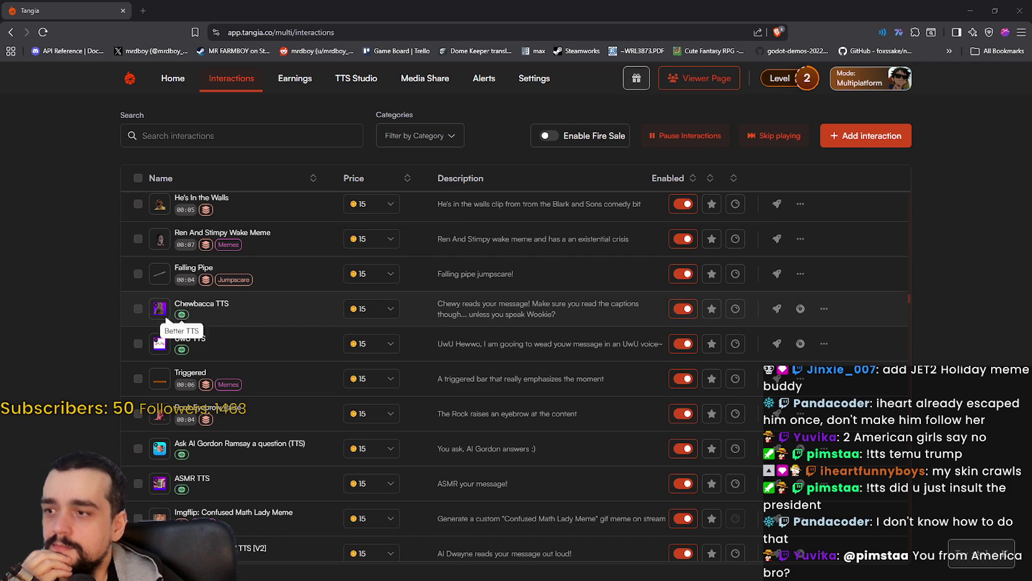
# Send test plays of the Chewbacca TTS and UwU TTS interactions
pyautogui.click(773, 308)
pyautogui.click(513, 390)
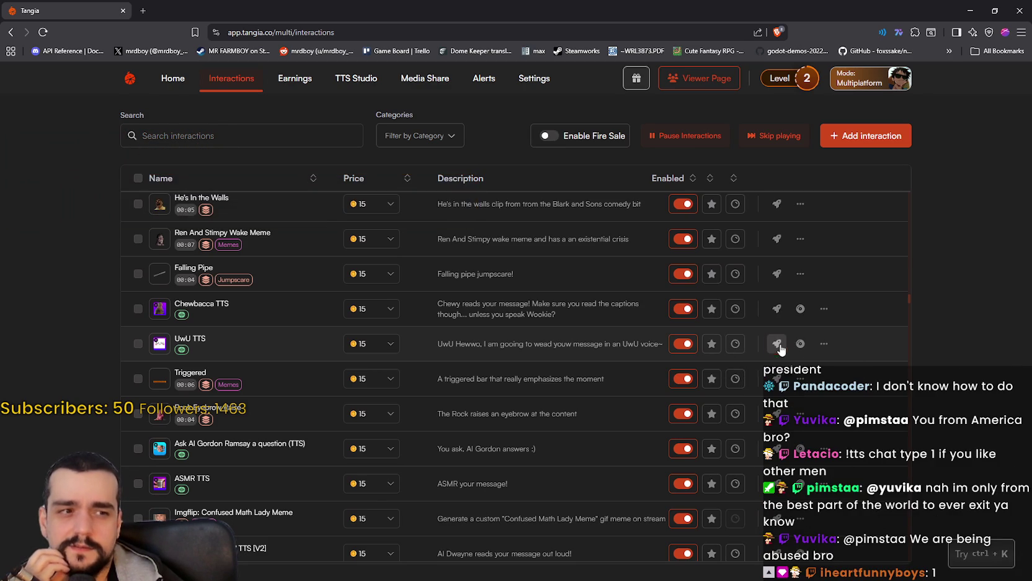
pyautogui.click(777, 343)
pyautogui.click(471, 389)
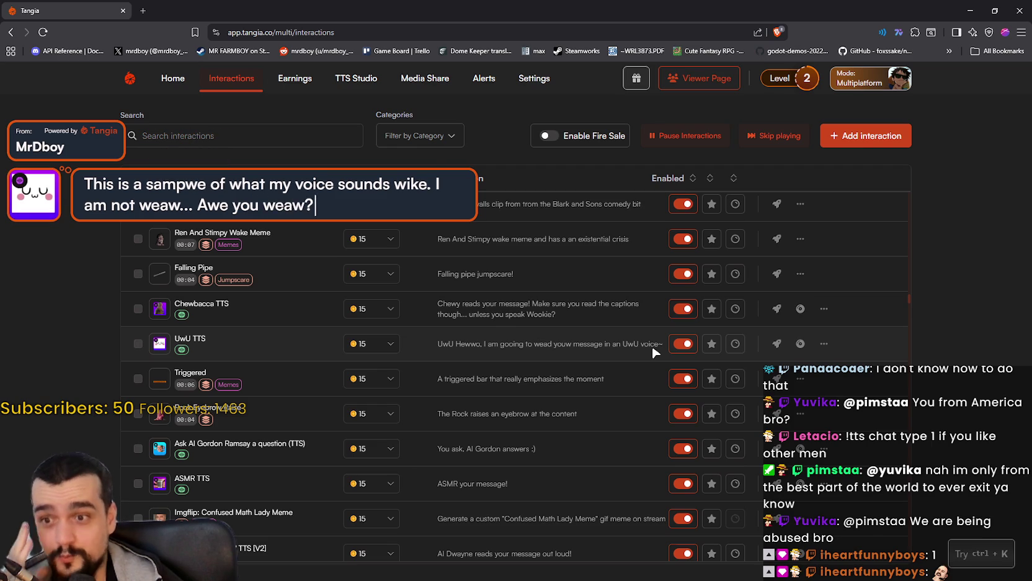
# Find the ASMR TTS row and send its test to the stream
pyautogui.scroll(-2, 573, 346)
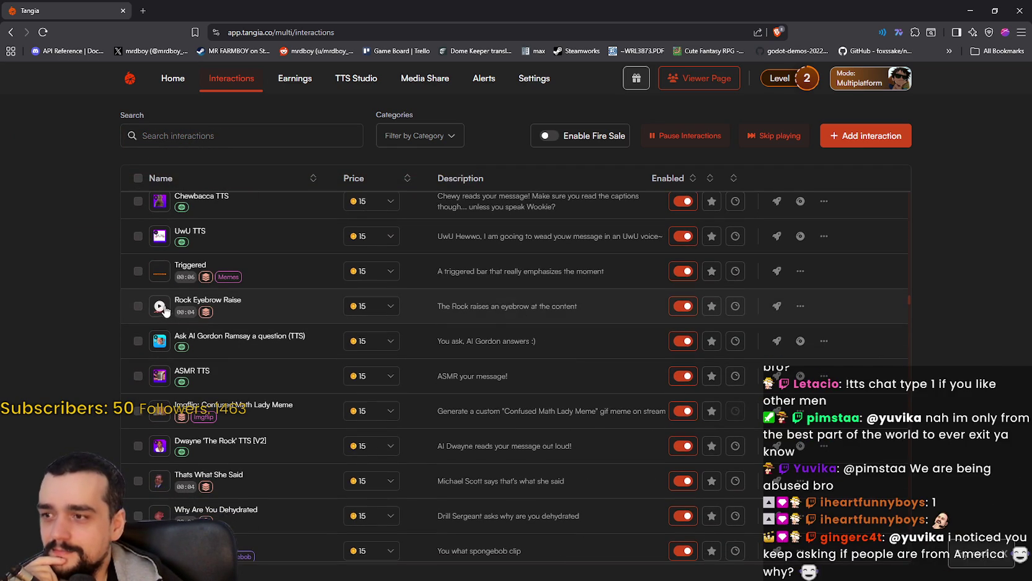
pyautogui.scroll(-1, 442, 418)
pyautogui.scroll(-3, 442, 417)
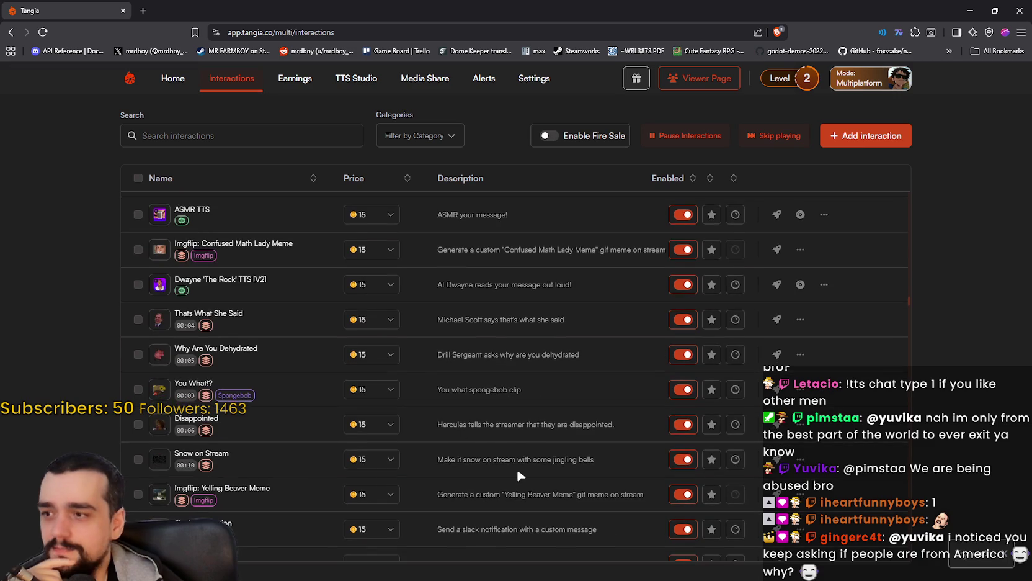
pyautogui.scroll(-2, 510, 438)
pyautogui.scroll(1, 510, 438)
pyautogui.scroll(2, 510, 444)
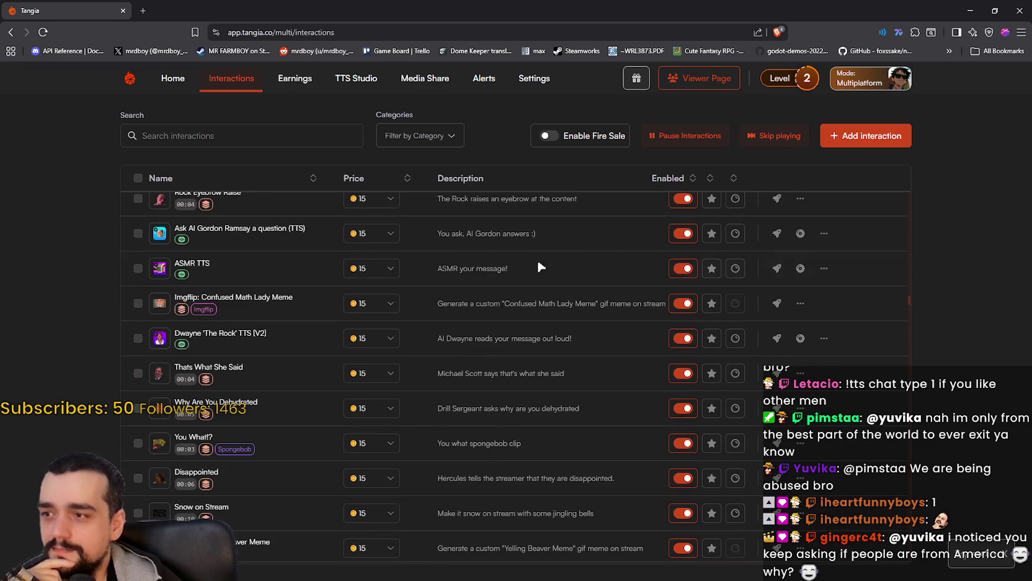
pyautogui.click(765, 272)
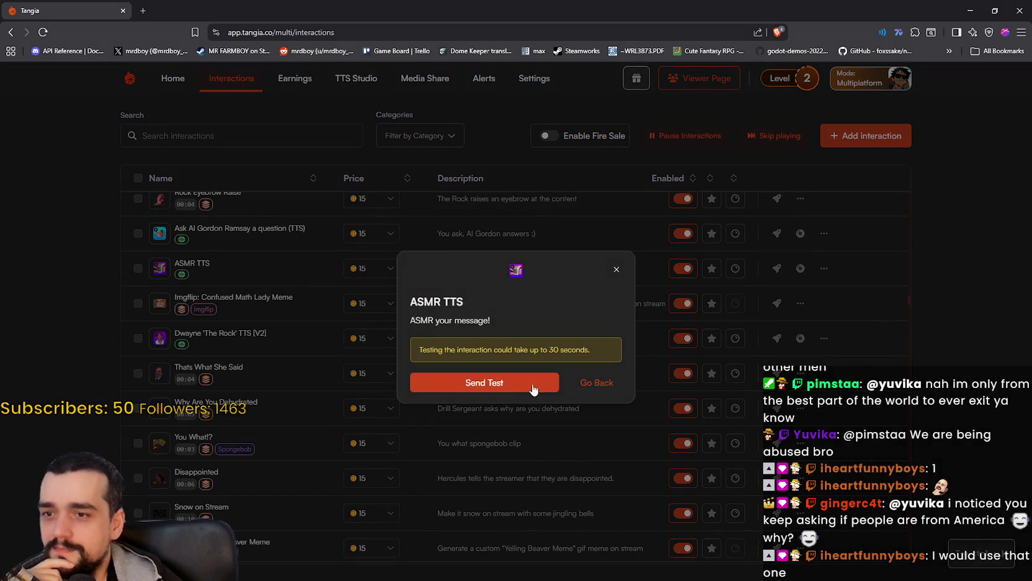
pyautogui.click(509, 382)
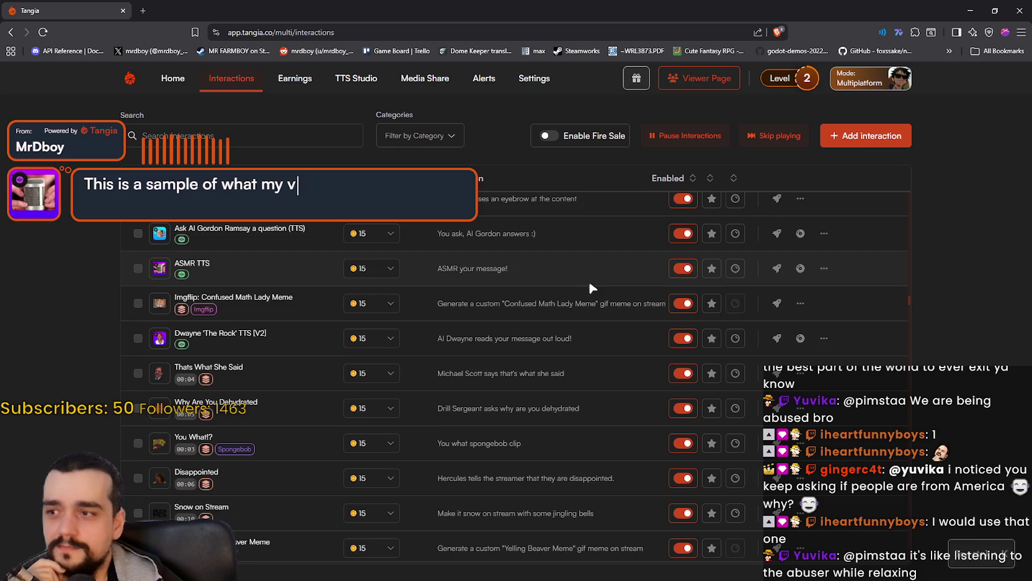
pyautogui.scroll(3, 586, 279)
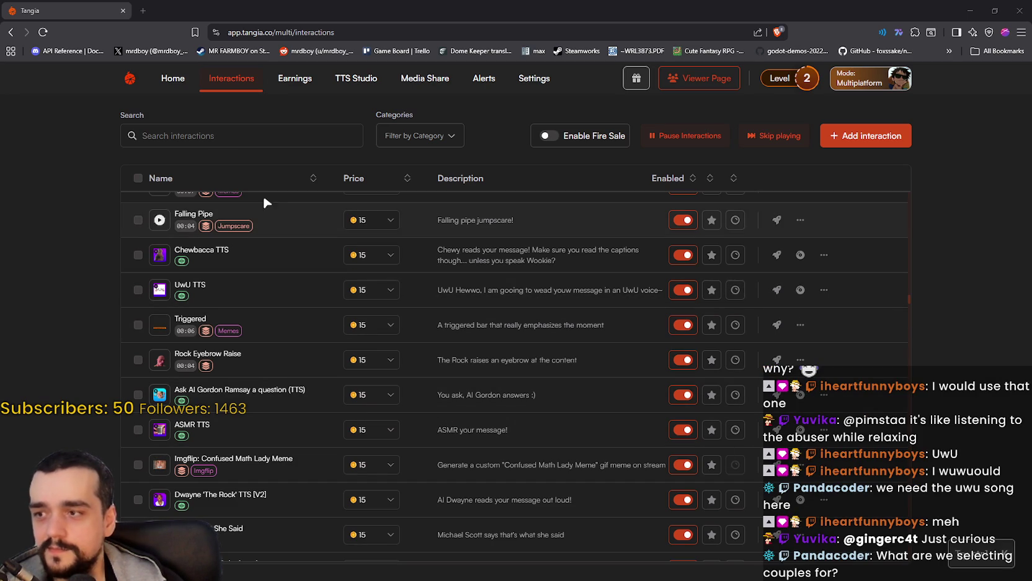
# Search 'UwU tts', send the UwU TTS V3 test, then shrink the browser back to Godot
pyautogui.click(197, 129)
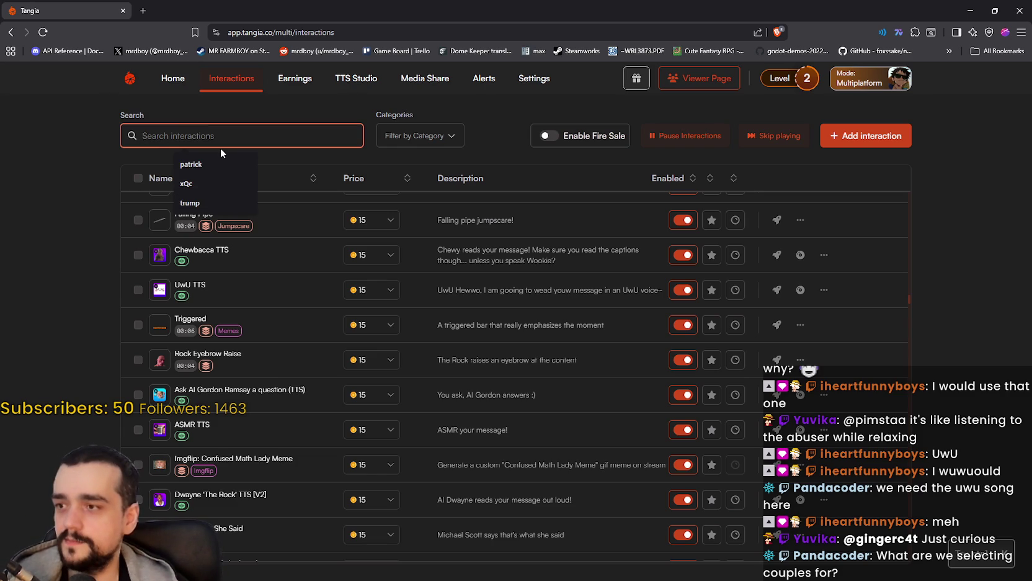
pyautogui.write('UwU tts')
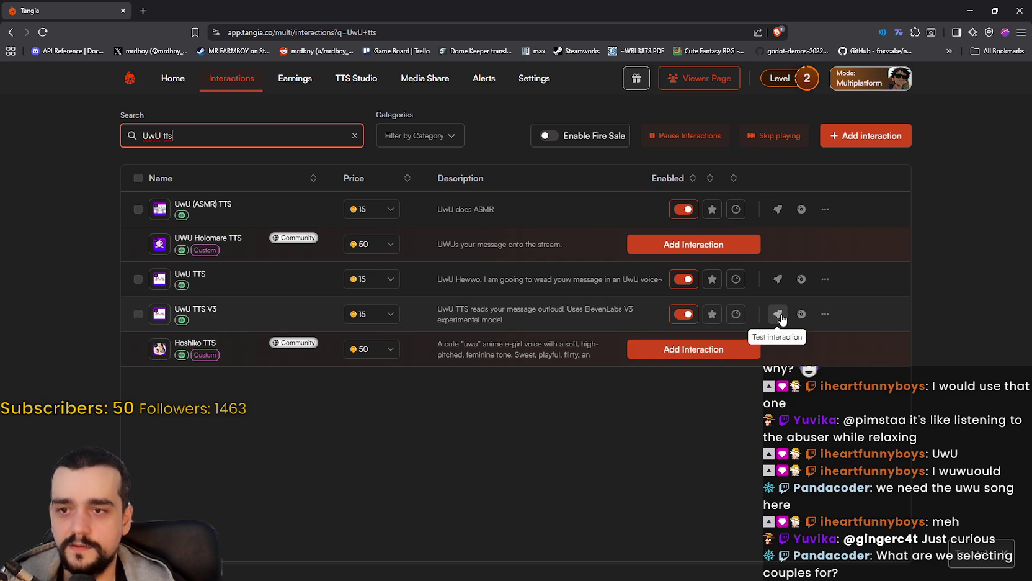
pyautogui.click(778, 313)
pyautogui.click(491, 387)
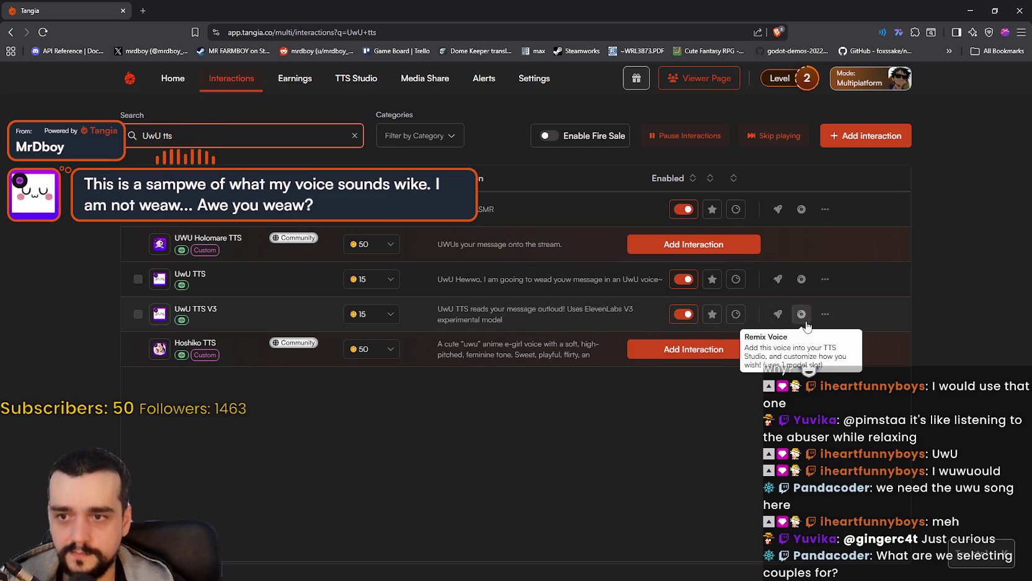
pyautogui.click(735, 315)
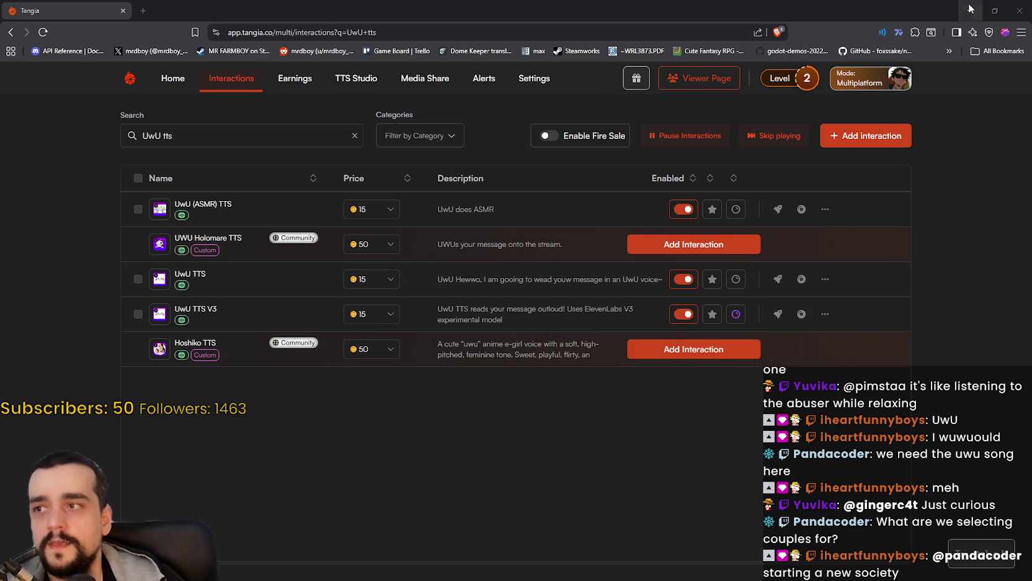
pyautogui.click(994, 10)
# Bring Godot back and select the ProgressLabel and ProgressBar nodes in the loading screen layout
pyautogui.moveTo(343, 5); pyautogui.dragTo(1031, 9)
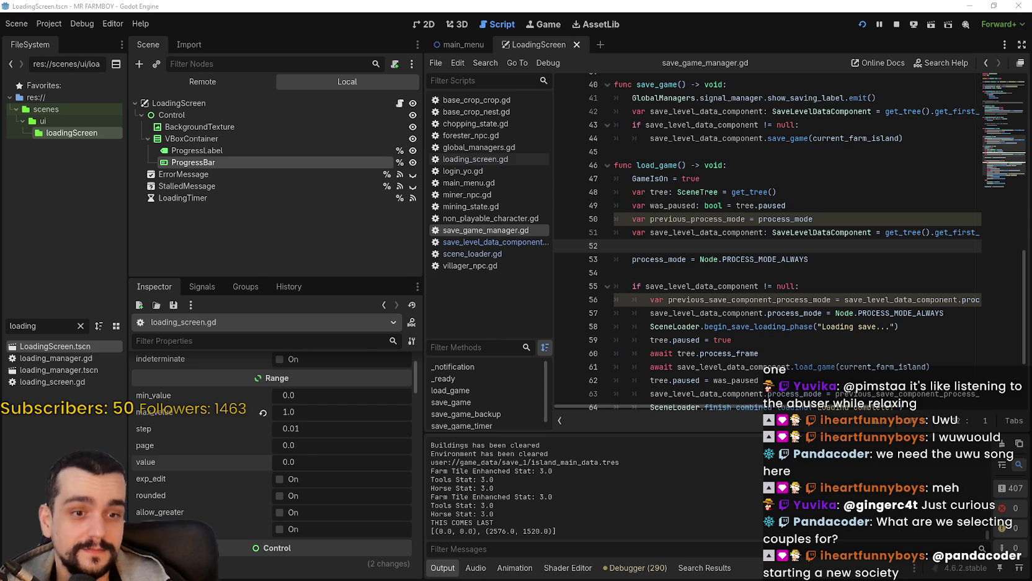
pyautogui.click(755, 273)
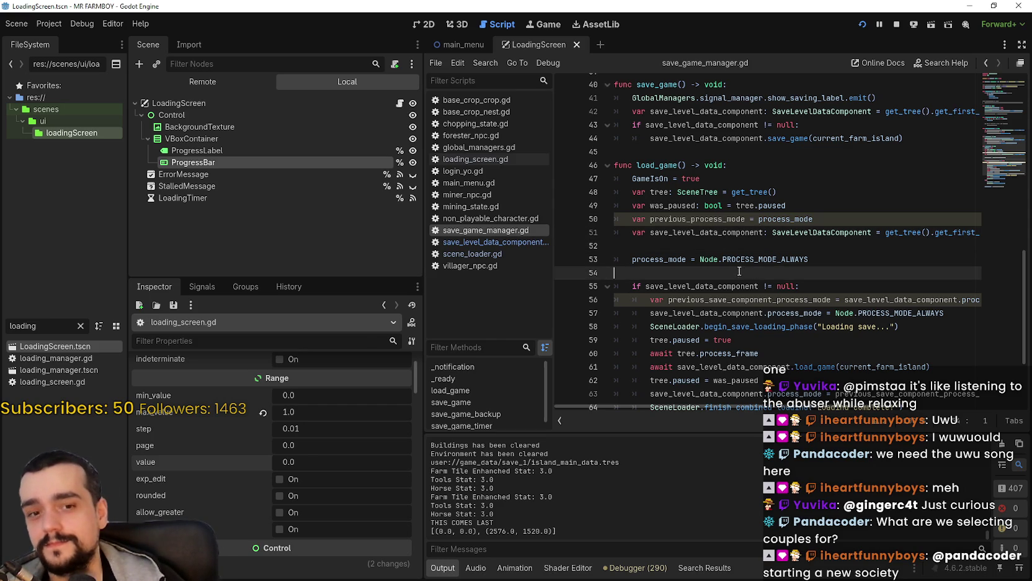
pyautogui.click(740, 245)
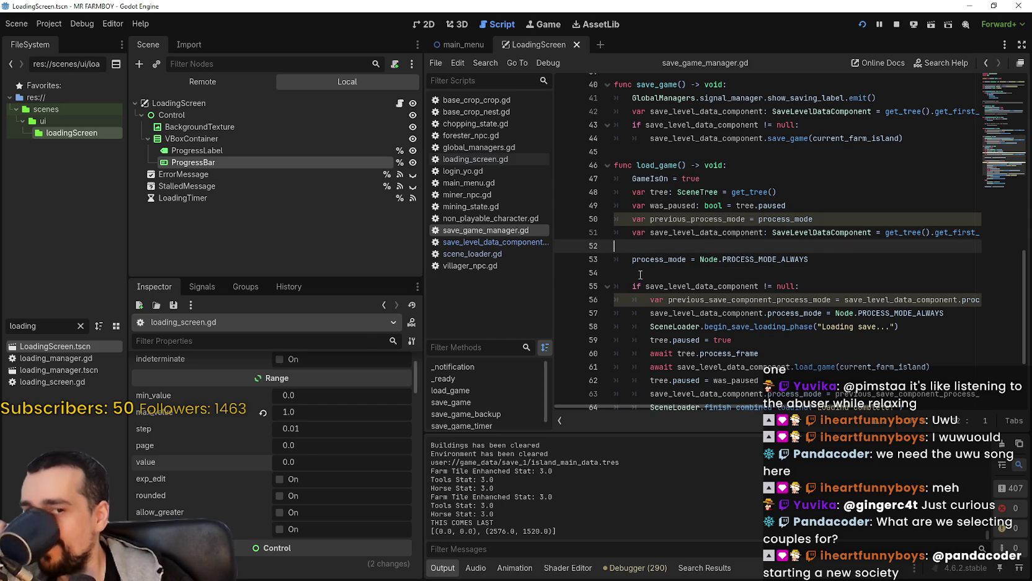
pyautogui.click(422, 24)
pyautogui.scroll(-3, 719, 311)
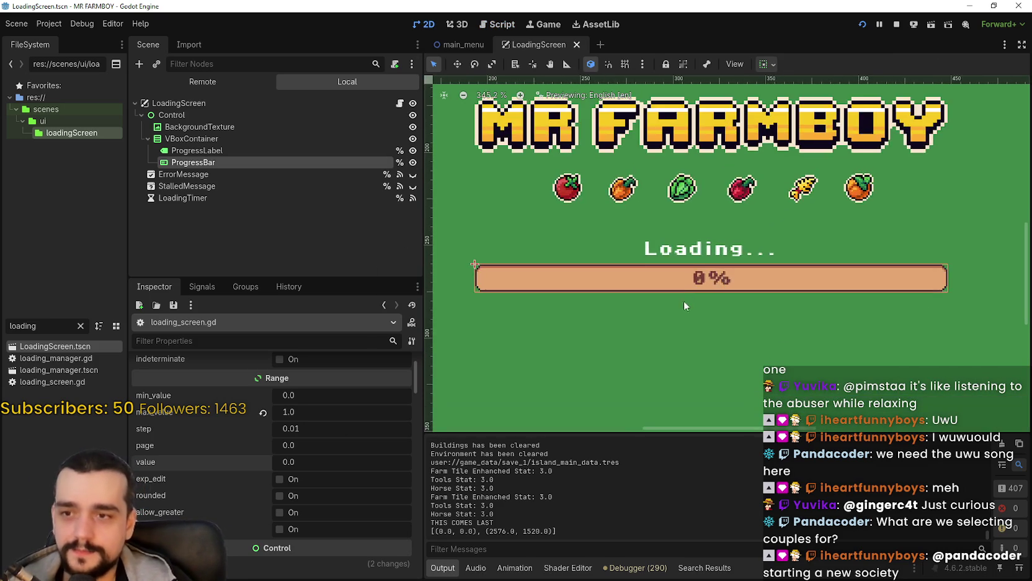
pyautogui.scroll(1, 690, 298)
pyautogui.click(246, 154)
pyautogui.click(250, 162)
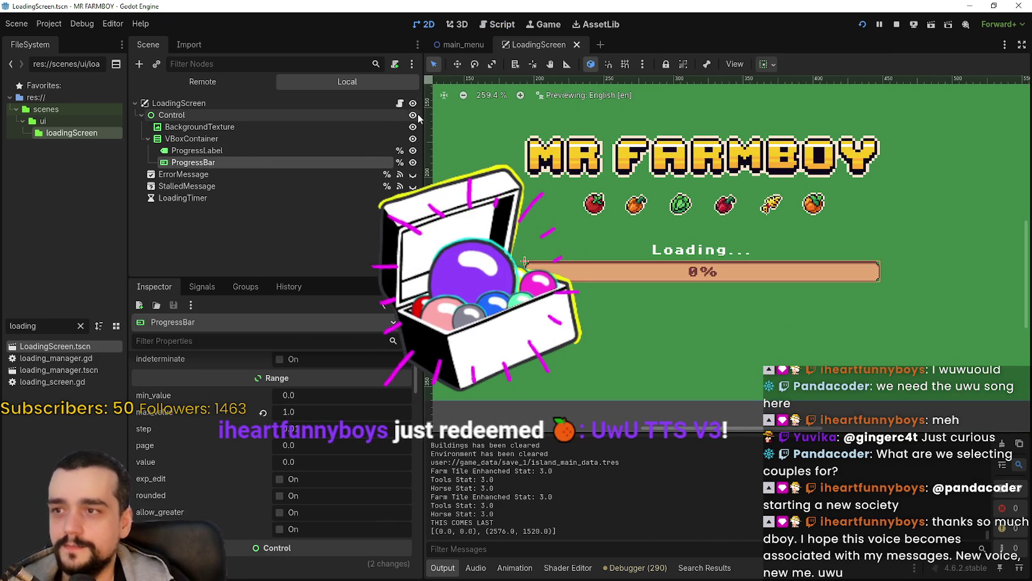
# Return to loading_screen.gd and start a Find in Files search for 'Loading save'
pyautogui.click(399, 103)
pyautogui.click(821, 240)
pyautogui.hotkey('ctrl', 'shift', 'f')
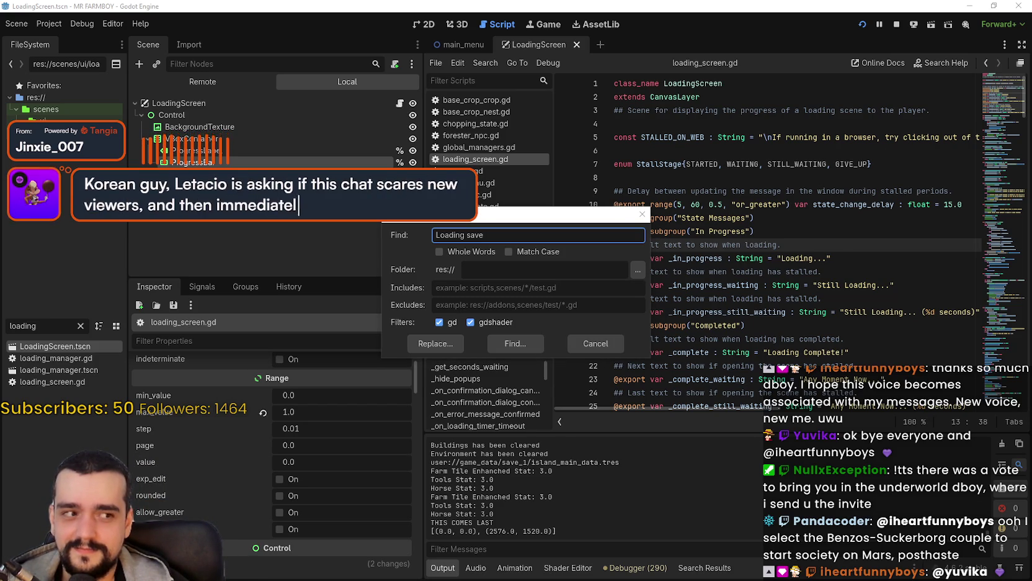
# Run a project-wide search for 'Loading save'
pyautogui.click(579, 347)
pyautogui.click(784, 219)
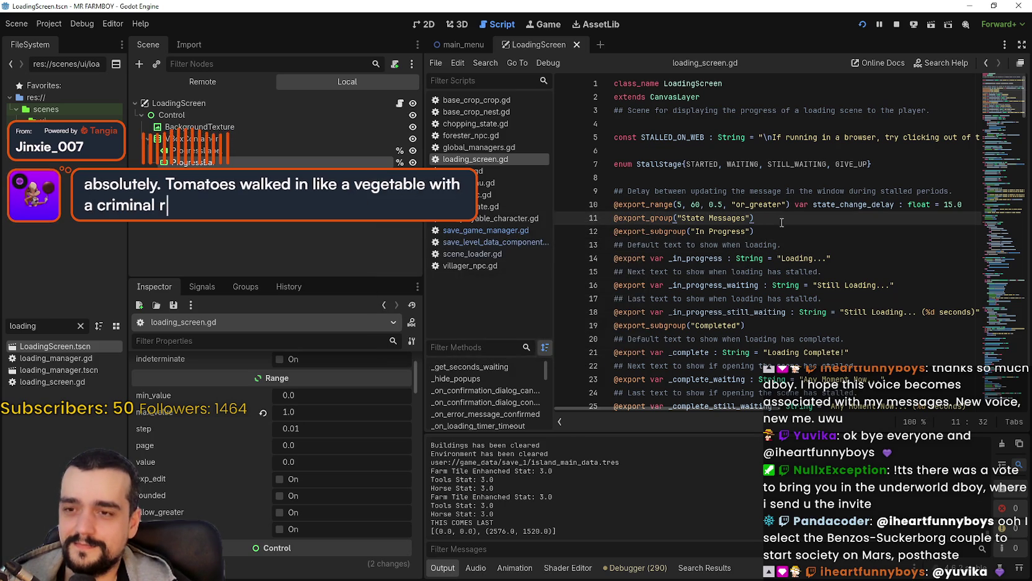
pyautogui.click(805, 298)
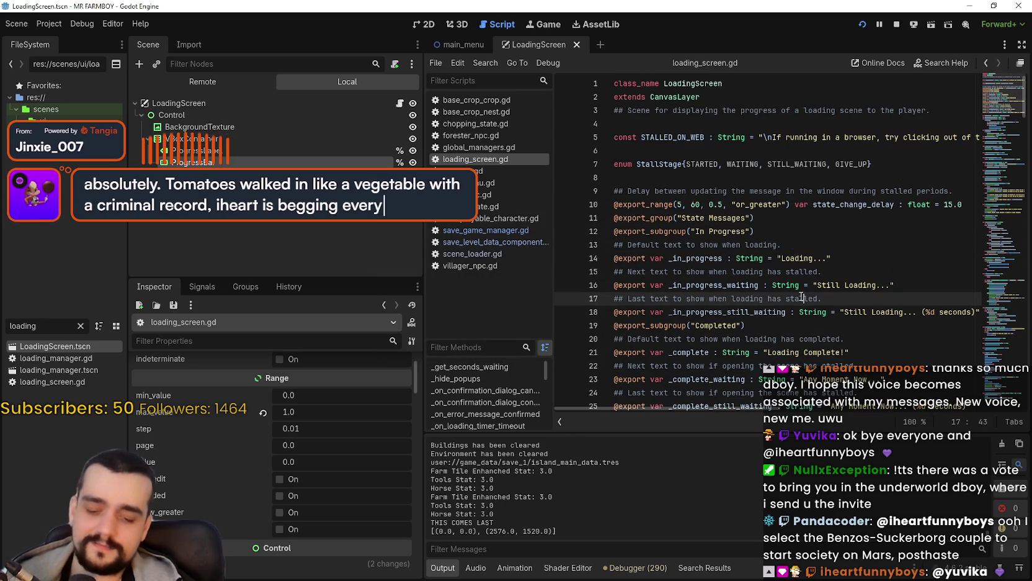
pyautogui.hotkey('ctrl', 'shift', 'f')
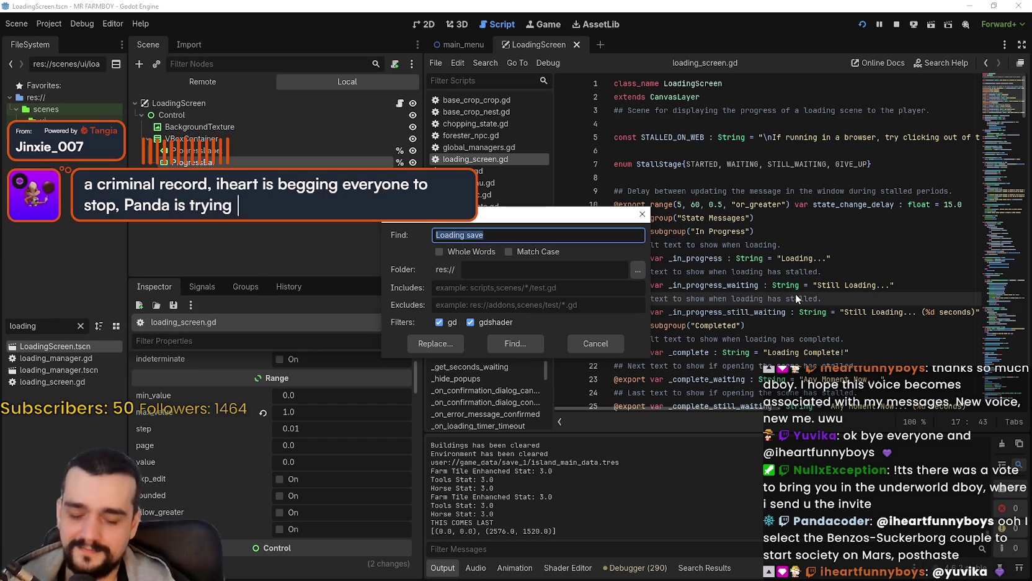
pyautogui.press('Return')
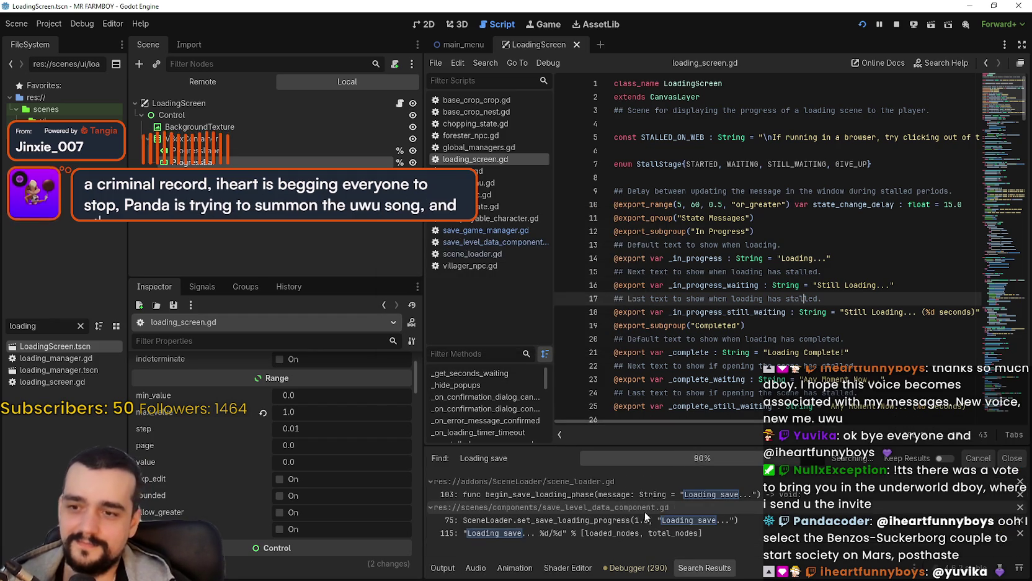
# Change the line 58 message in save_game_manager.gd to 'Loading world...' and relaunch the game with F5
pyautogui.click(773, 544)
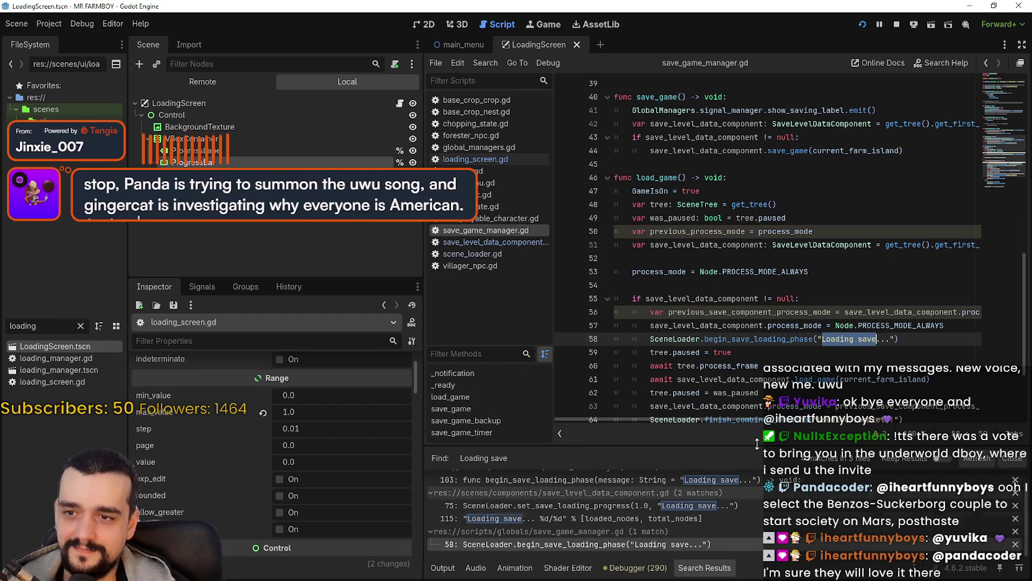
pyautogui.scroll(-2, 763, 352)
pyautogui.click(798, 317)
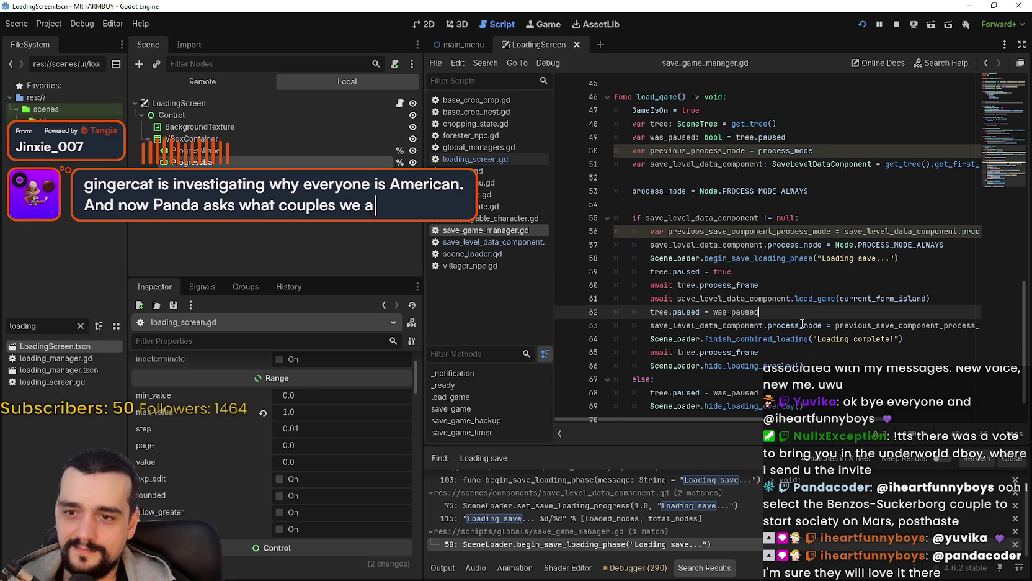
pyautogui.click(870, 366)
pyautogui.doubleClick(784, 258)
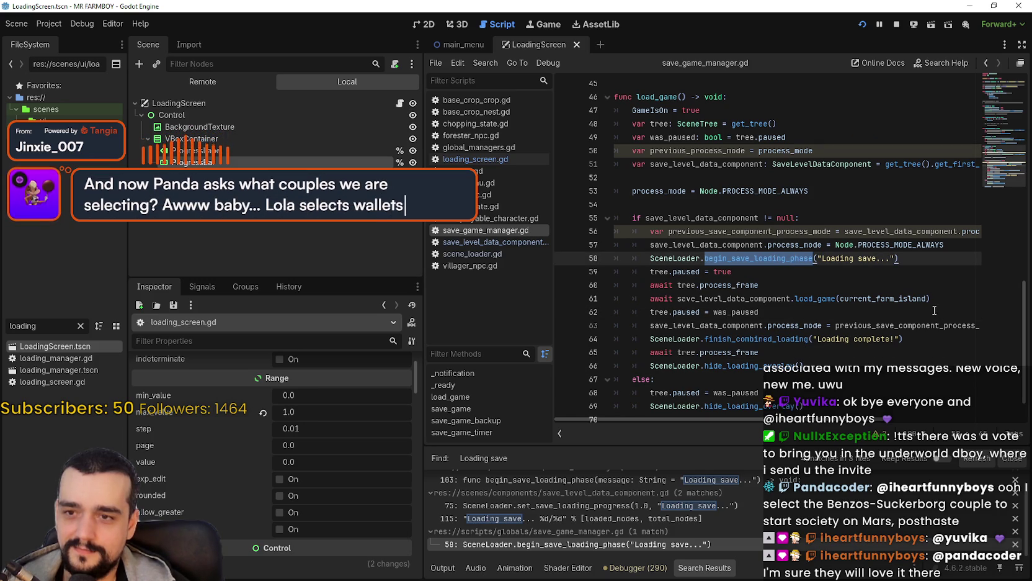
pyautogui.click(872, 257)
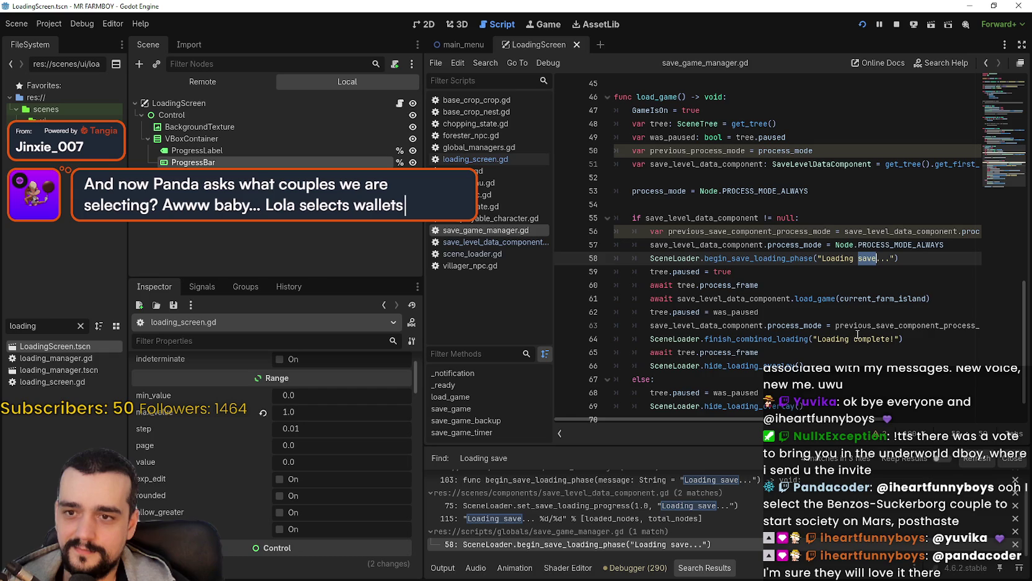
pyautogui.write('world')
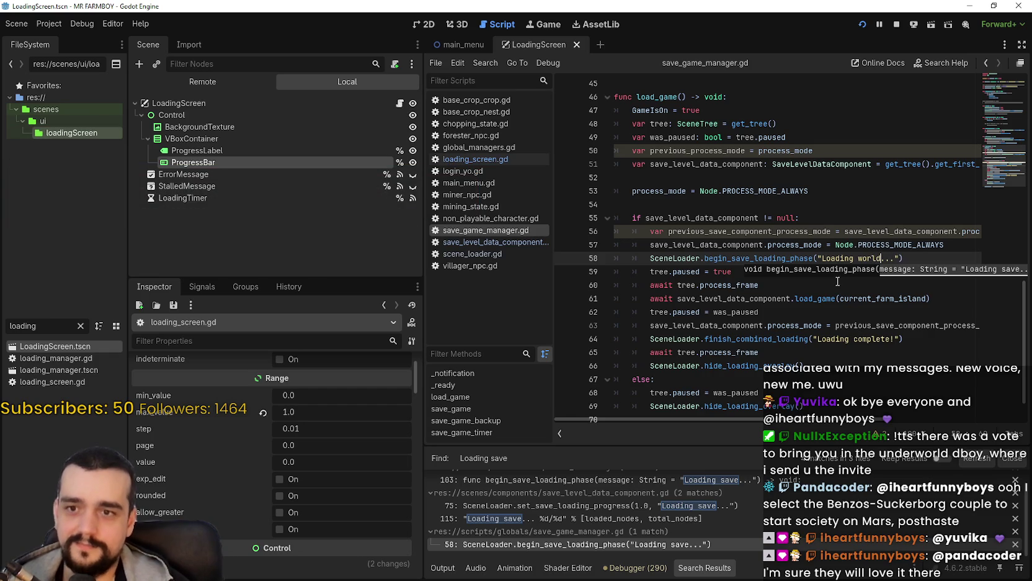
pyautogui.click(837, 284)
pyautogui.click(898, 24)
pyautogui.press('F5')
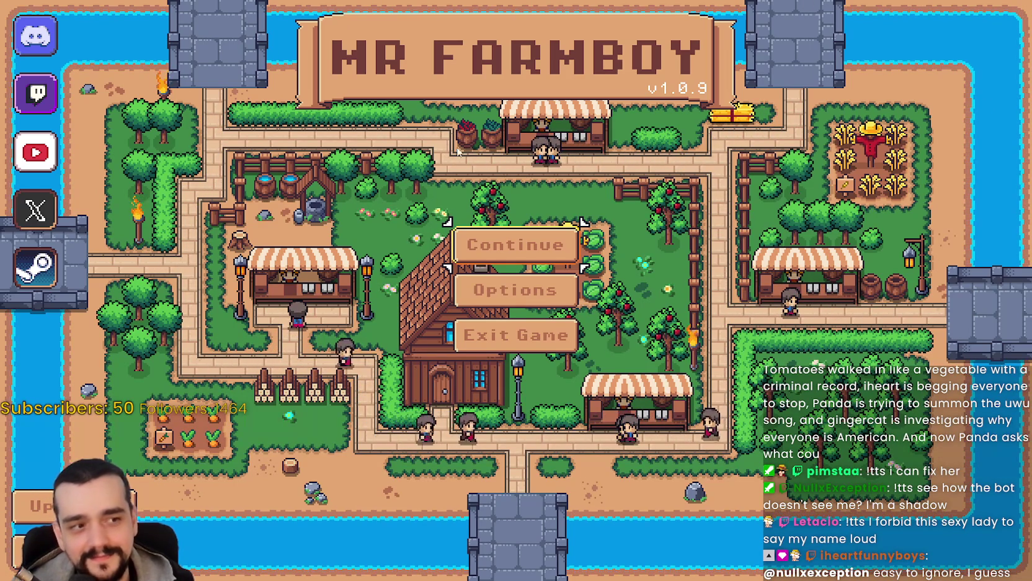
# Load Save 1 via Continue to check the loading messages, then return to the editor
pyautogui.click(528, 241)
pyautogui.click(511, 229)
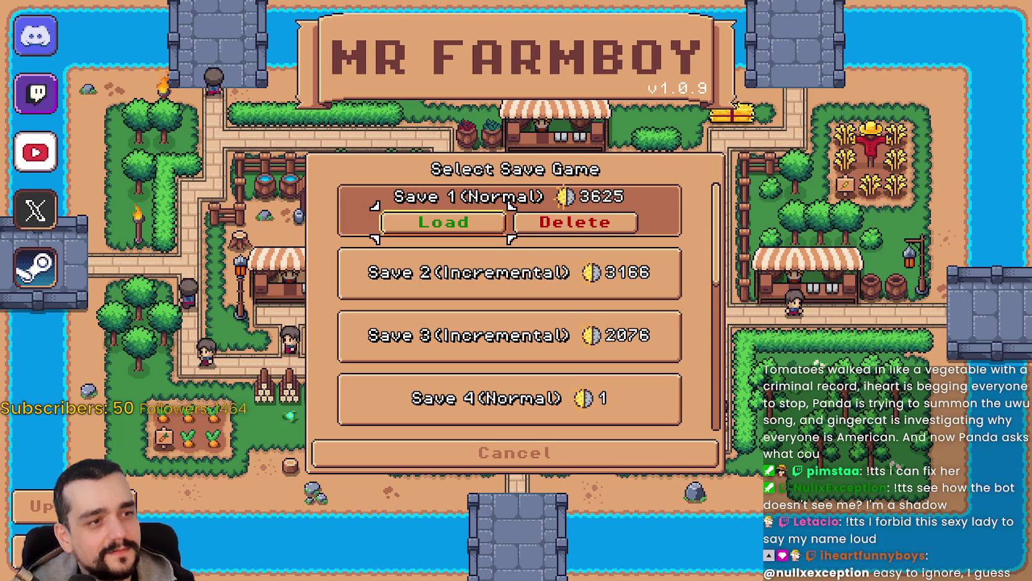
pyautogui.press('Return')
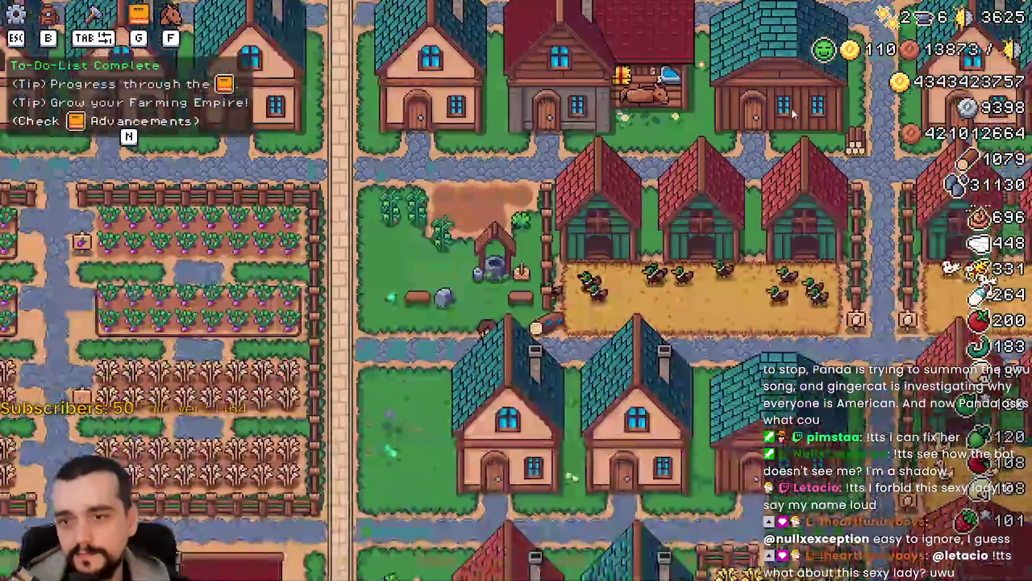
pyautogui.hotkey('alt', 'Tab')
# Search the project for 'applying' and open the match in main_terrain_data_resource.gd
pyautogui.click(803, 285)
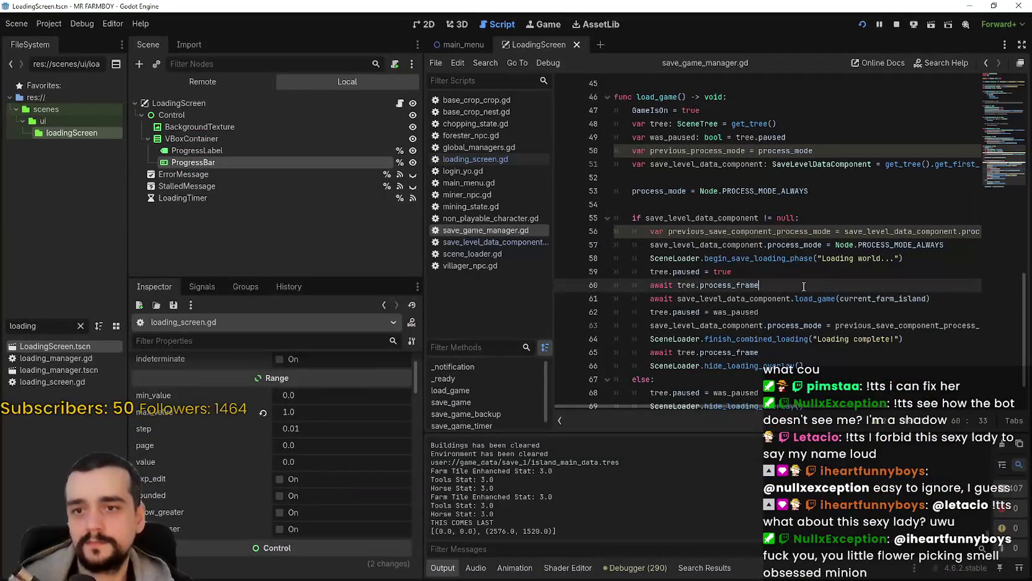
pyautogui.hotkey('ctrl', 'shift', 'f')
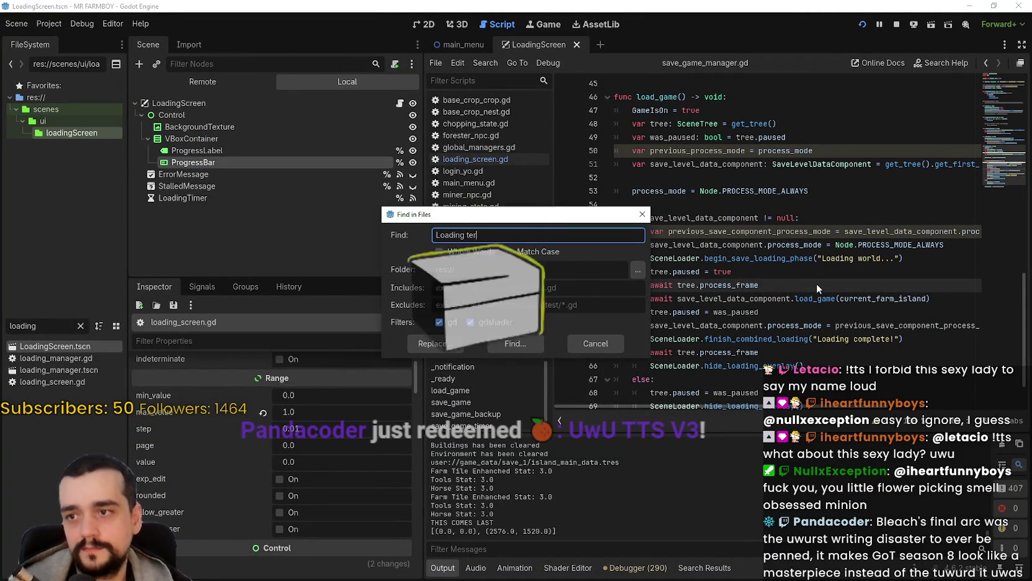
pyautogui.press('Return')
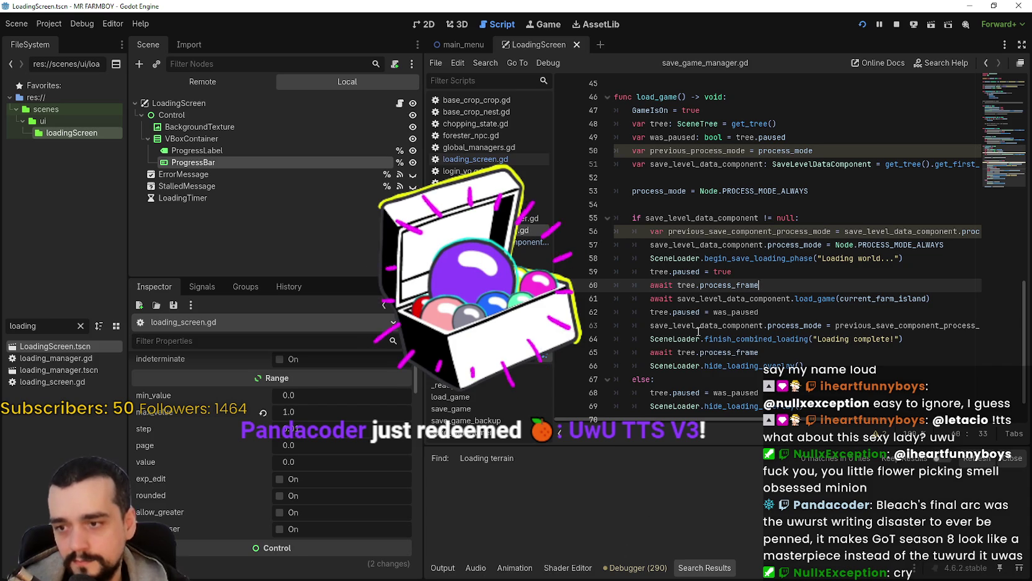
pyautogui.click(697, 326)
pyautogui.hotkey('ctrl', 'shift', 'f')
pyautogui.write('applying')
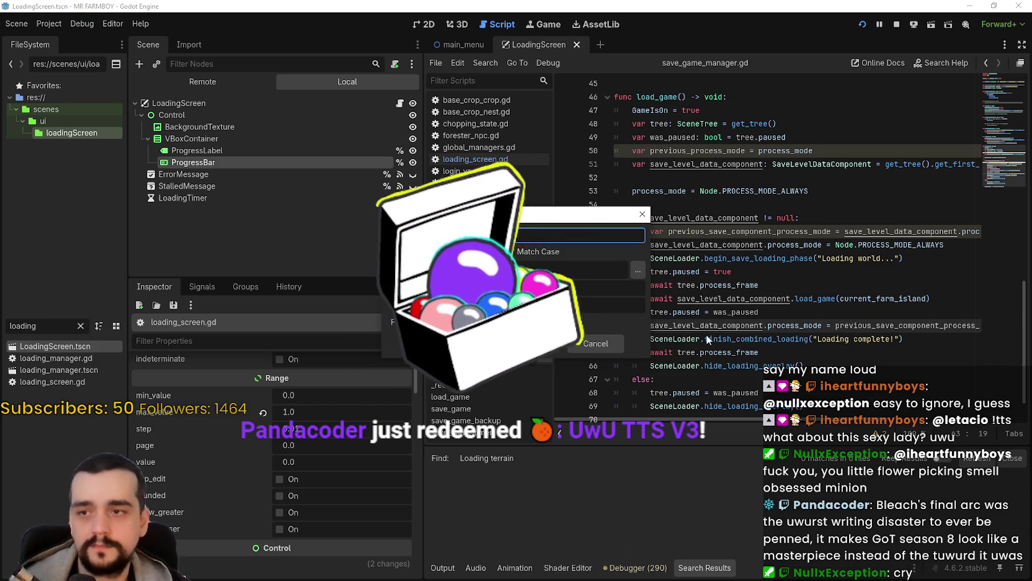
pyautogui.press('Return')
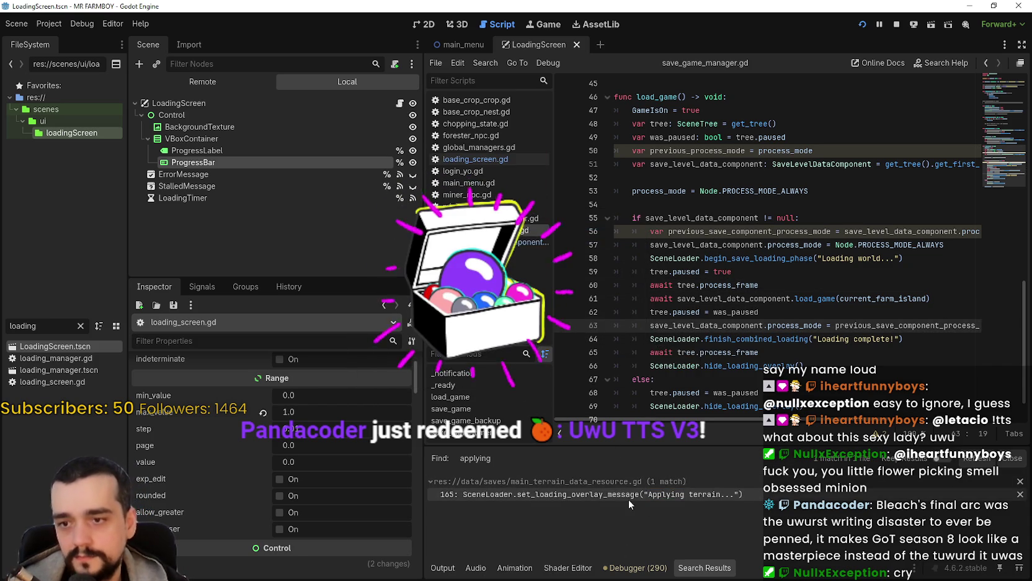
pyautogui.click(628, 495)
# Replace 'Solving'/'Applying' with 'Loading' on lines 156, 162 and 165, then save the script
pyautogui.scroll(4, 807, 260)
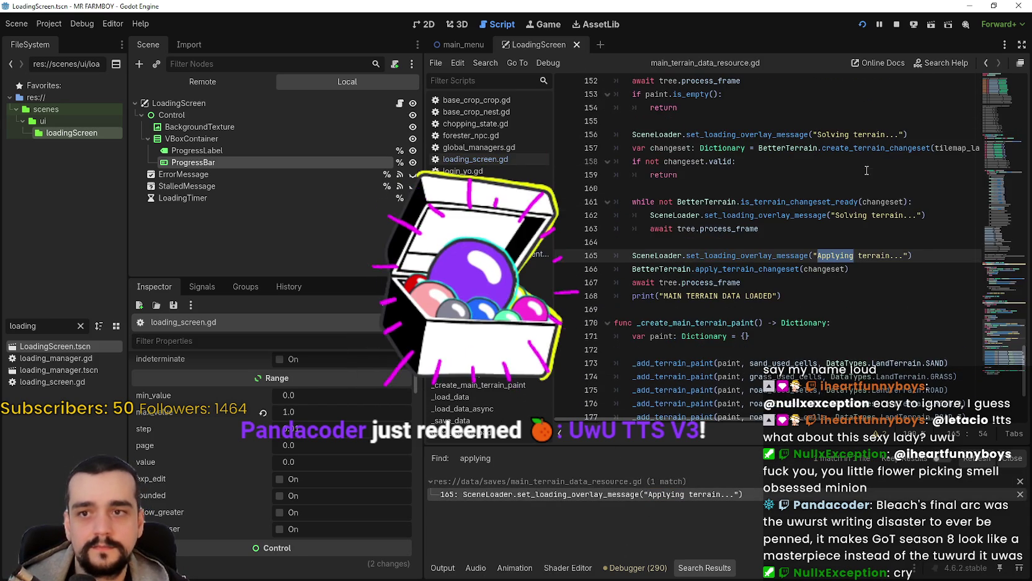
pyautogui.doubleClick(858, 215)
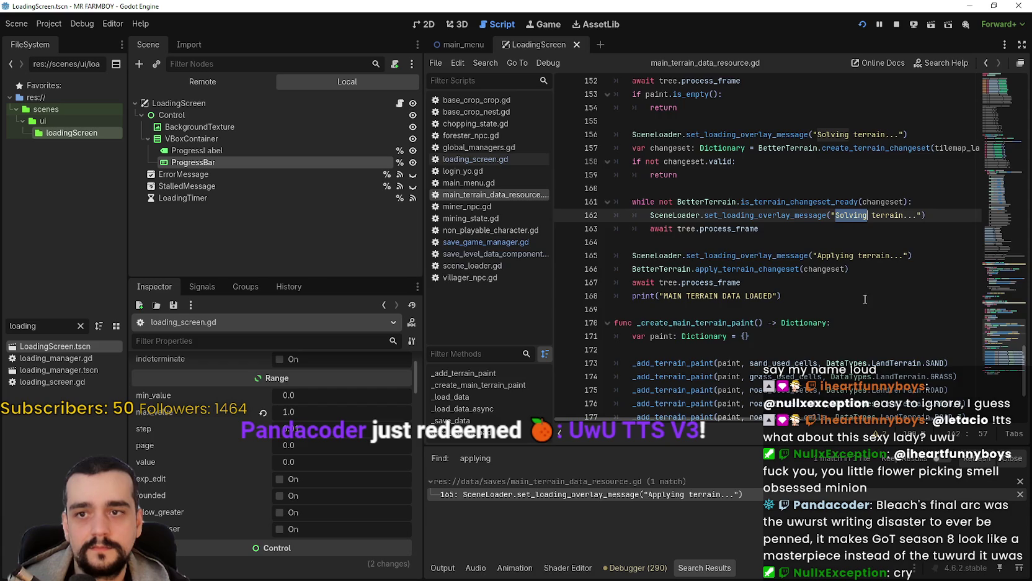
pyautogui.scroll(3, 854, 261)
pyautogui.doubleClick(833, 255)
pyautogui.scroll(1, 847, 292)
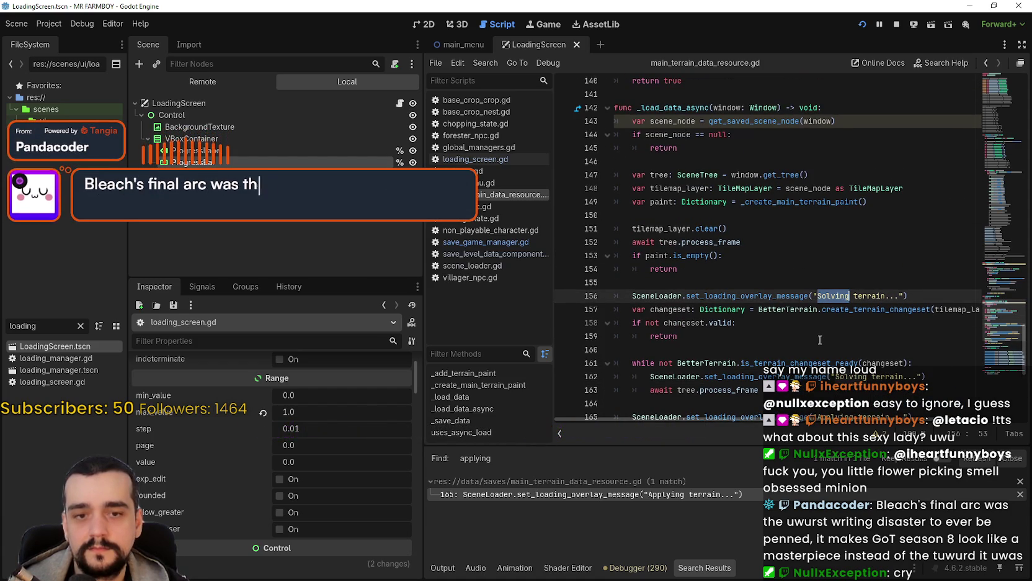
pyautogui.write('Load')
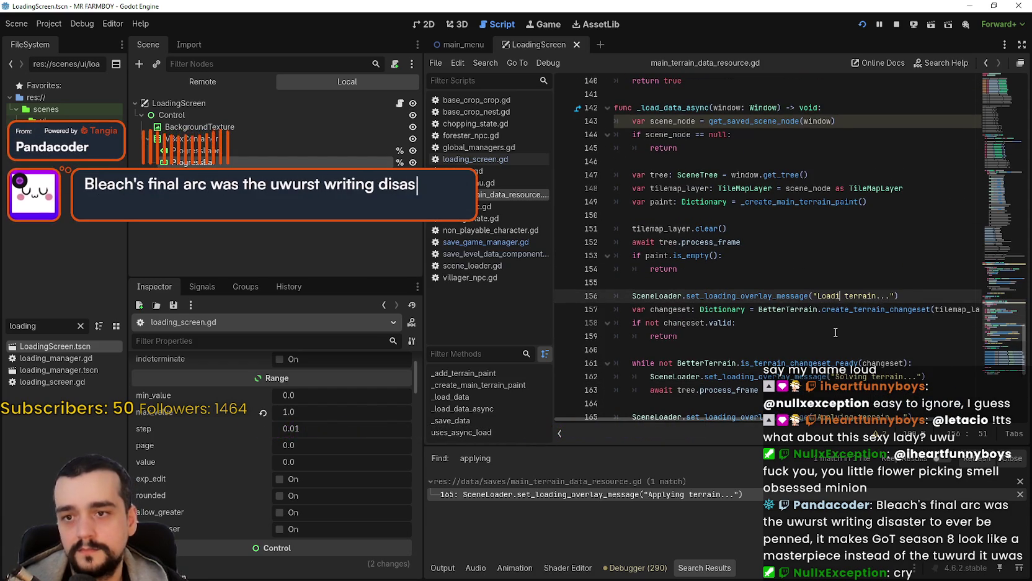
pyautogui.write('ng')
pyautogui.scroll(-1, 837, 335)
pyautogui.doubleClick(843, 339)
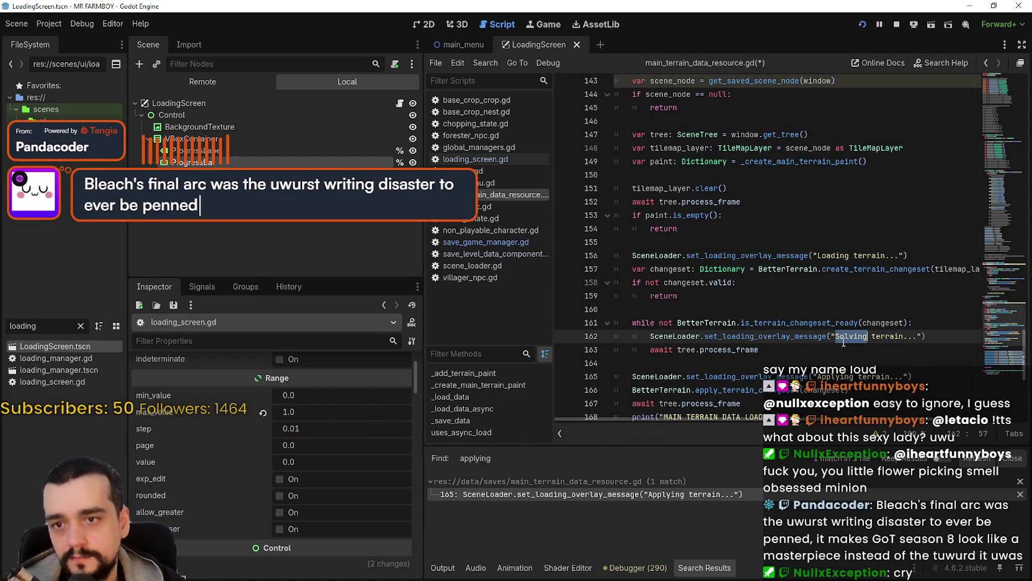
pyautogui.write('KL')
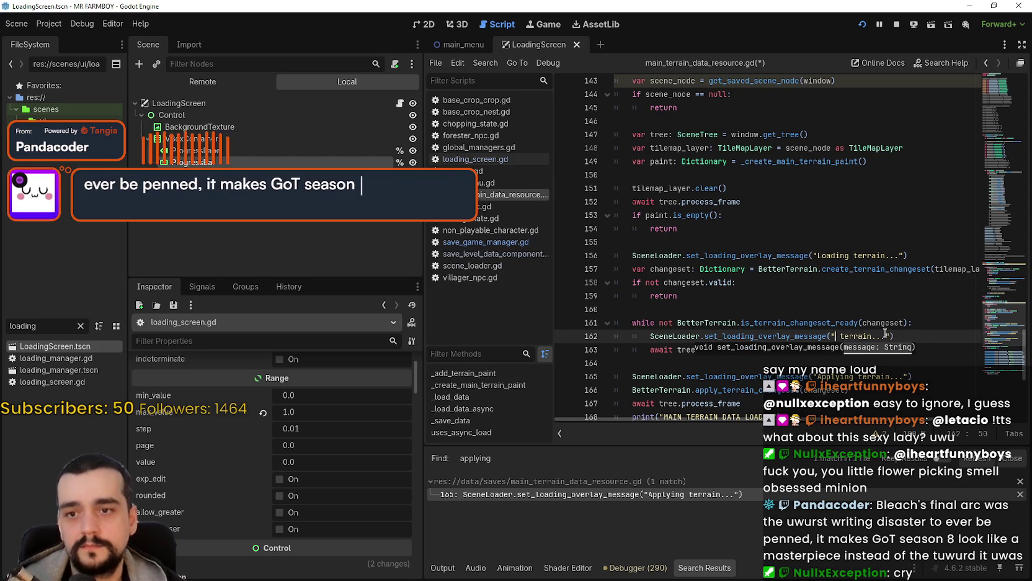
pyautogui.write('Loading')
pyautogui.scroll(-2, 856, 317)
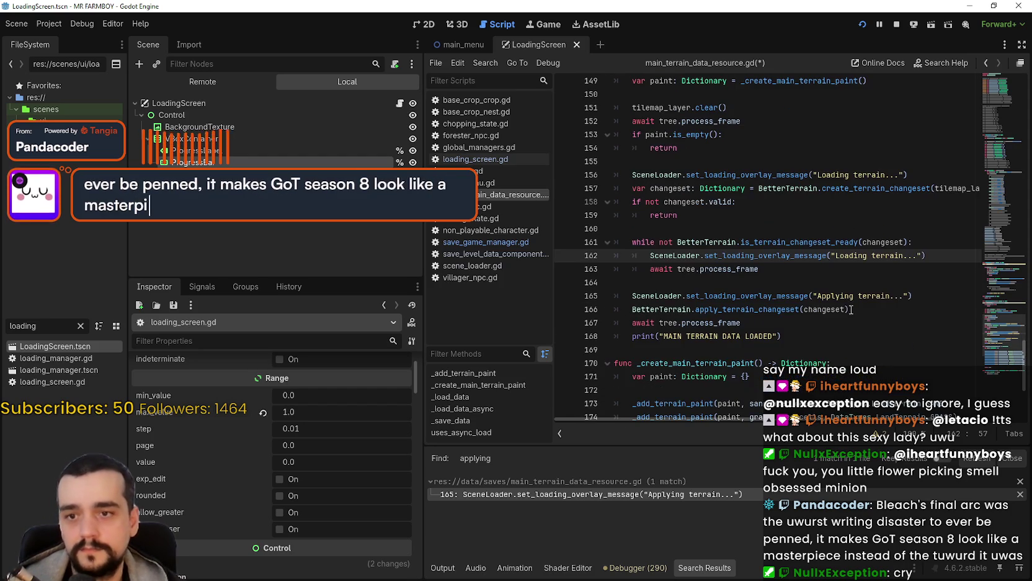
pyautogui.doubleClick(852, 295)
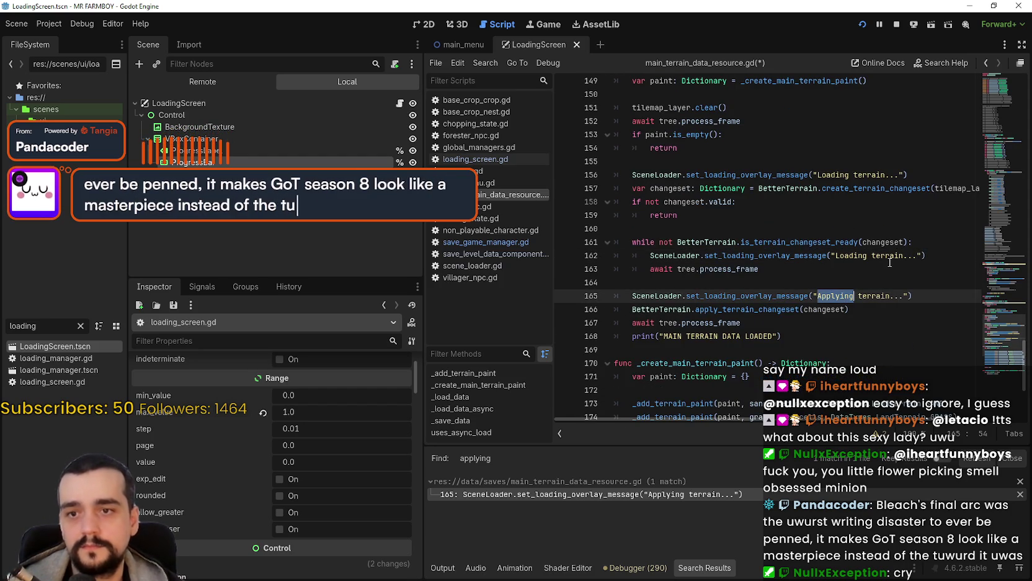
pyautogui.write('Load')
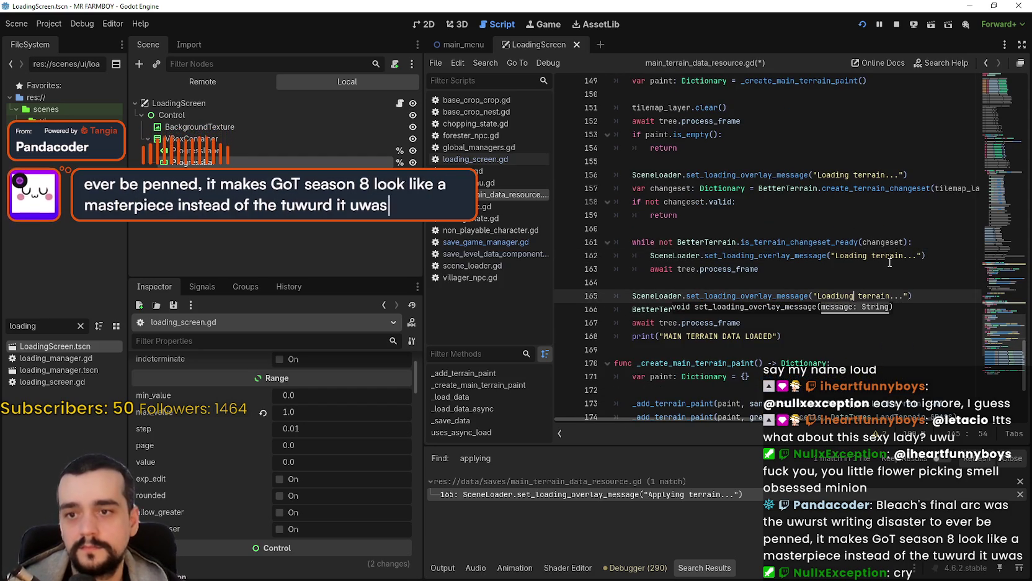
pyautogui.hotkey('ctrl', 's')
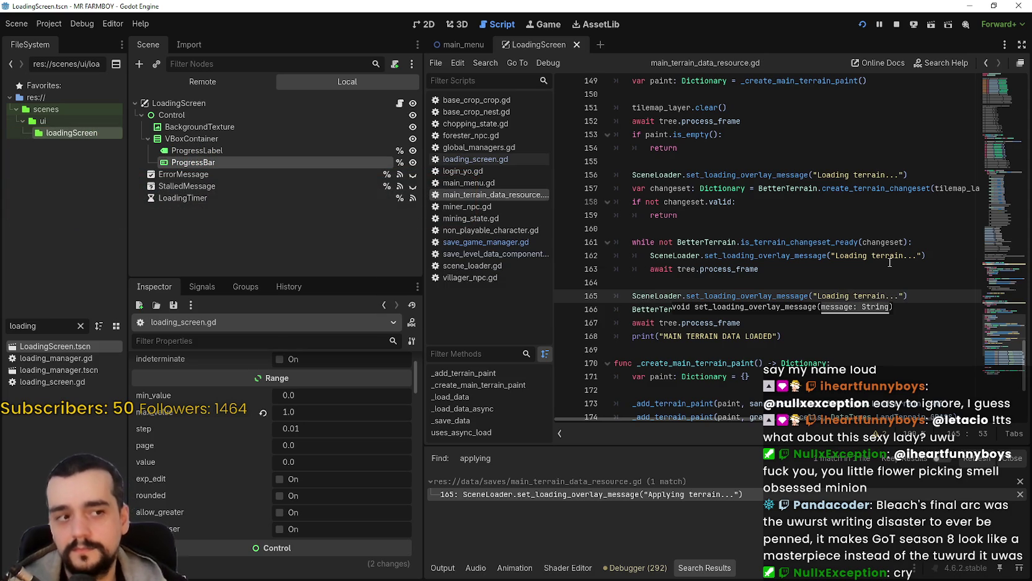
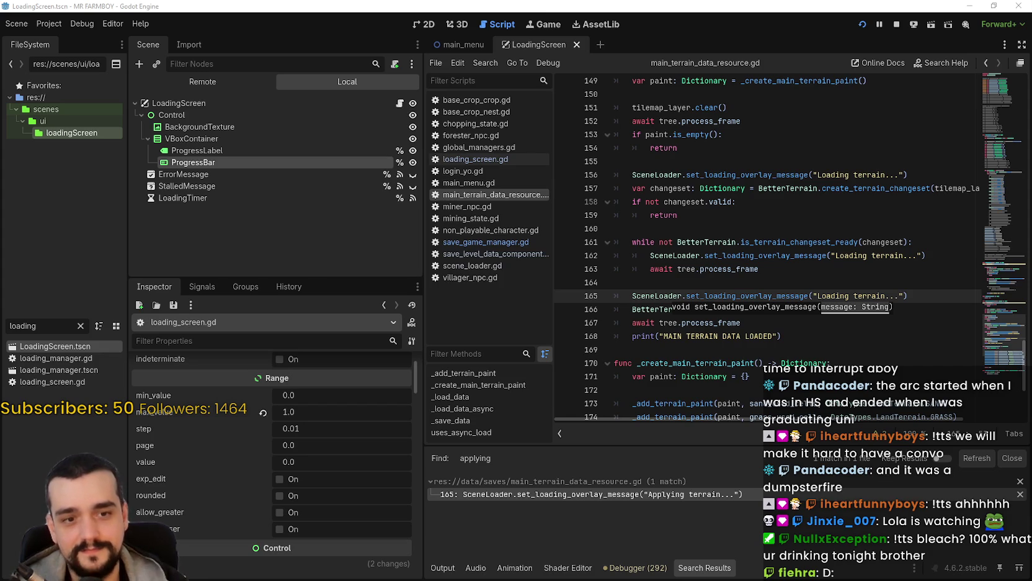
# Review the terrain-loading code in main_terrain_data_resource.gd and relaunch the game from the toolbar
pyautogui.scroll(-5, 768, 266)
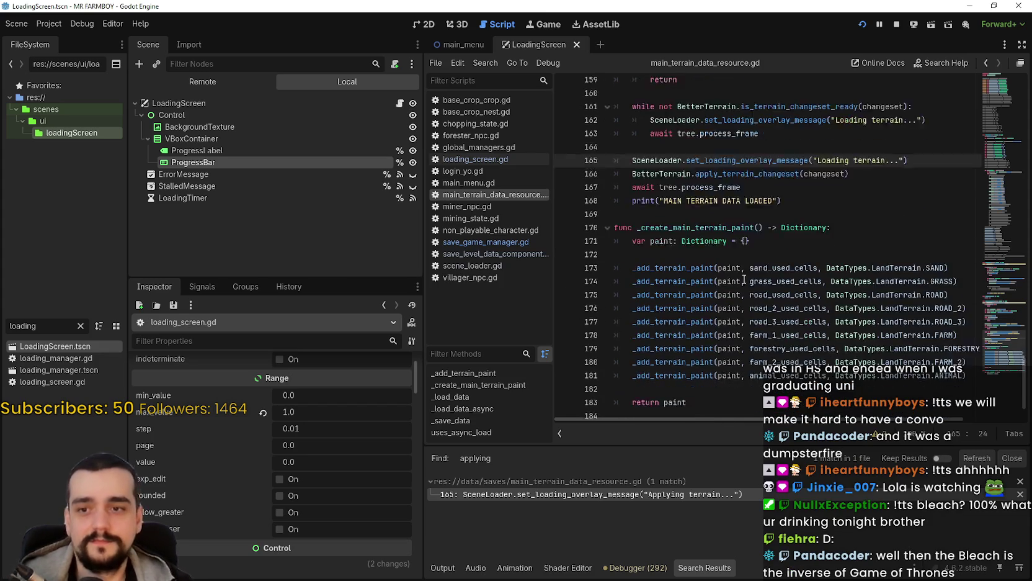
pyautogui.scroll(10, 768, 266)
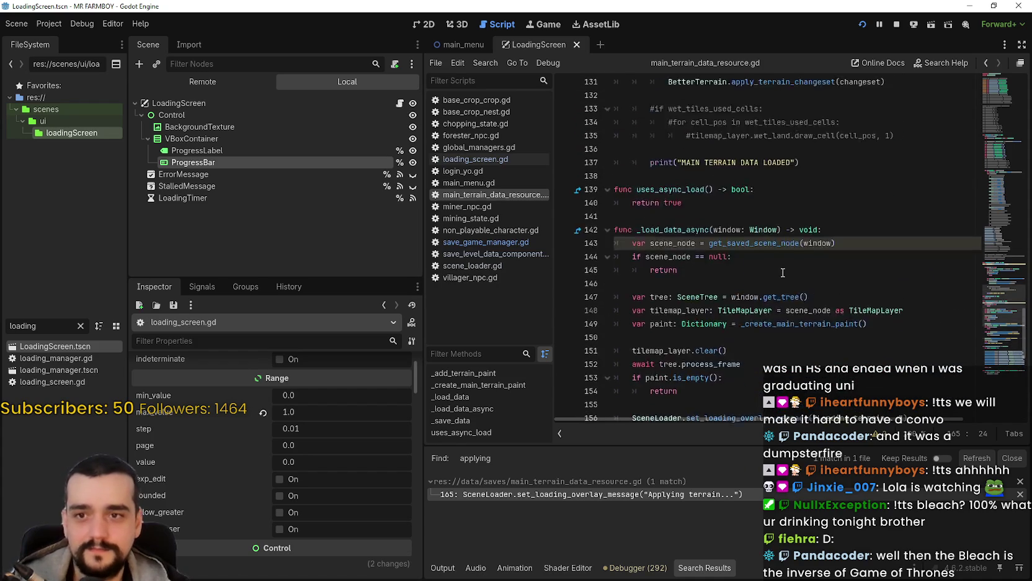
pyautogui.click(791, 264)
pyautogui.scroll(6, 791, 245)
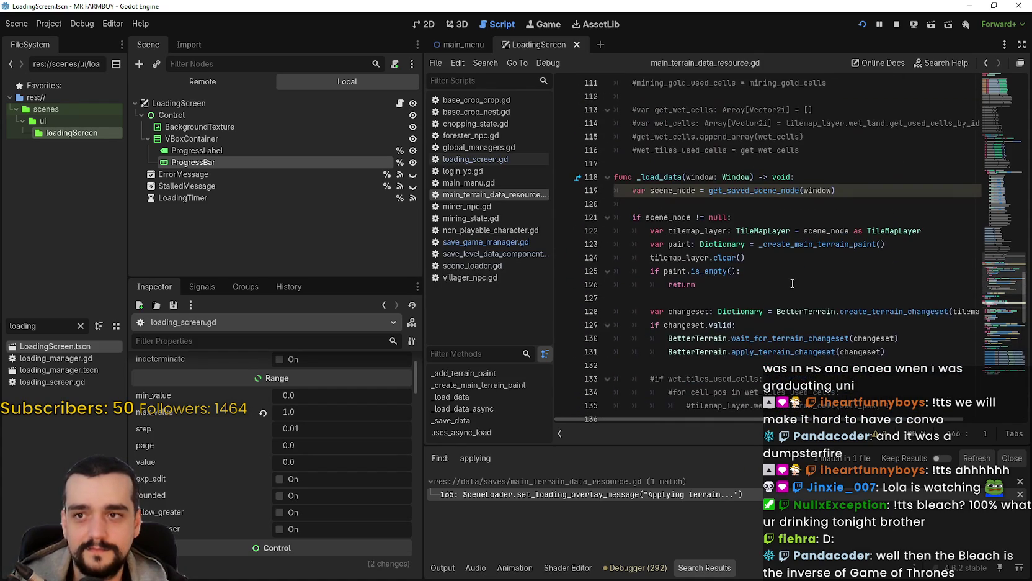
pyautogui.scroll(-2, 790, 309)
pyautogui.click(862, 25)
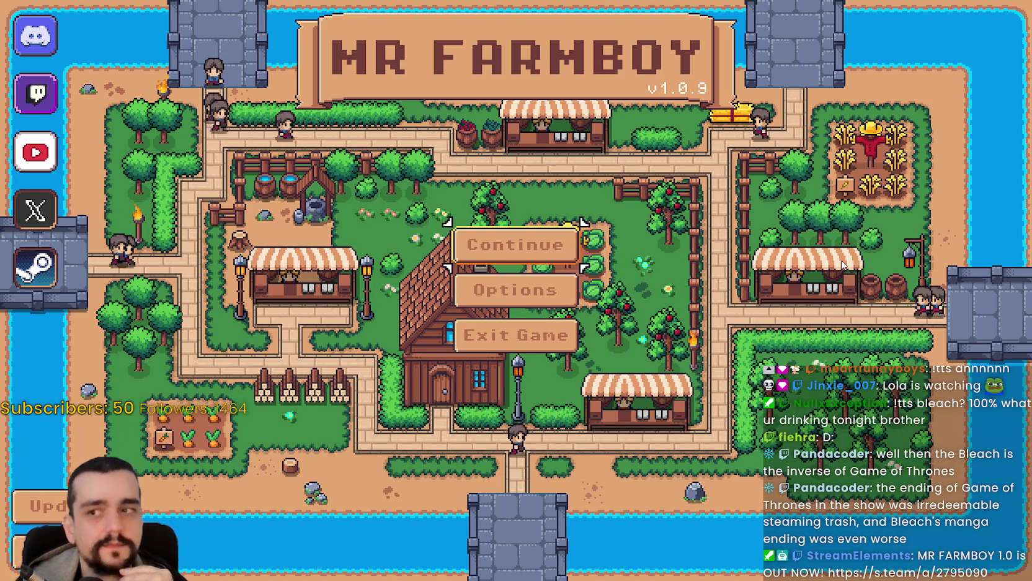
# Load Save 1 (Normal) in Mr Farmboy, then return to the Godot code editor
pyautogui.click(490, 244)
pyautogui.scroll(1, 493, 235)
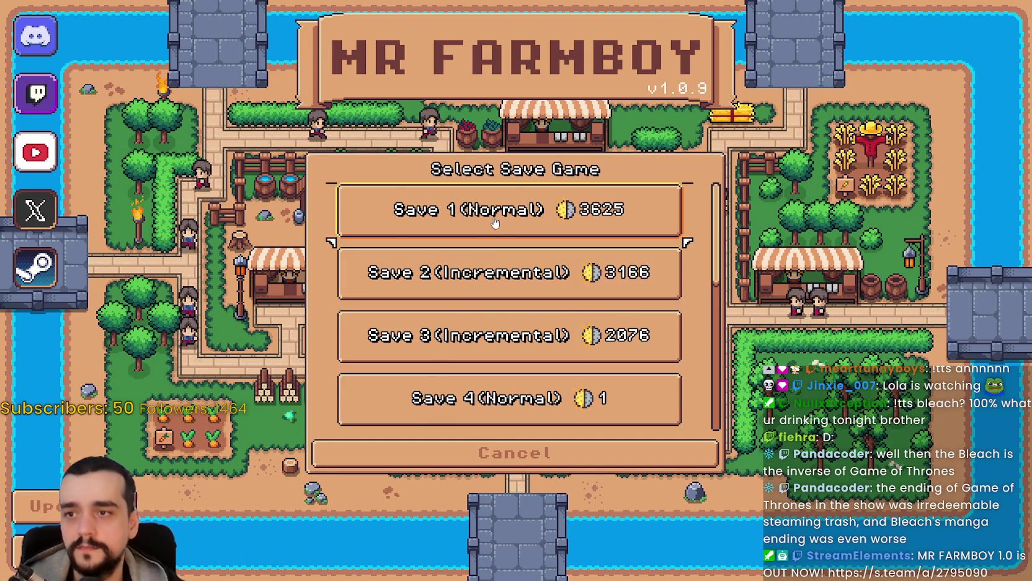
pyautogui.click(495, 230)
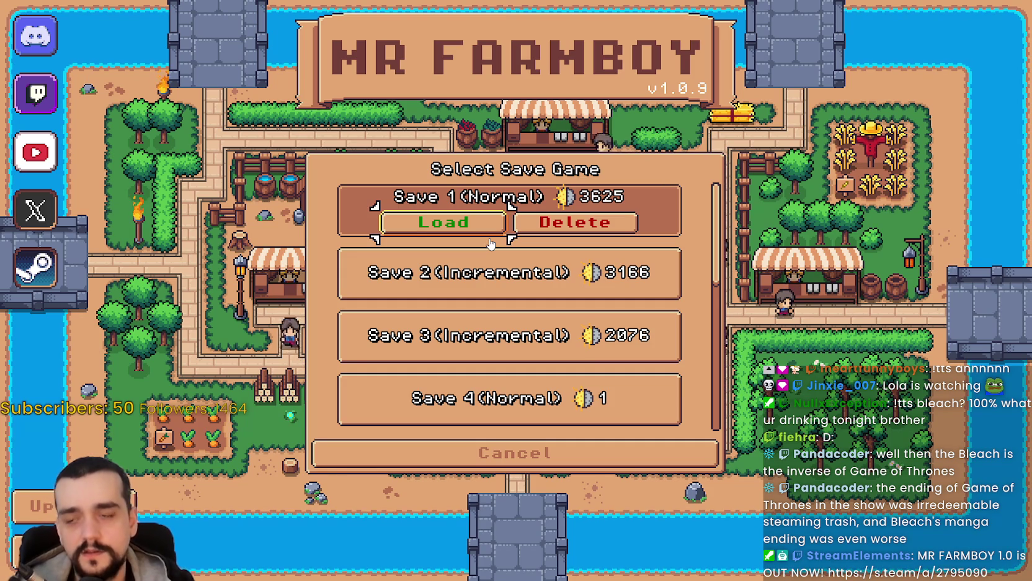
pyautogui.click(444, 225)
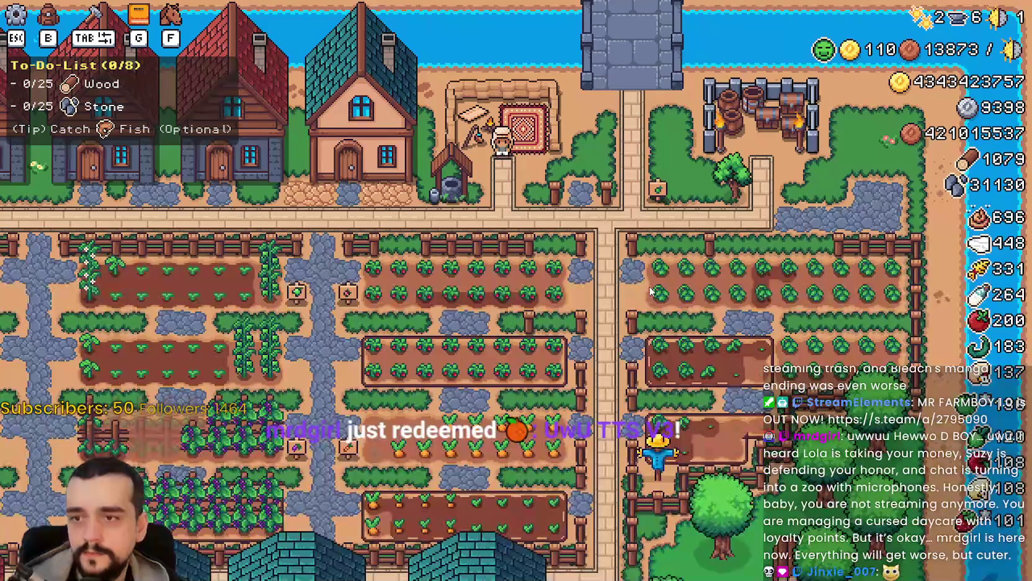
pyautogui.hotkey('alt', 'Tab')
pyautogui.click(731, 285)
# Search all project files for 'Loading' and scroll through the results
pyautogui.hotkey('ctrl', 'shift', 'f')
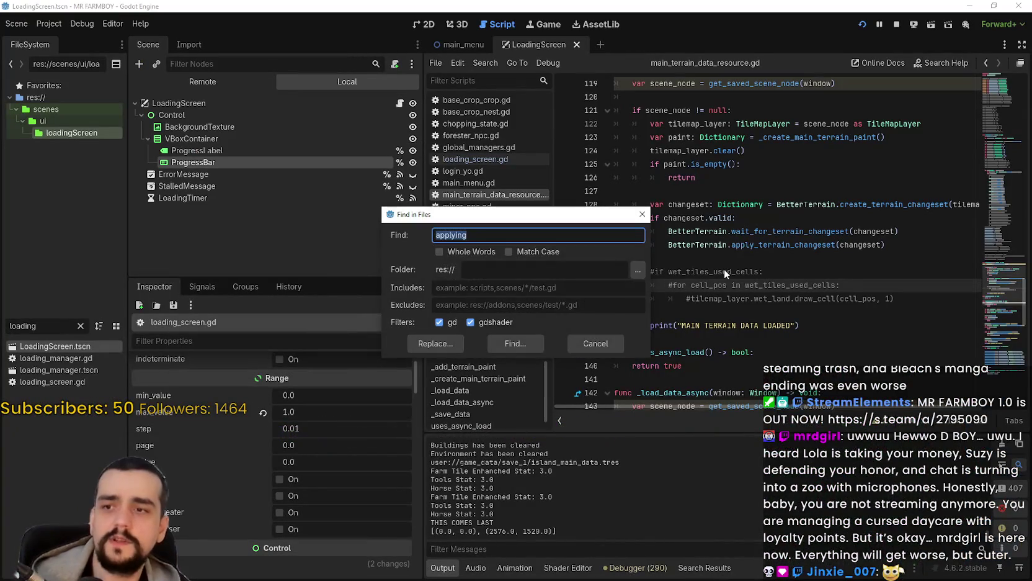
pyautogui.write('Lo')
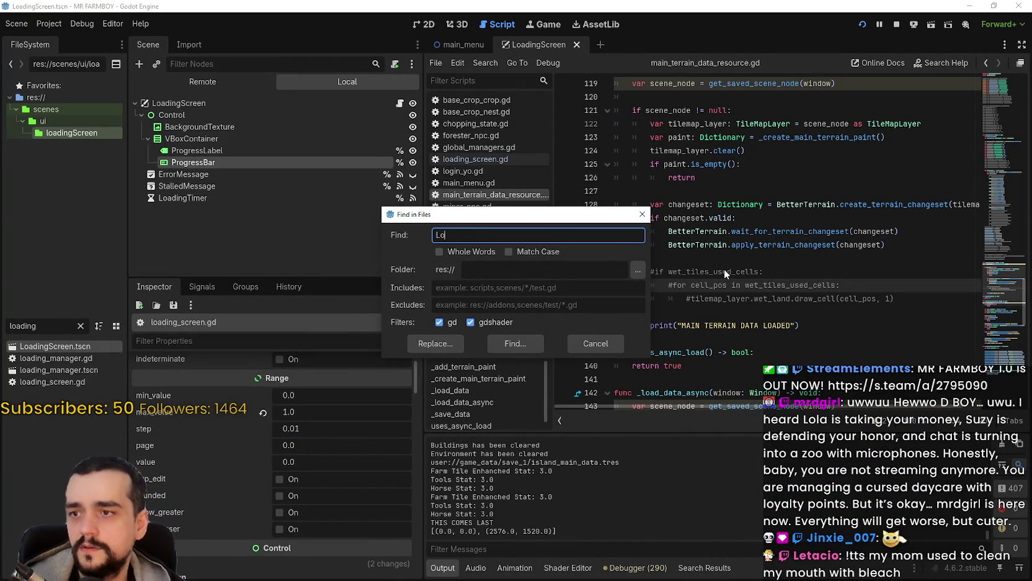
pyautogui.write('rces')
pyautogui.press('Return')
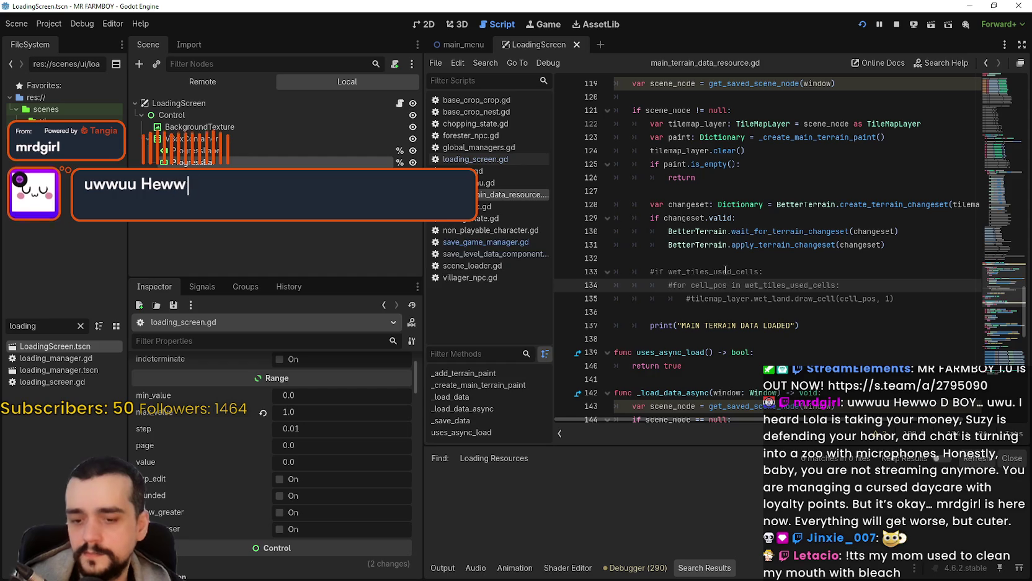
pyautogui.hotkey('ctrl', 'shift', 'f')
pyautogui.write('Loadi')
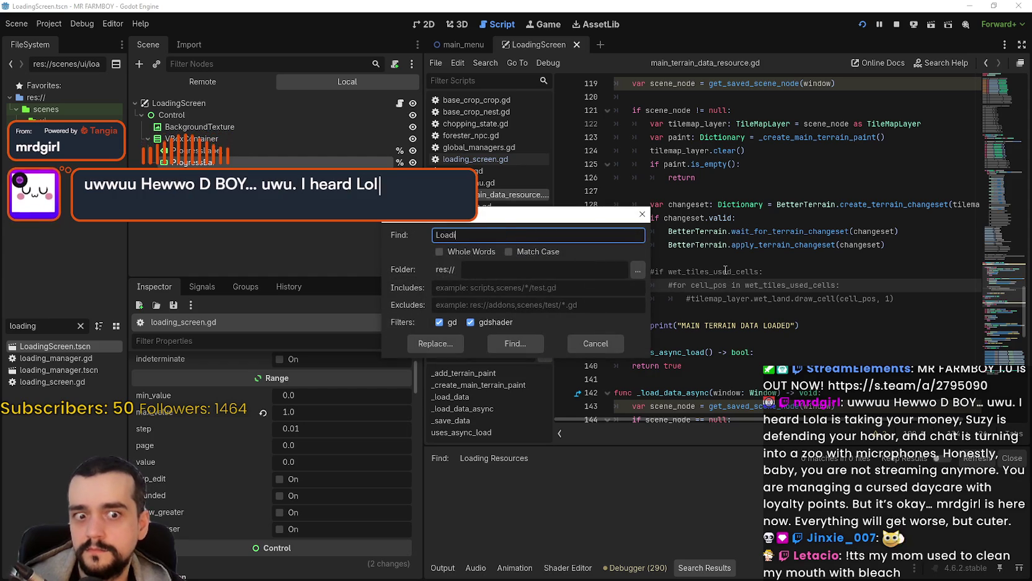
pyautogui.press('BackSpace')
pyautogui.press('BackSpace')
pyautogui.press('BackSpace')
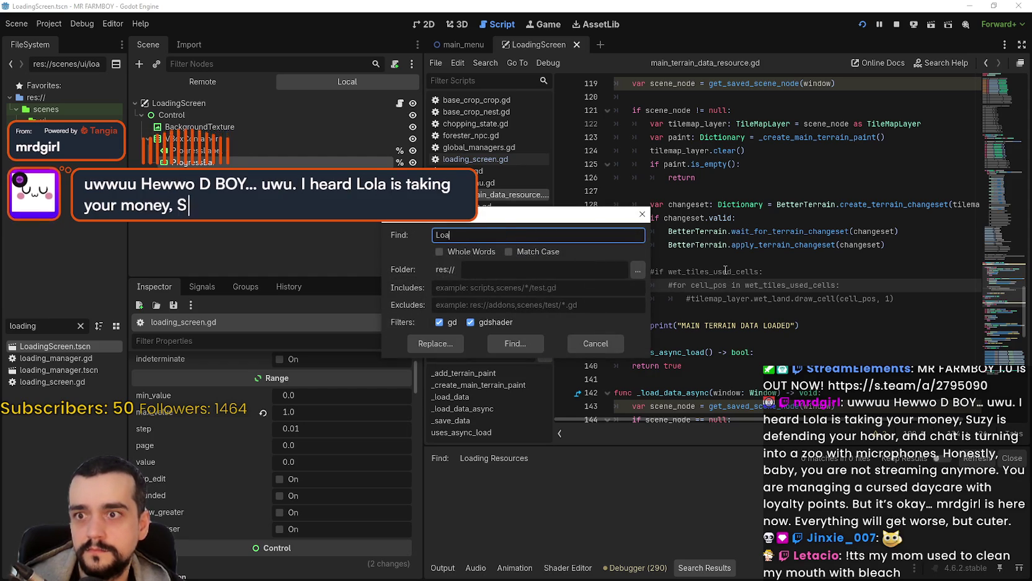
pyautogui.write('ading')
pyautogui.press('Return')
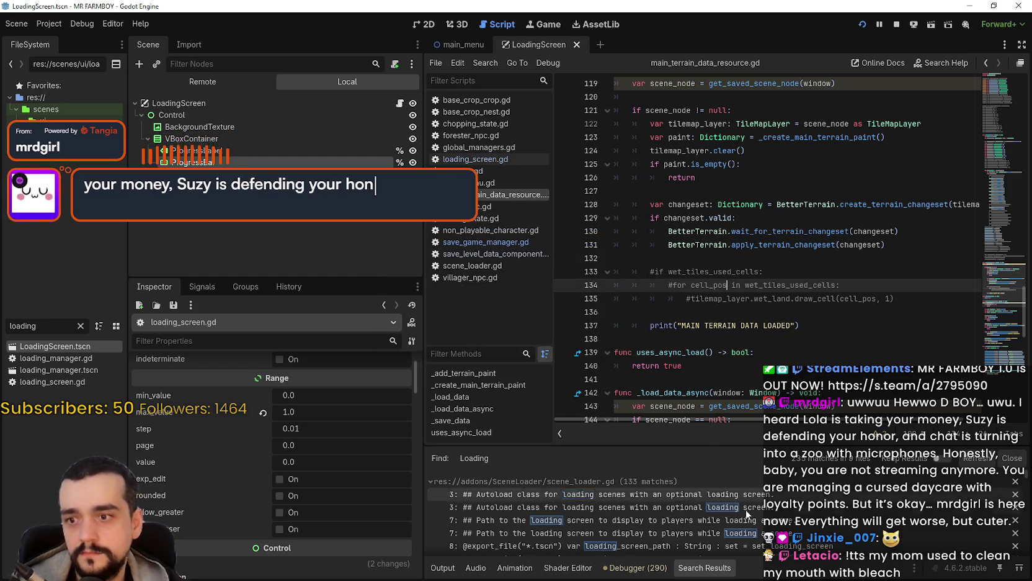
pyautogui.scroll(-10, 756, 518)
pyautogui.scroll(-2, 750, 510)
pyautogui.scroll(-2, 750, 507)
pyautogui.scroll(-3, 745, 502)
pyautogui.scroll(-5, 831, 517)
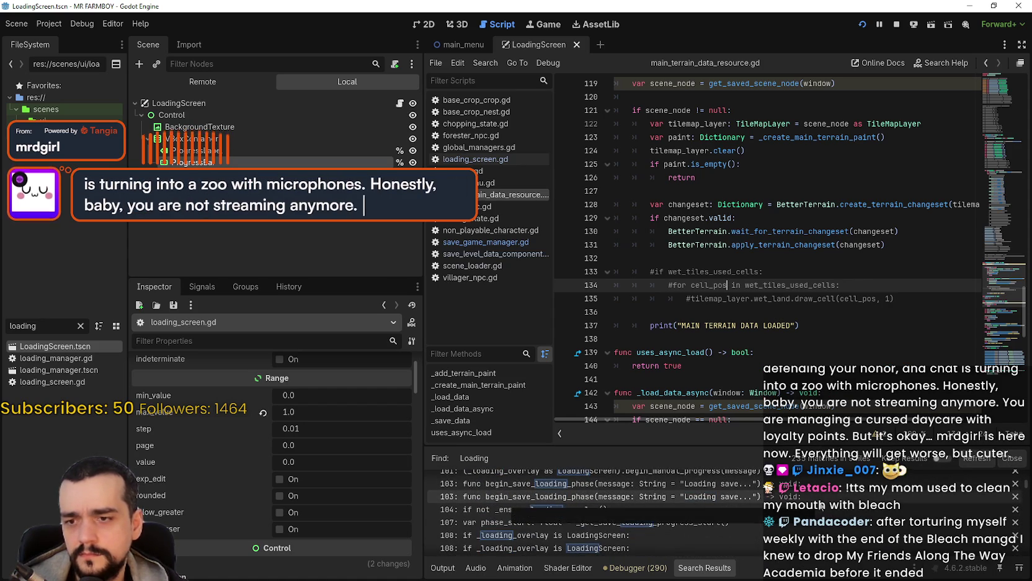
pyautogui.scroll(-3, 812, 506)
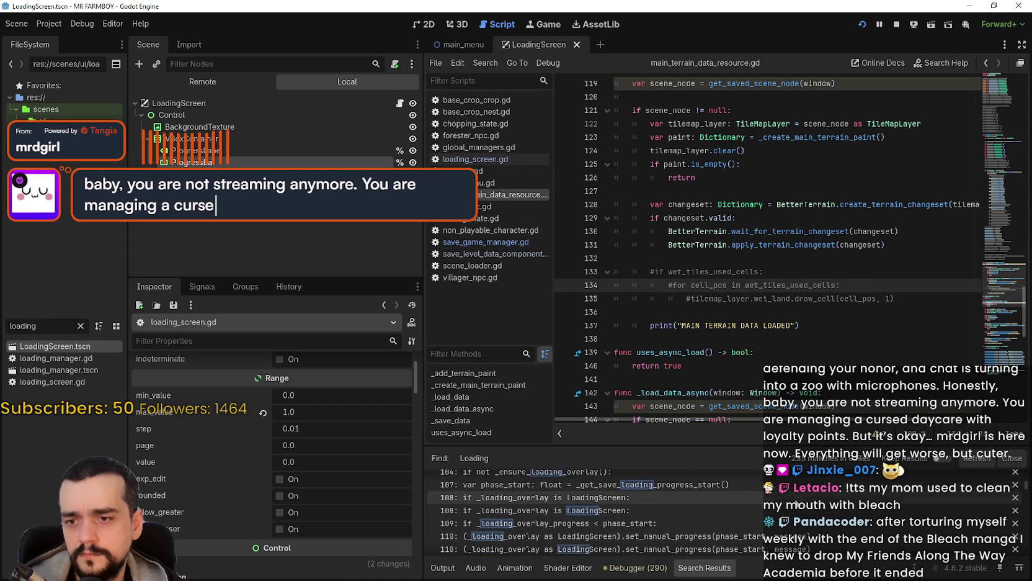
pyautogui.scroll(-8, 796, 504)
pyautogui.scroll(-2, 797, 494)
# Refine the search to '"Loading' and review matches in loading_screen.gd and save_game_manager.gd
pyautogui.click(773, 321)
pyautogui.hotkey('ctrl', 'shift', 'f')
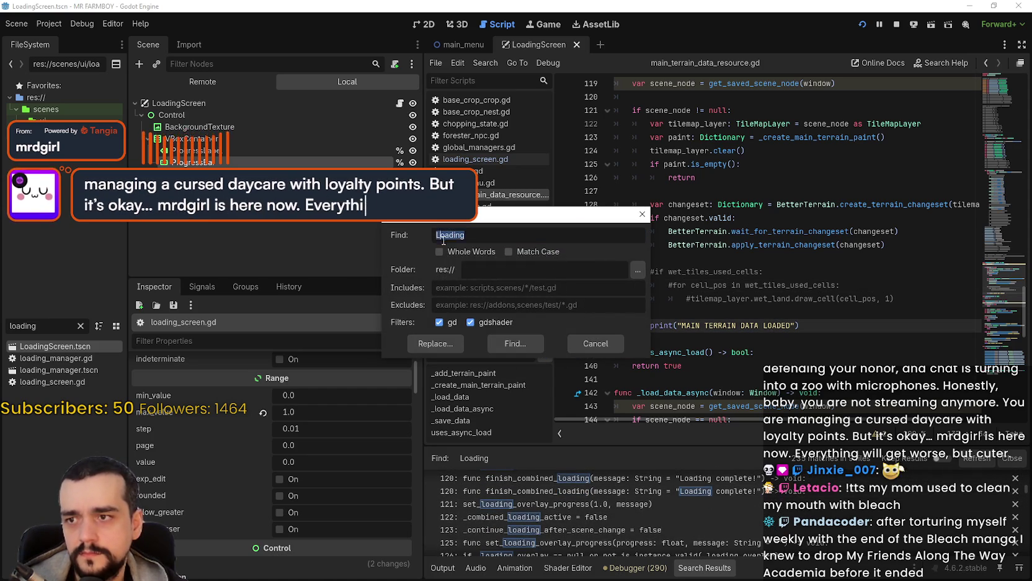
pyautogui.click(437, 235)
pyautogui.write('"')
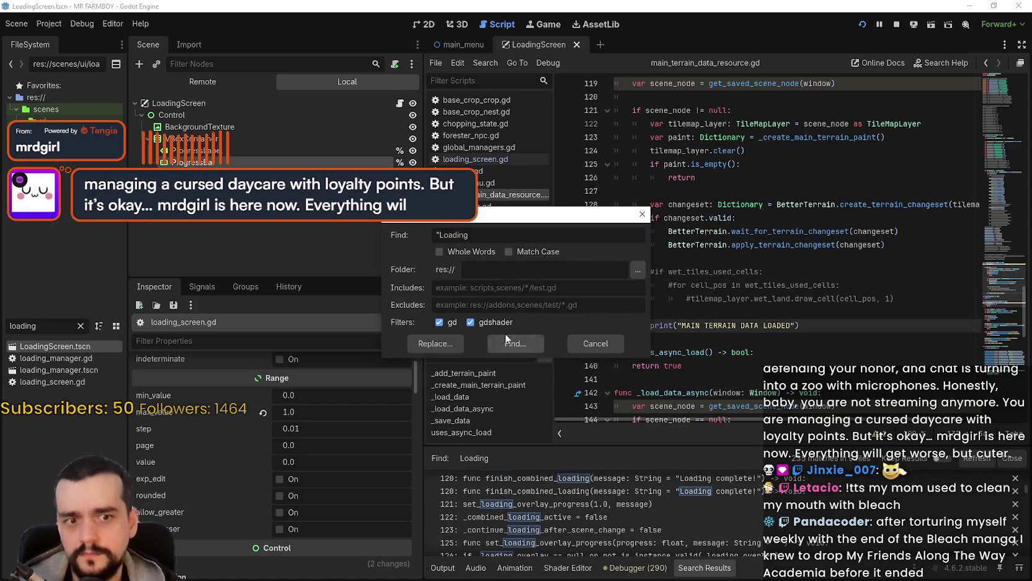
pyautogui.click(505, 344)
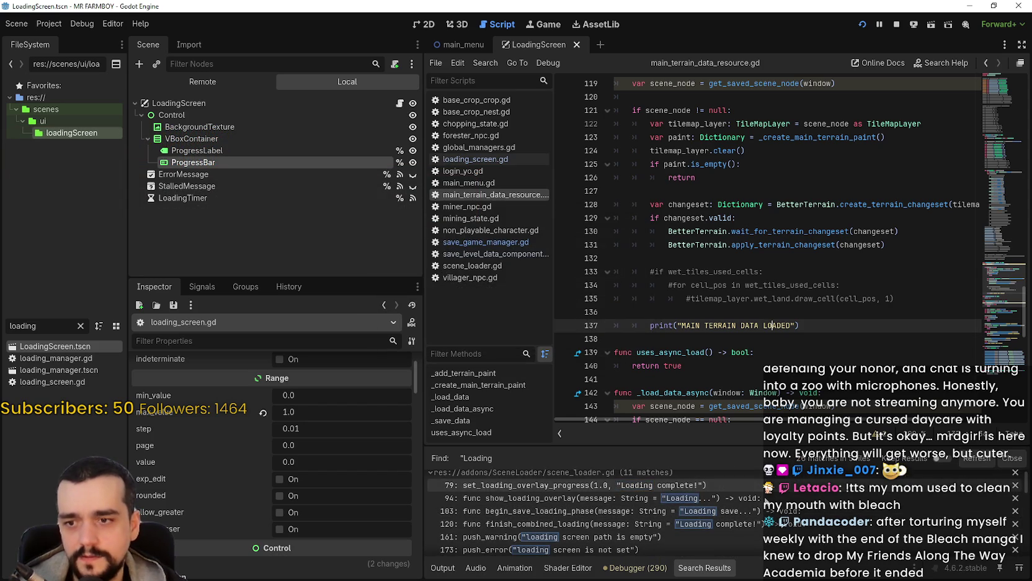
pyautogui.scroll(-3, 754, 493)
pyautogui.scroll(-3, 720, 500)
pyautogui.scroll(-5, 651, 524)
pyautogui.scroll(-4, 662, 508)
pyautogui.scroll(-4, 732, 533)
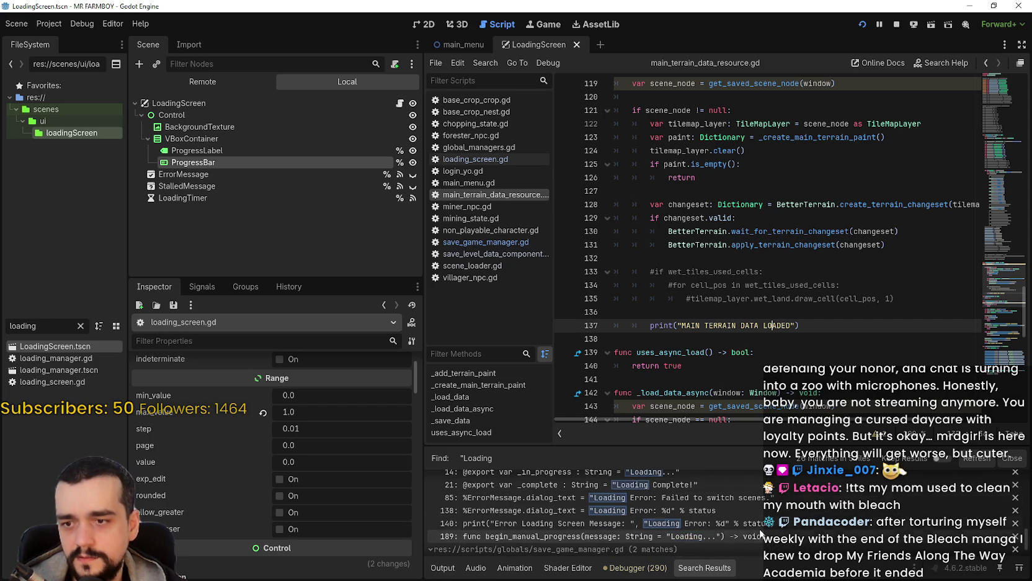
pyautogui.scroll(1, 830, 540)
pyautogui.scroll(-4, 831, 540)
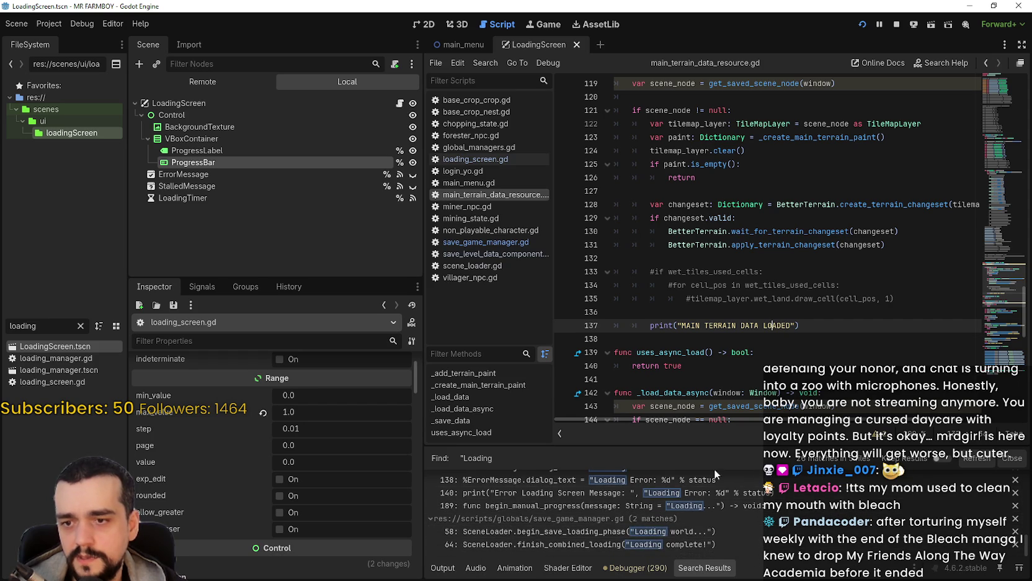
pyautogui.scroll(3, 806, 515)
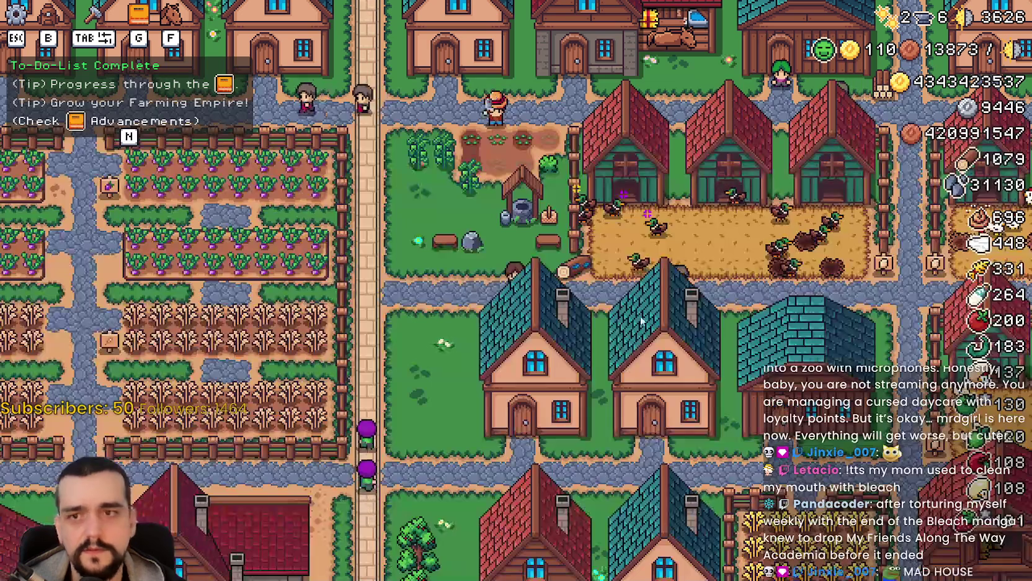
# Pause, exit to the title screen, and load Save 2 (Incremental)
pyautogui.press('Escape')
pyautogui.click(570, 342)
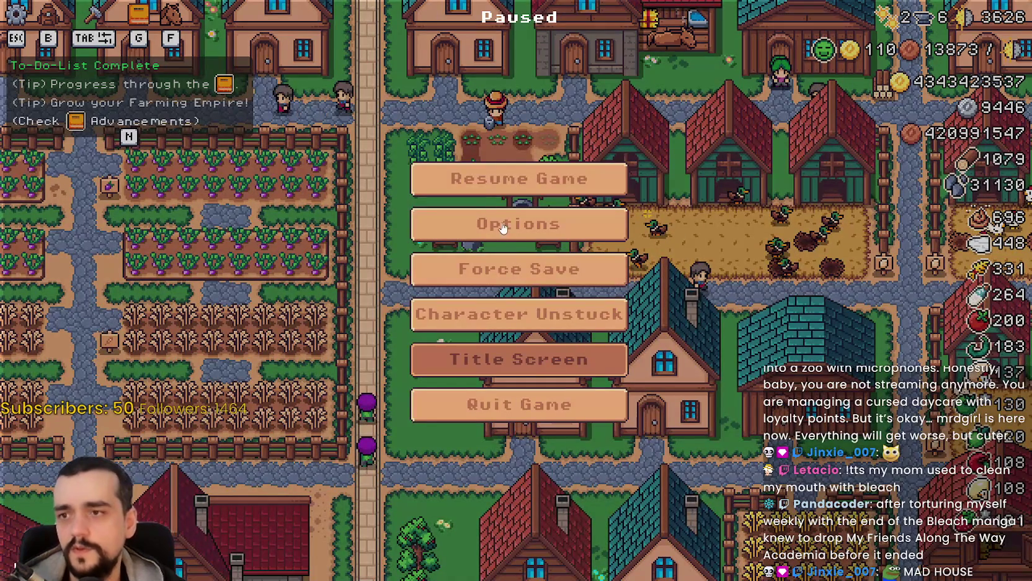
pyautogui.scroll(2, 572, 299)
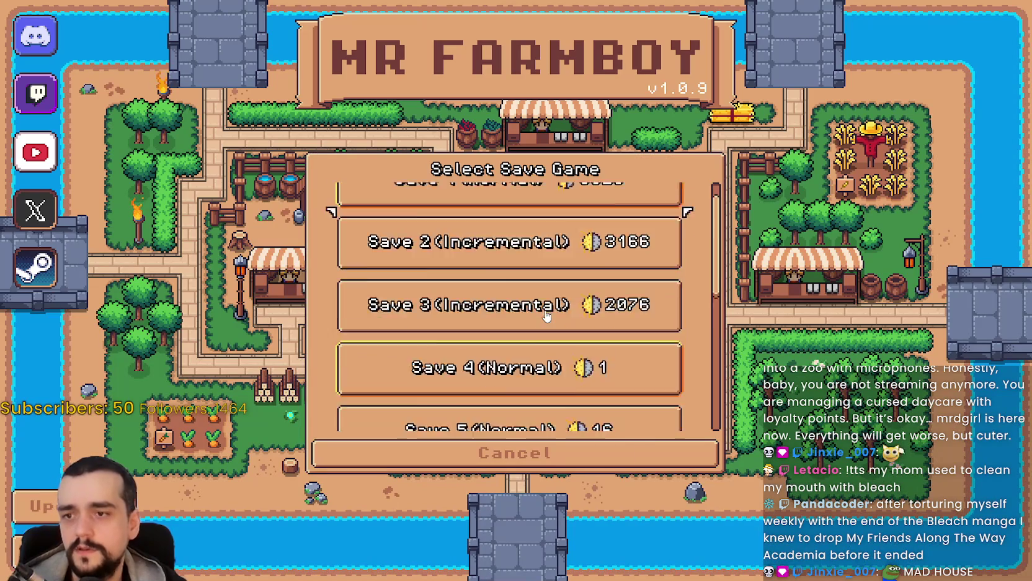
pyautogui.click(462, 292)
pyautogui.click(466, 294)
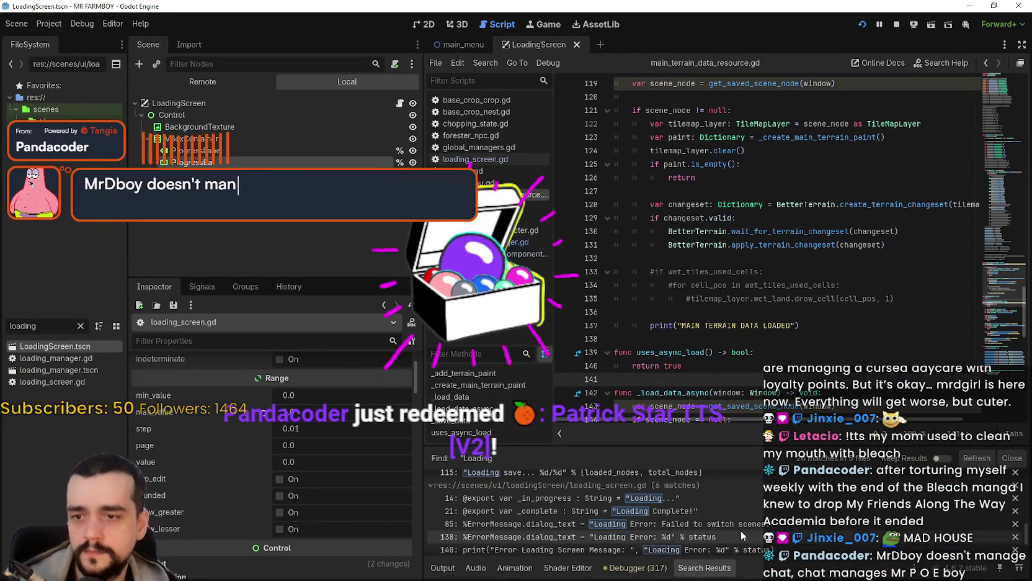
# Open the line 105 match in save_level_data_component.gd and inspect its set_loading_overlay_message call
pyautogui.scroll(1, 740, 530)
pyautogui.scroll(1, 741, 533)
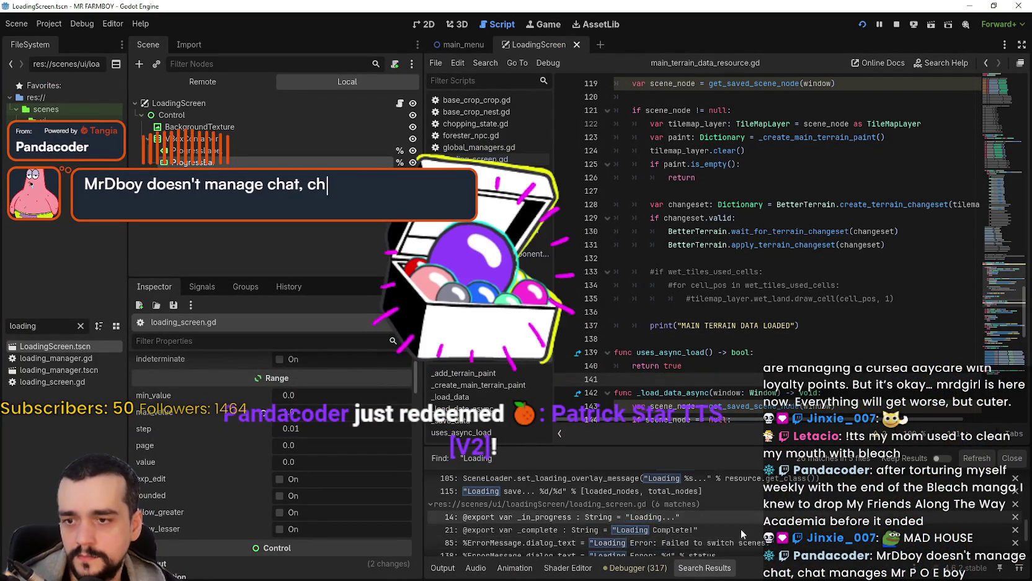
pyautogui.click(758, 488)
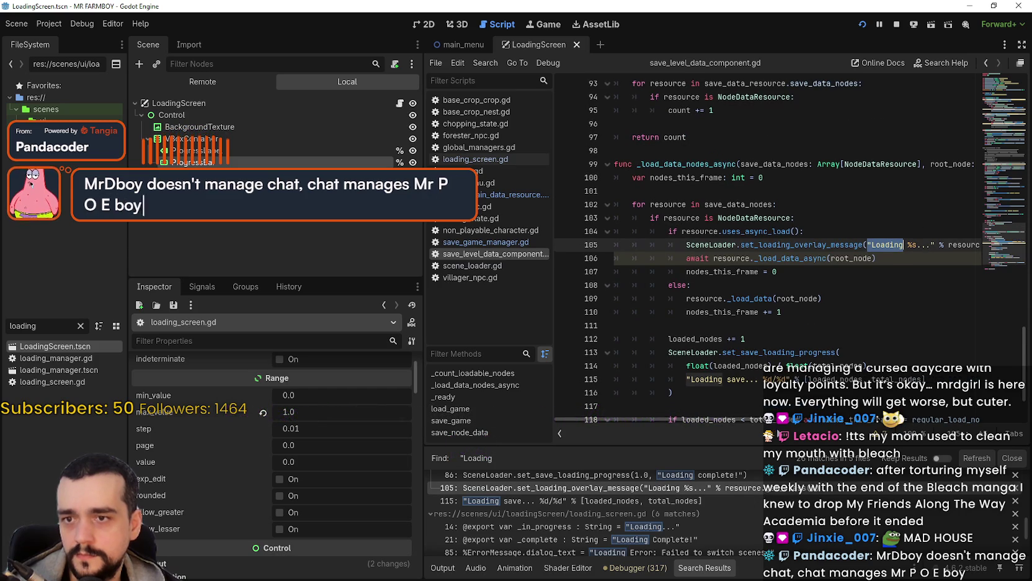
pyautogui.hscroll(3, 780, 427)
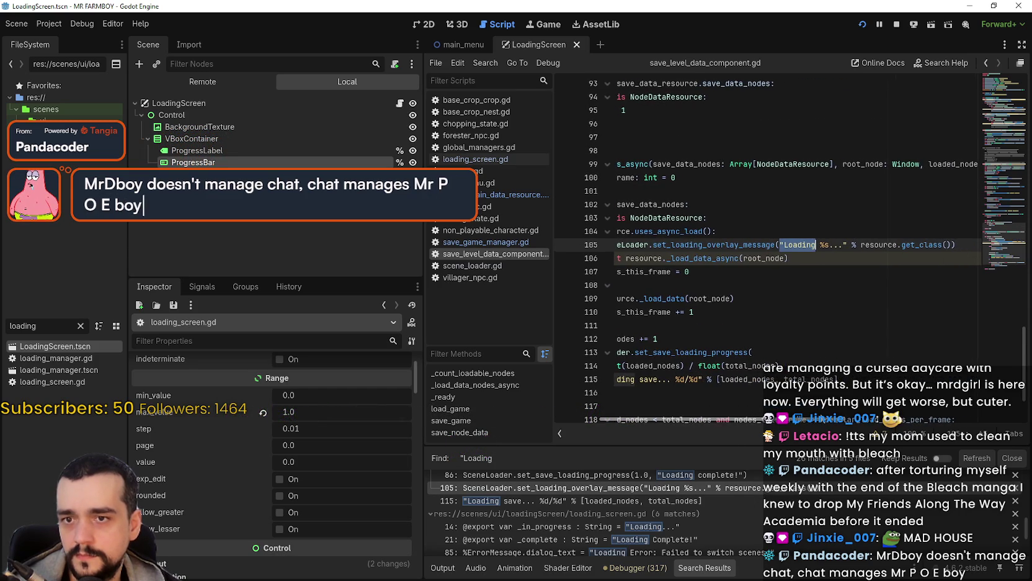
pyautogui.hscroll(-2, 808, 414)
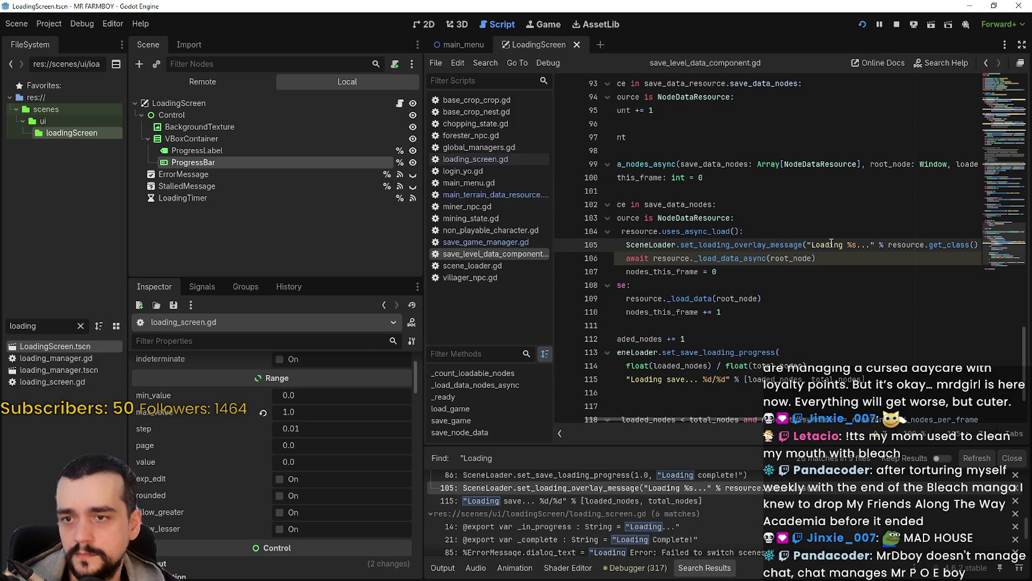
pyautogui.moveTo(762, 259)
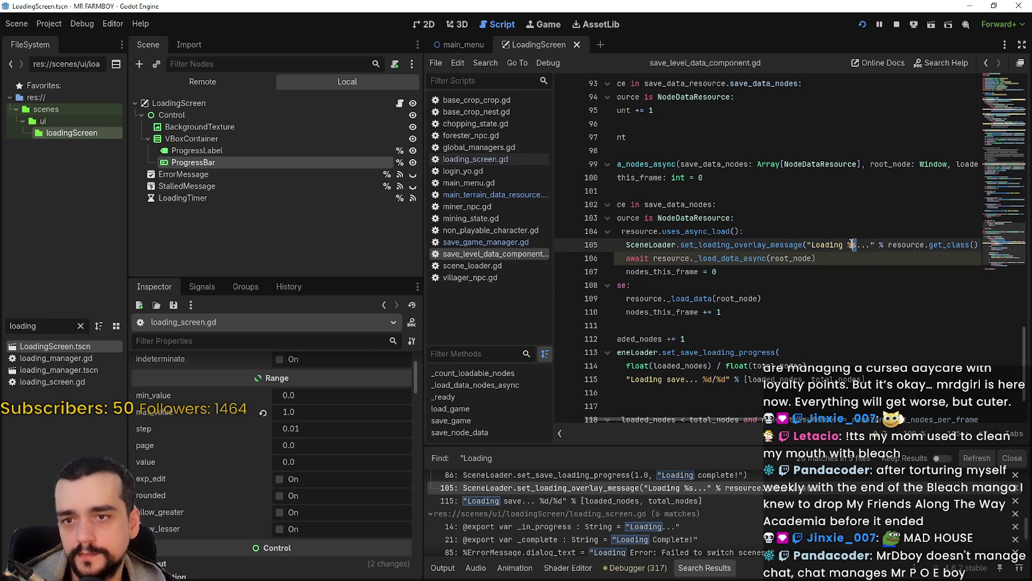
pyautogui.hscroll(5, 787, 410)
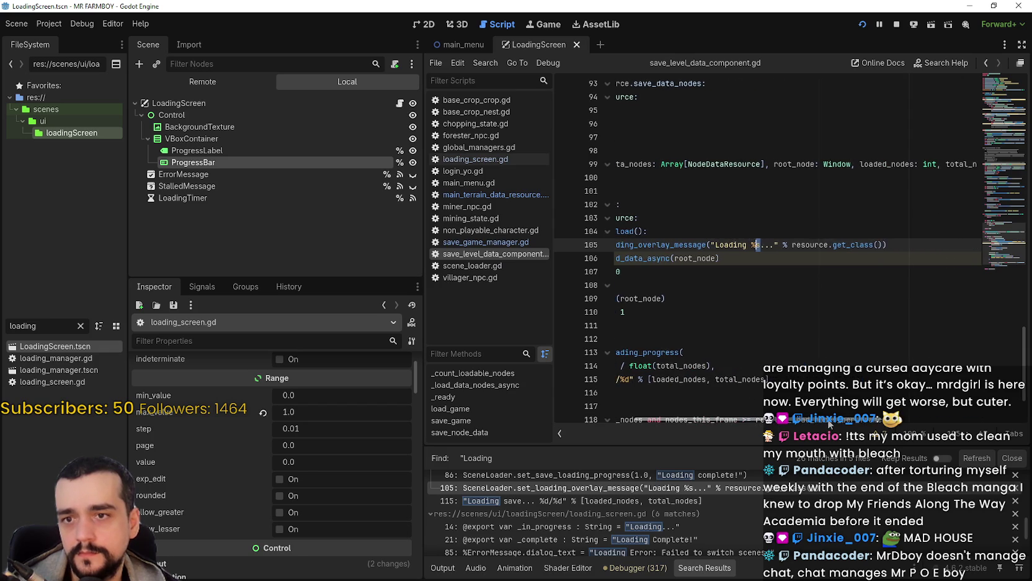
pyautogui.hscroll(-4, 853, 416)
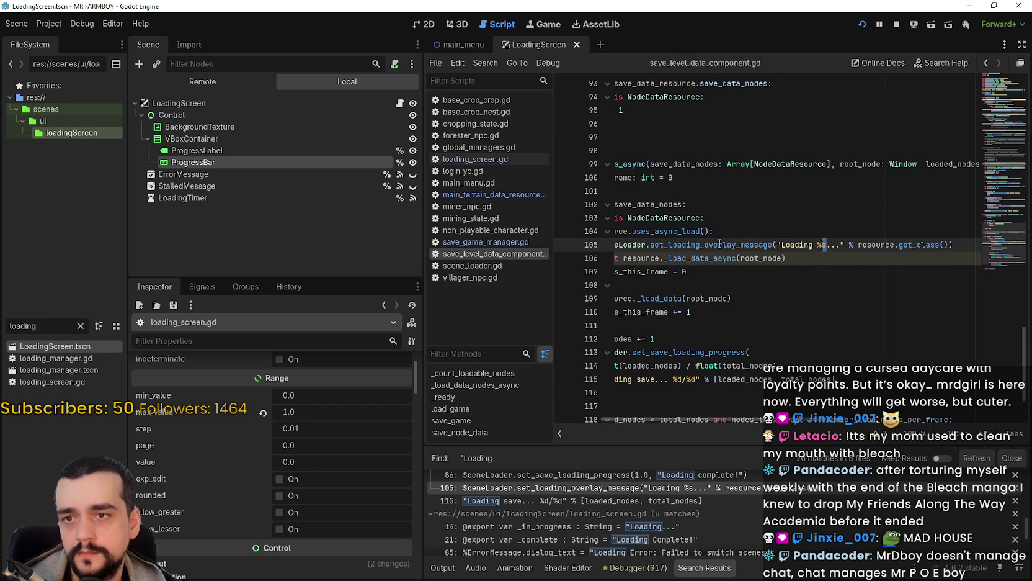
pyautogui.moveTo(720, 244)
pyautogui.moveTo(914, 246)
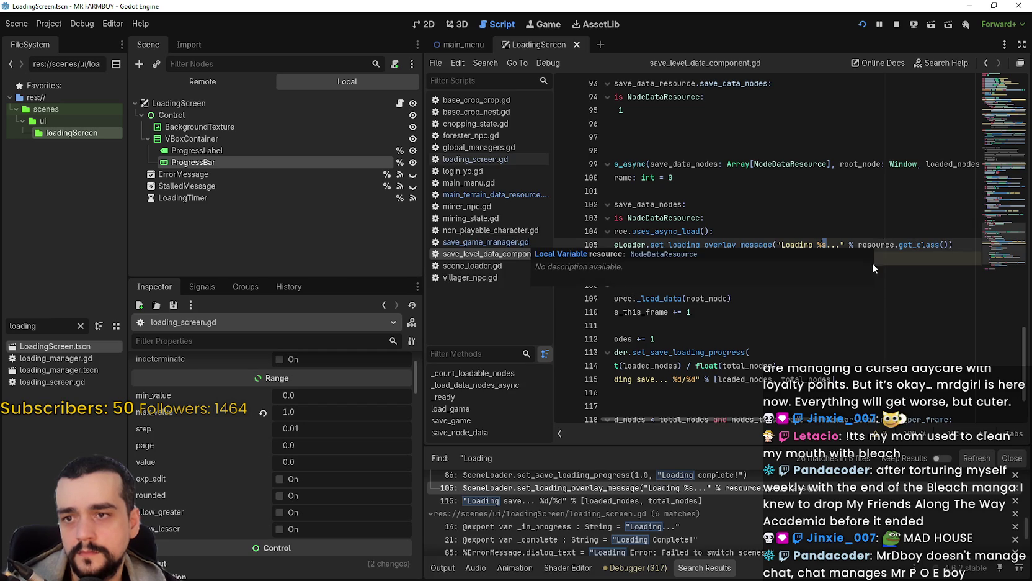
# Check the 'Loading %s...' message using get_class() on lines 105–106, then stop the game
pyautogui.moveTo(799, 423); pyautogui.dragTo(714, 424)
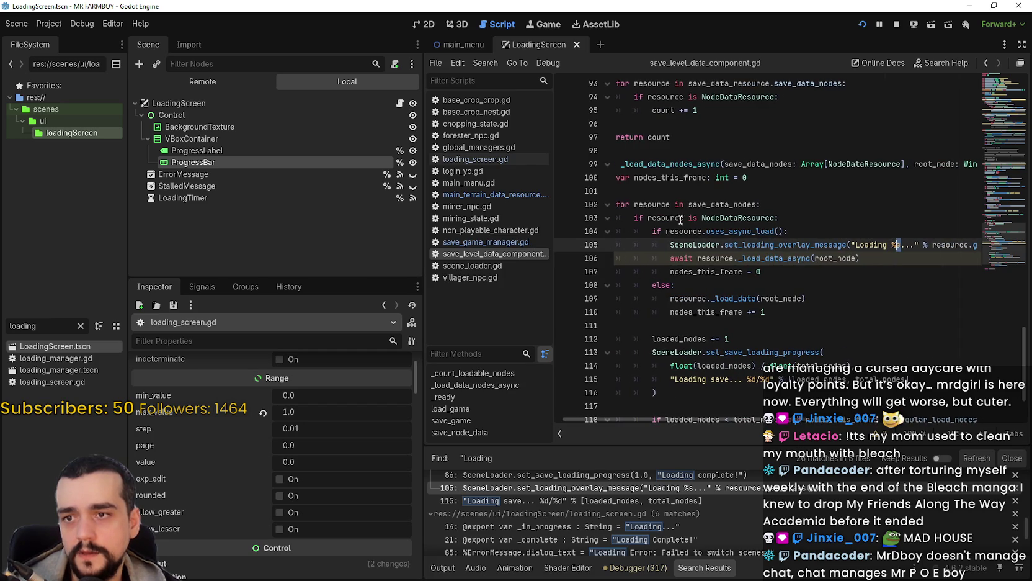
pyautogui.moveTo(673, 217)
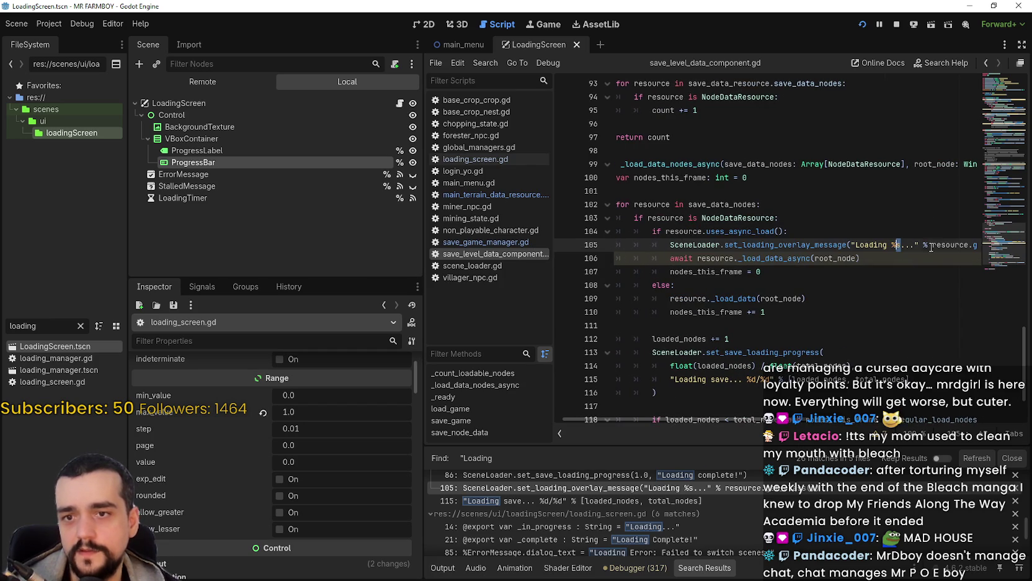
pyautogui.moveTo(961, 241); pyautogui.dragTo(992, 240)
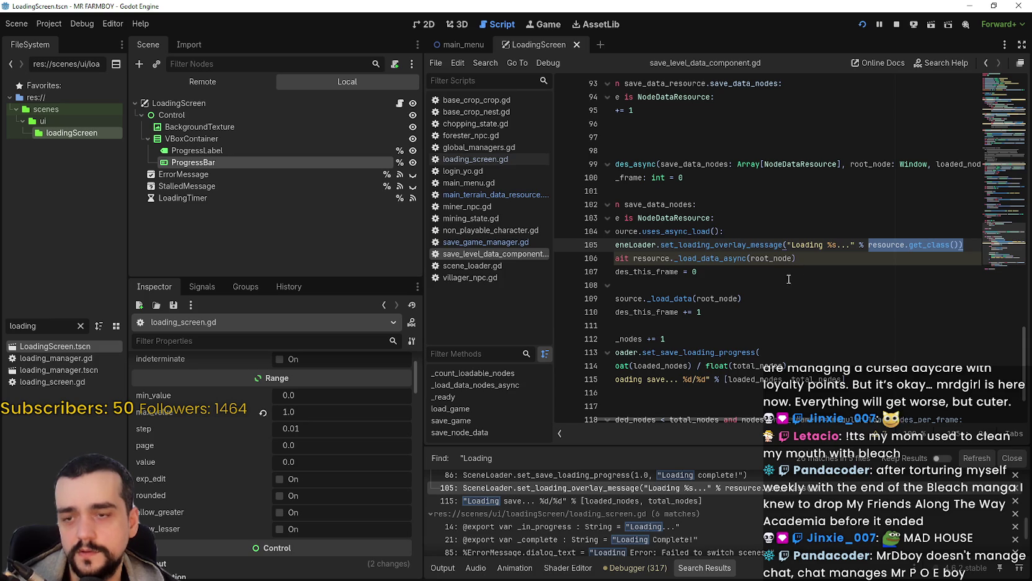
pyautogui.click(798, 254)
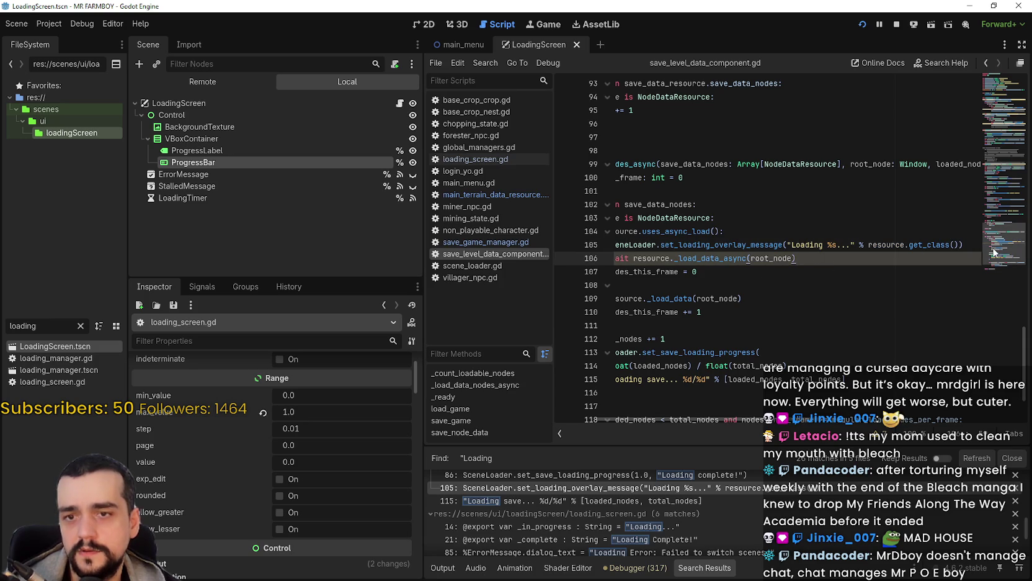
pyautogui.click(960, 244)
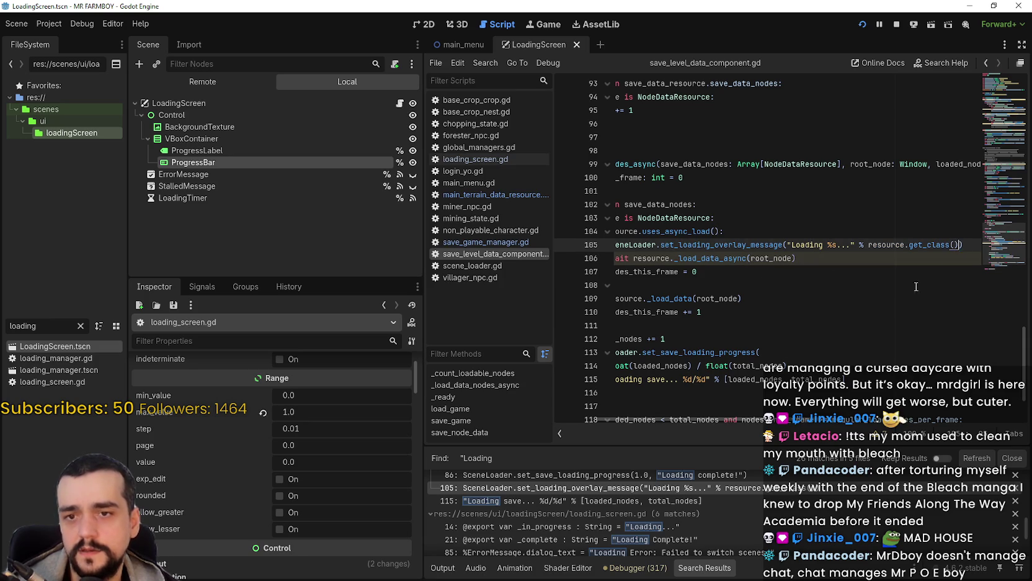
pyautogui.click(894, 24)
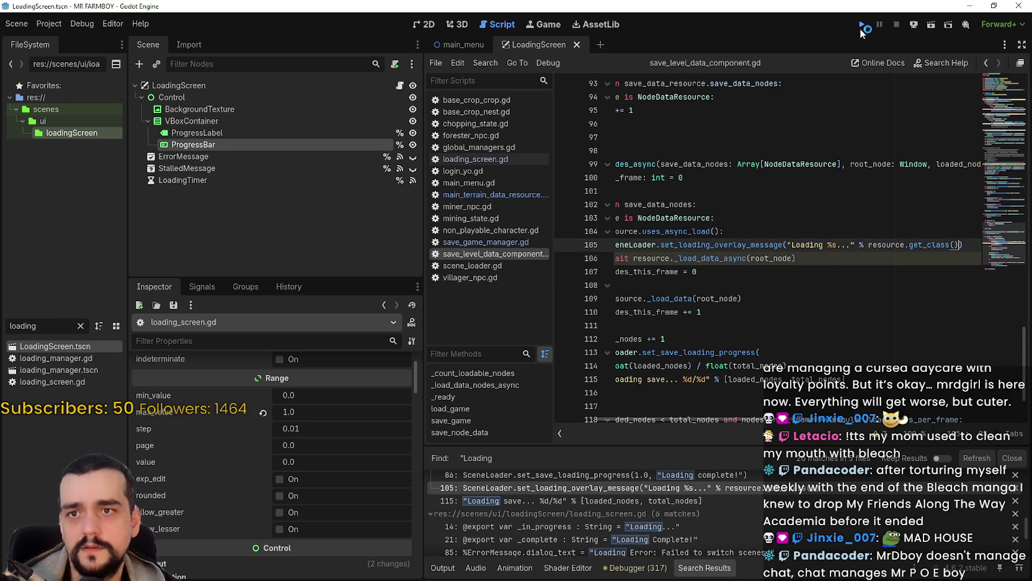
# Relaunch the game and open the Select Save Game list showing Saves 1–4
pyautogui.click(861, 25)
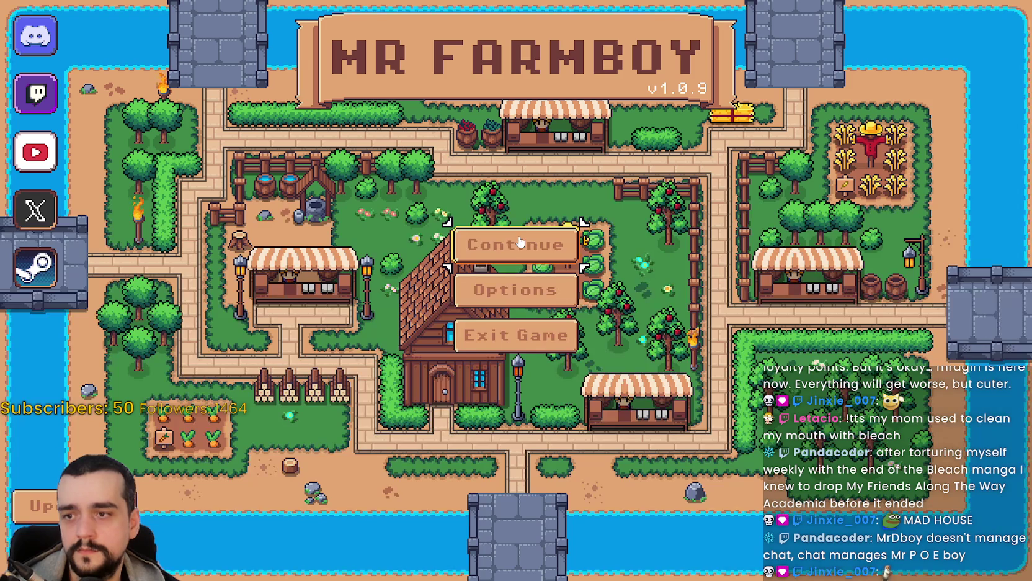
pyautogui.click(520, 244)
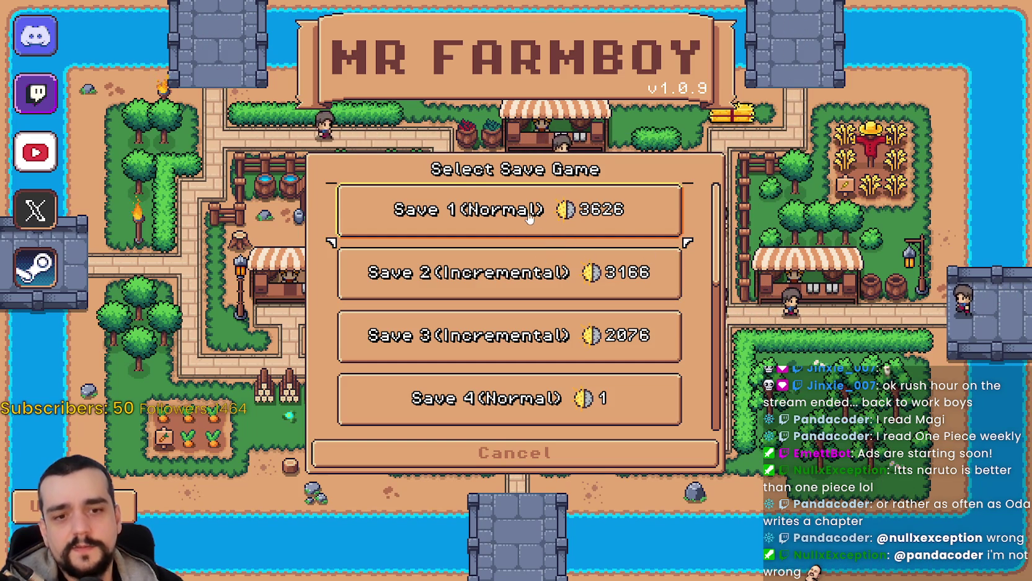
# Select the Save 1 (Normal) slot and load it
pyautogui.click(636, 205)
pyautogui.scroll(-1, 393, 231)
pyautogui.scroll(1, 392, 232)
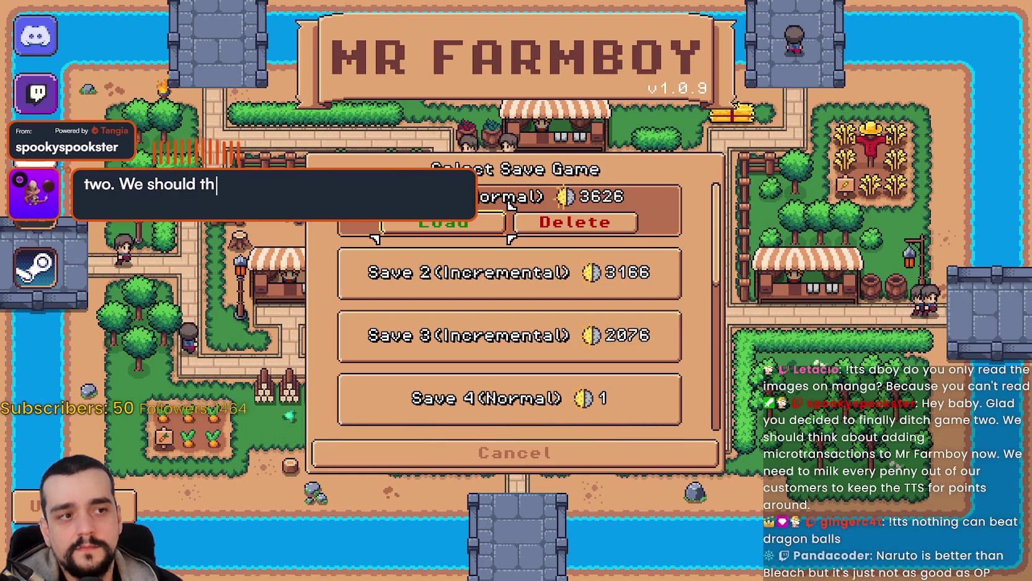
pyautogui.click(443, 227)
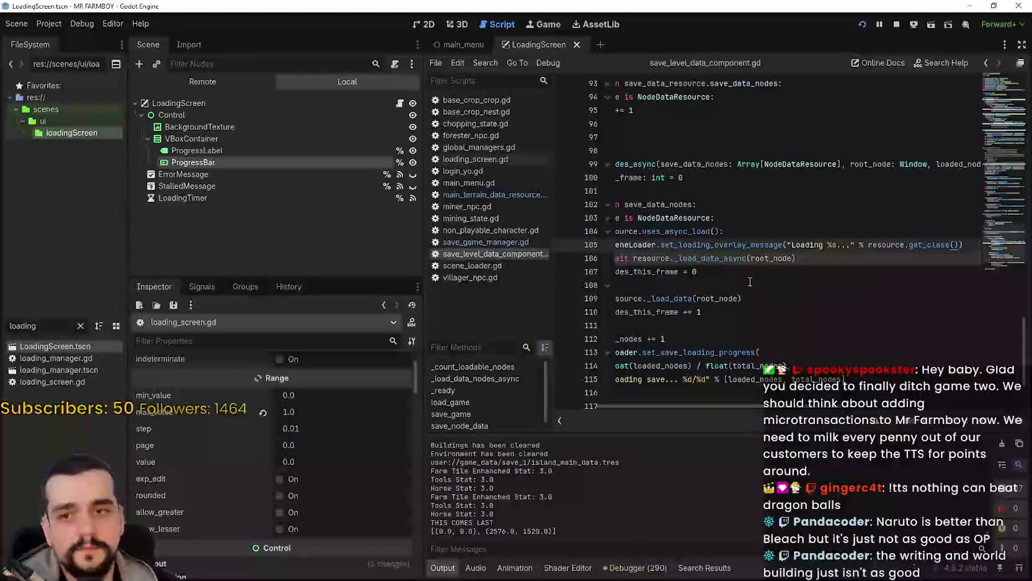
# Inspect lines 105–109 of the script and begin a Find in Files search for 'World'
pyautogui.click(815, 258)
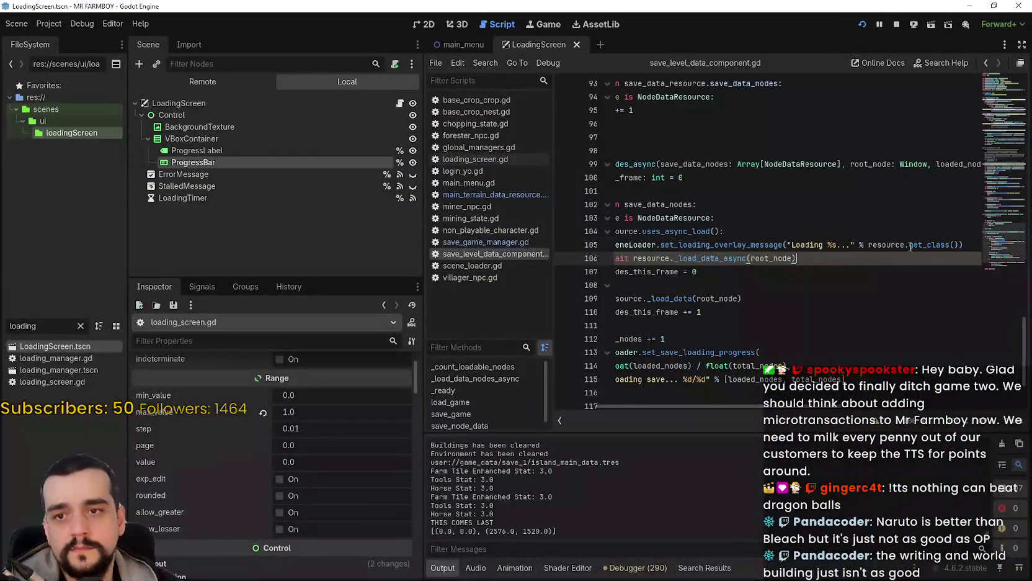
pyautogui.click(828, 245)
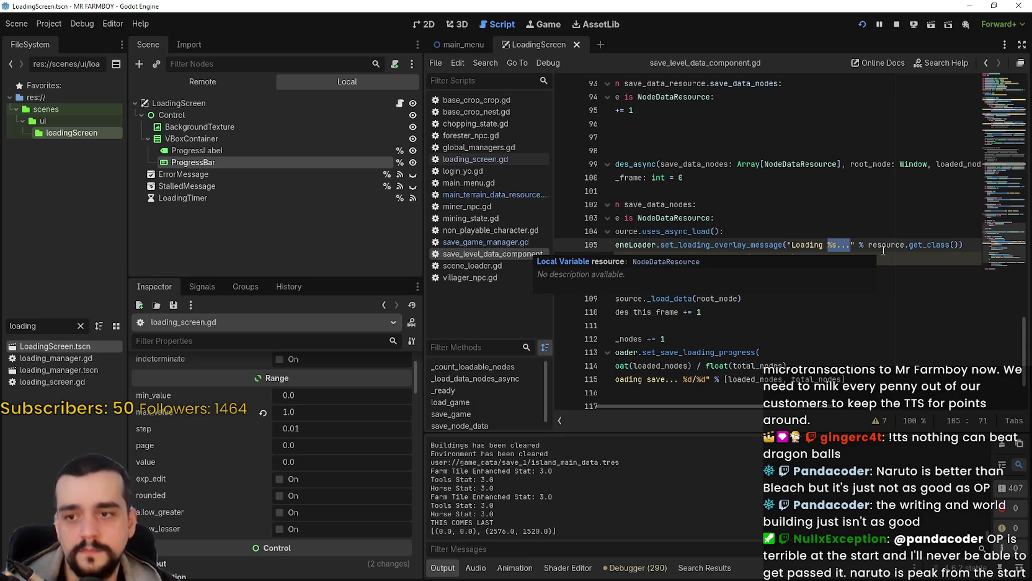
pyautogui.click(733, 326)
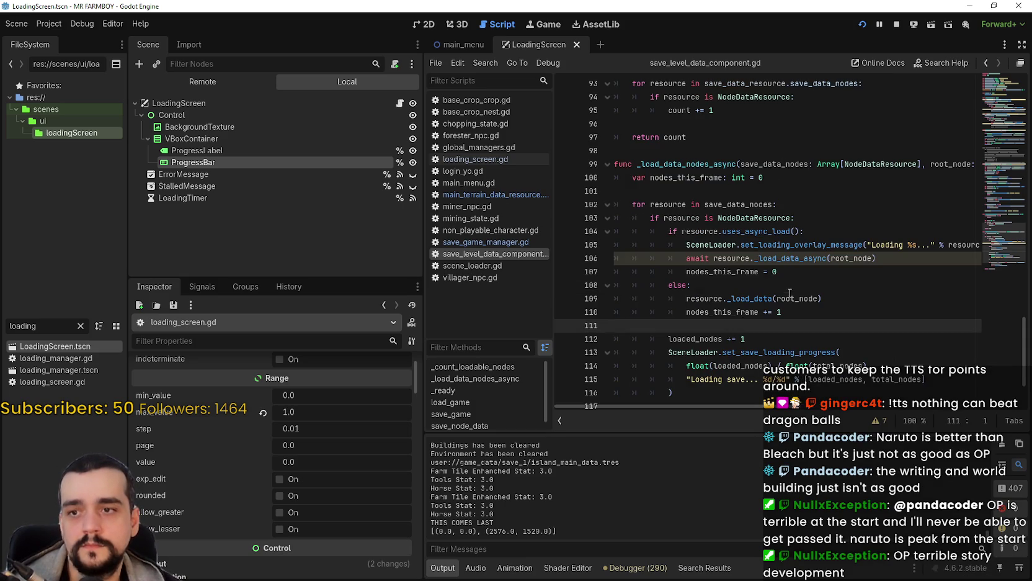
pyautogui.doubleClick(787, 296)
pyautogui.hotkey('ctrl', 'shift', 'f')
pyautogui.write('Worl')
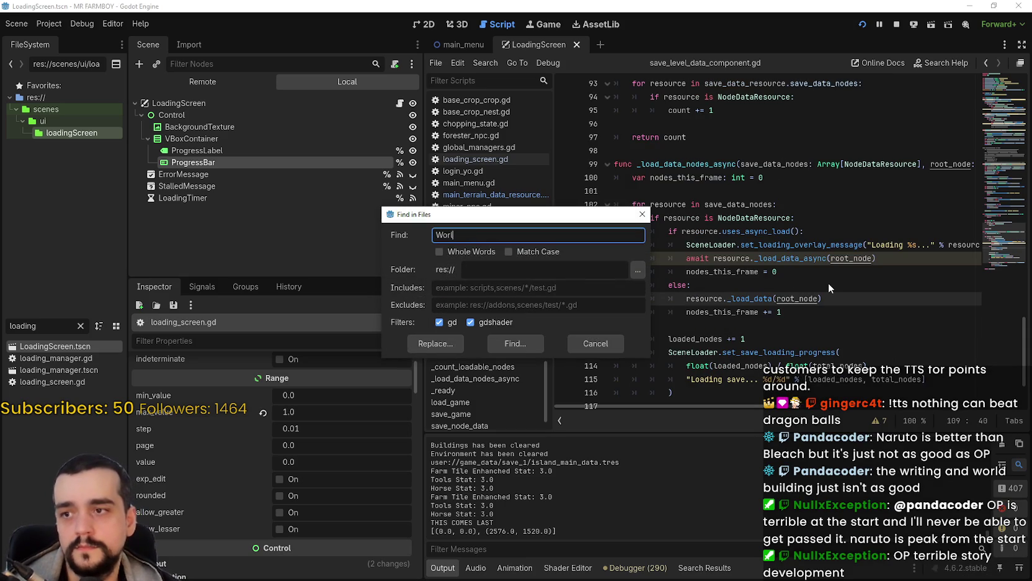
pyautogui.write(' world')
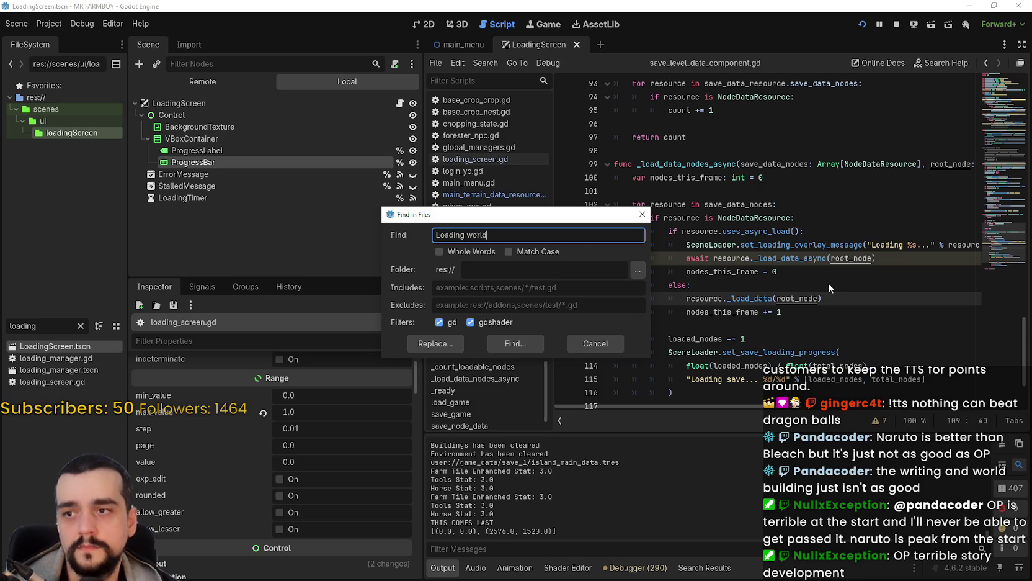
# Make line 105 show a fixed 'Loading terrain...' message, save the script, and stop the game
pyautogui.press('Return')
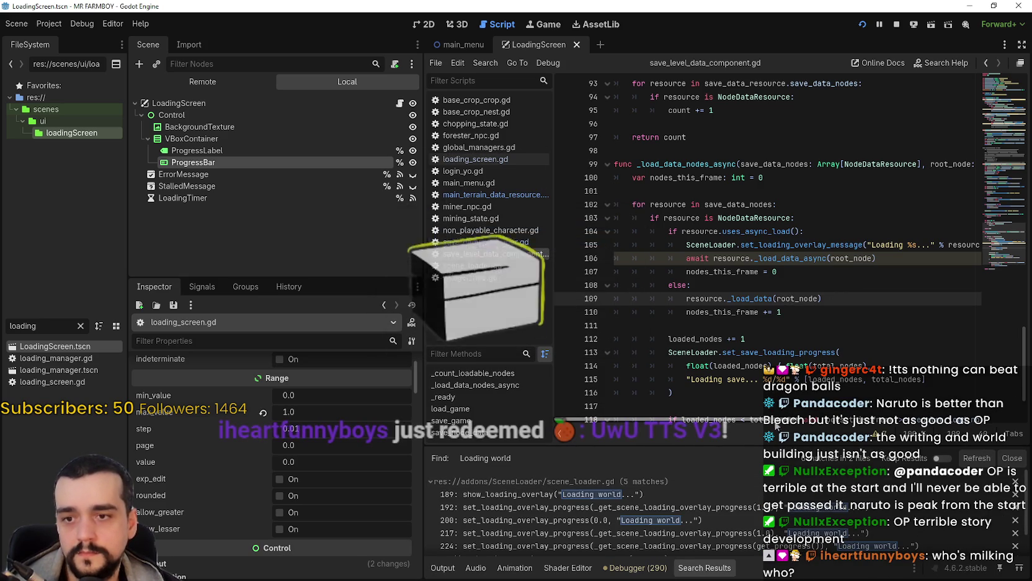
pyautogui.hscroll(4, 811, 249)
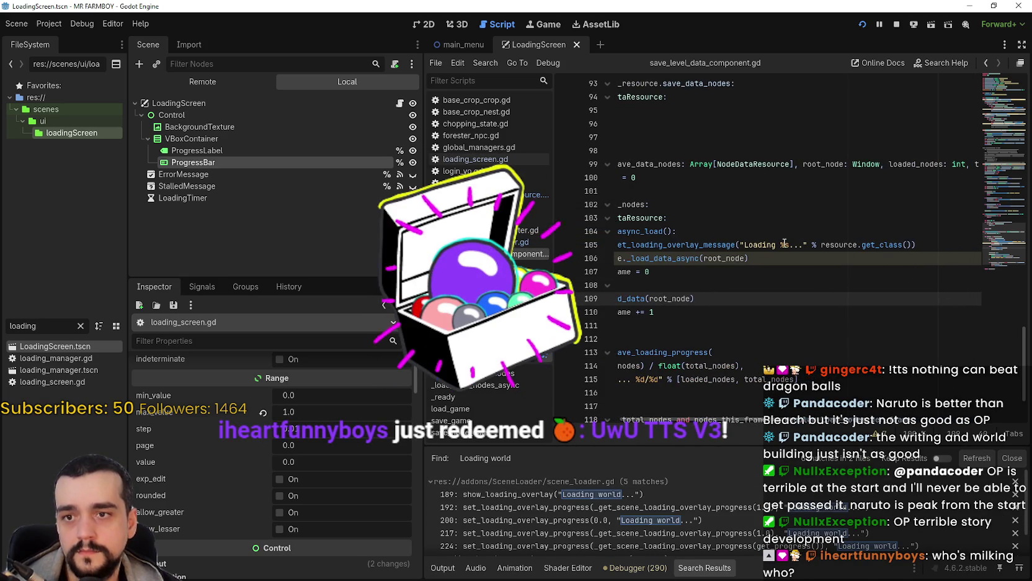
pyautogui.moveTo(781, 245); pyautogui.dragTo(802, 245)
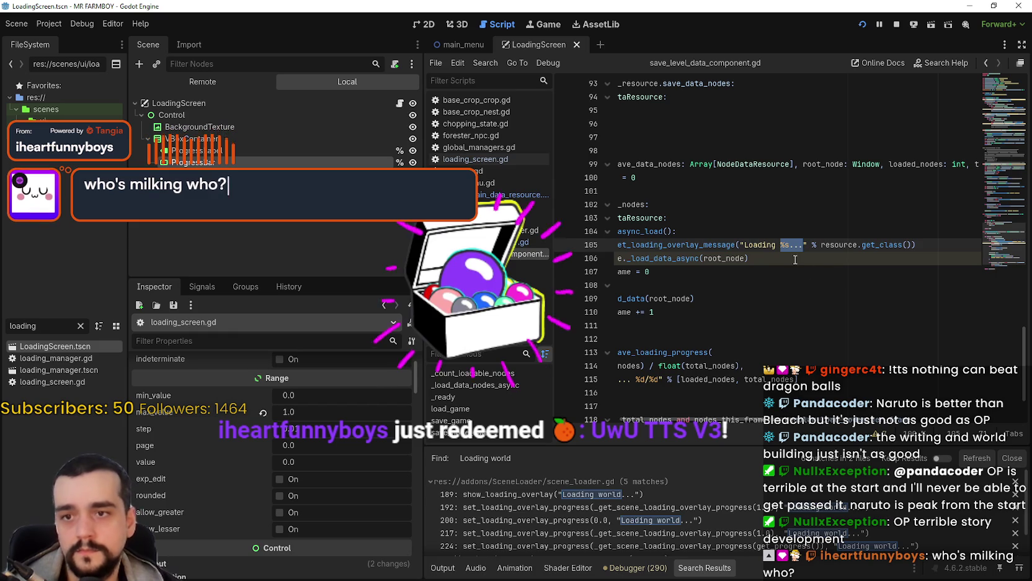
pyautogui.write('terrai')
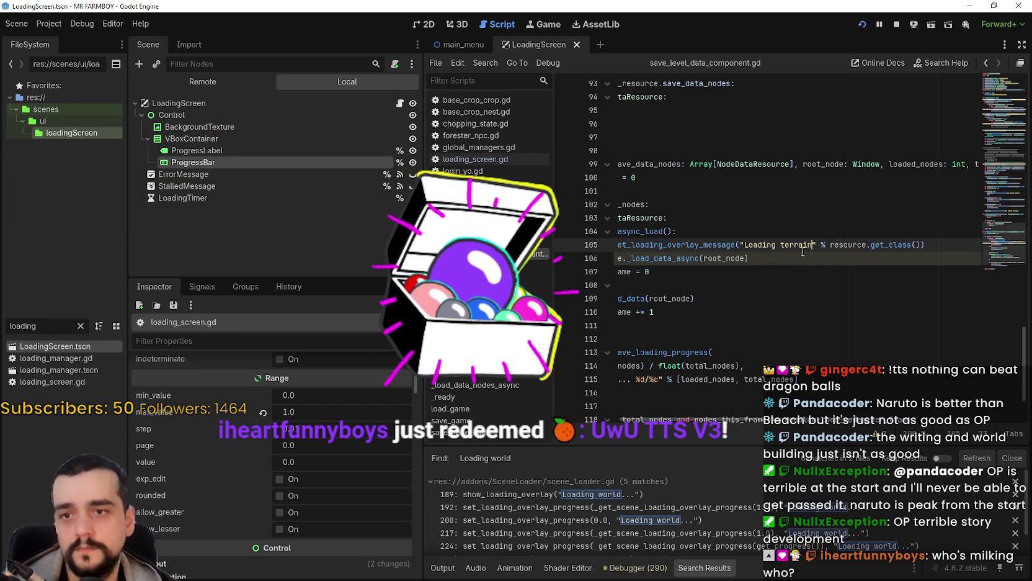
pyautogui.write('n')
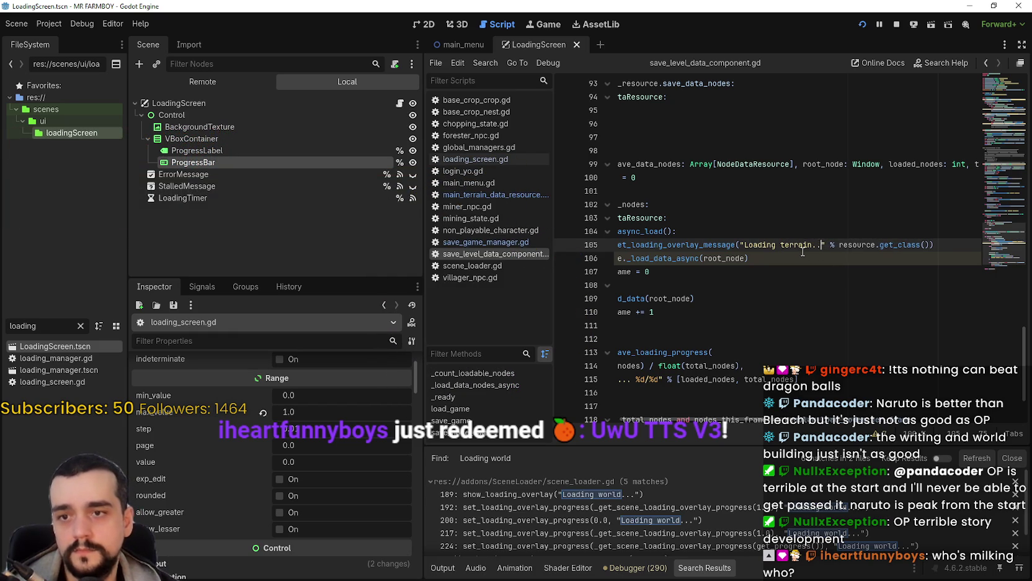
pyautogui.write('.')
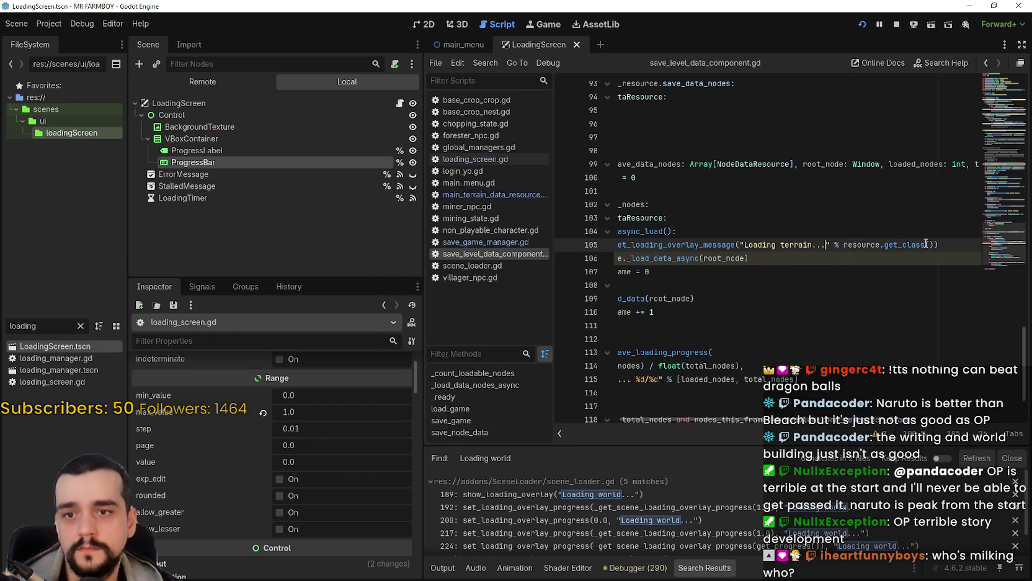
pyautogui.moveTo(935, 245); pyautogui.dragTo(837, 244)
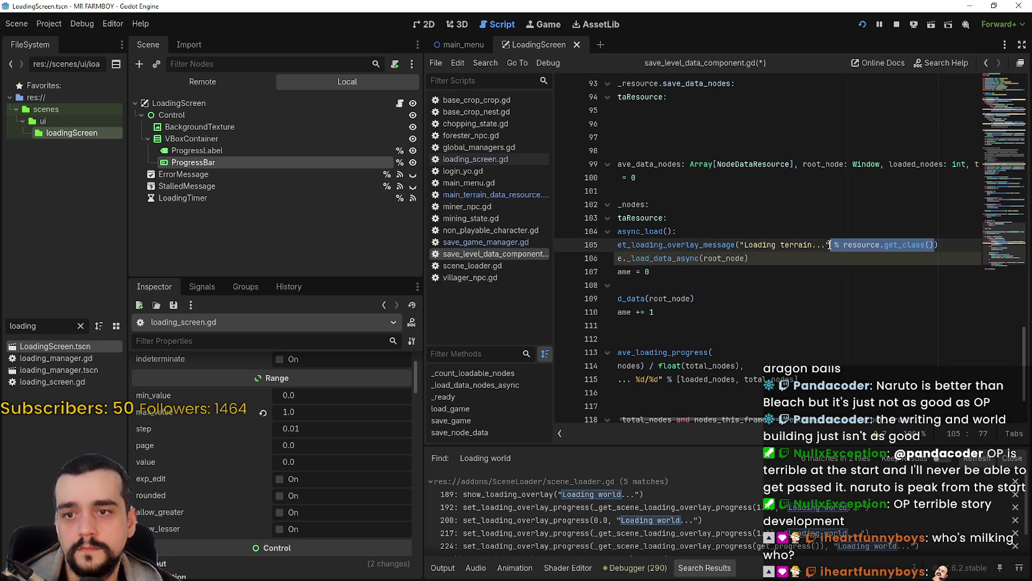
pyautogui.press('BackSpace')
pyautogui.hotkey('ctrl', 's')
pyautogui.click(896, 25)
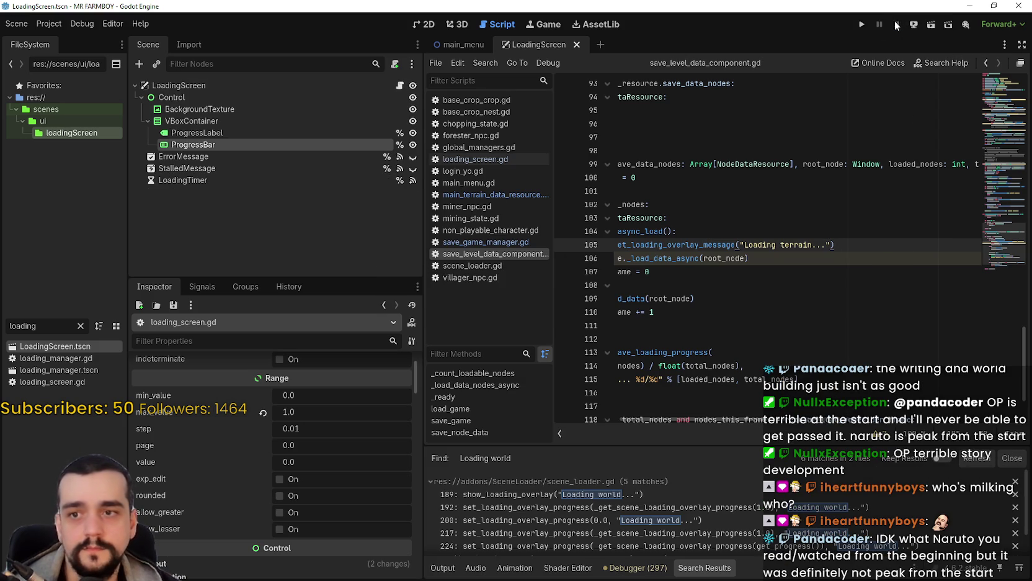
# Relaunch the game, load Save 1, and pause with Esc once the village appears
pyautogui.click(862, 24)
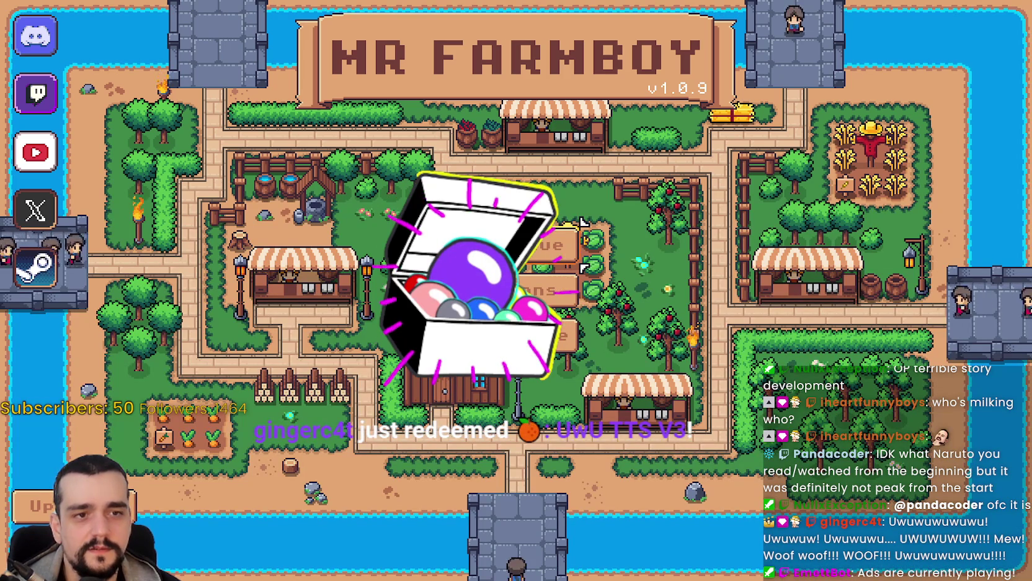
pyautogui.click(472, 237)
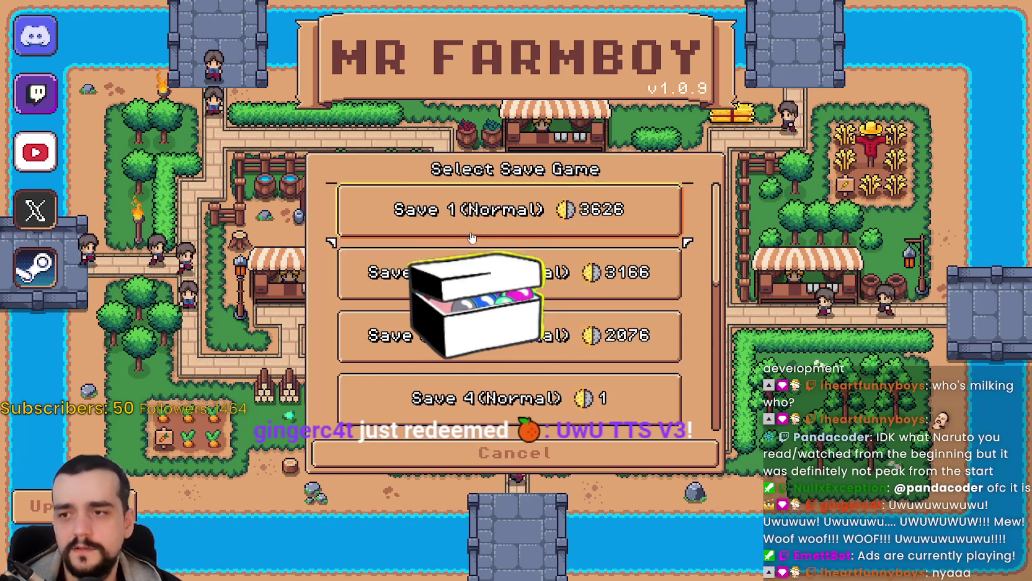
pyautogui.click(470, 233)
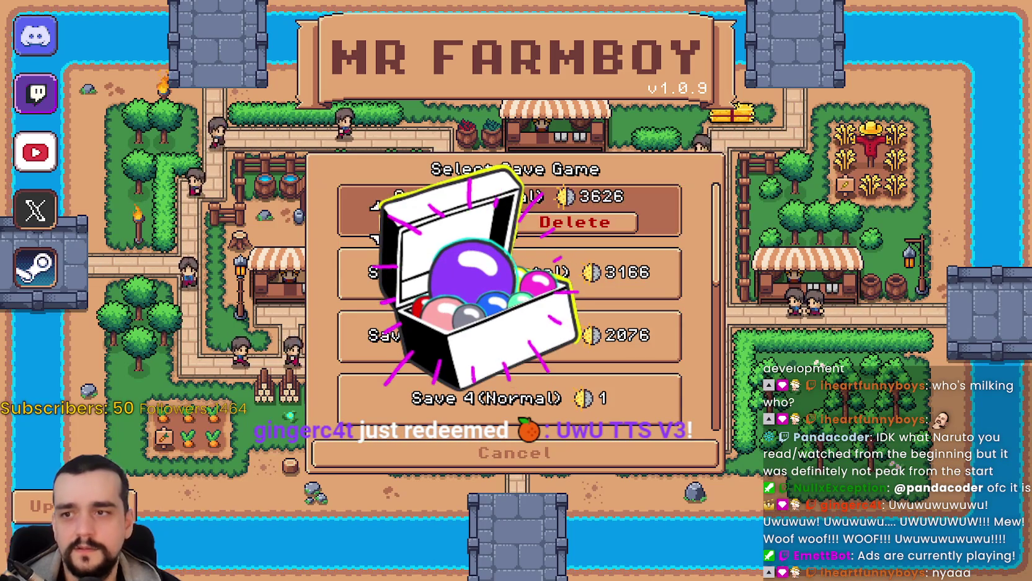
pyautogui.click(442, 227)
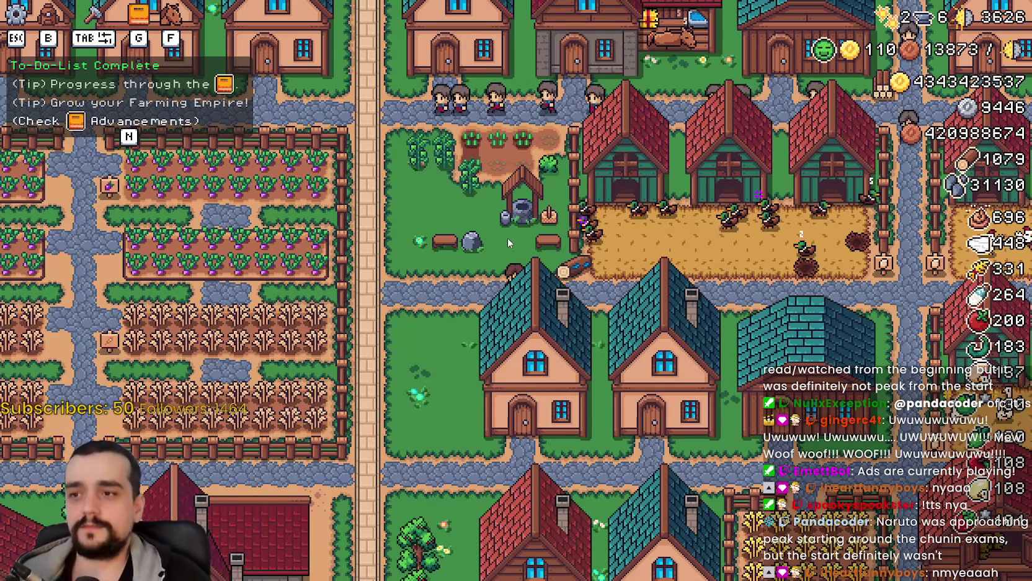
pyautogui.press('Escape')
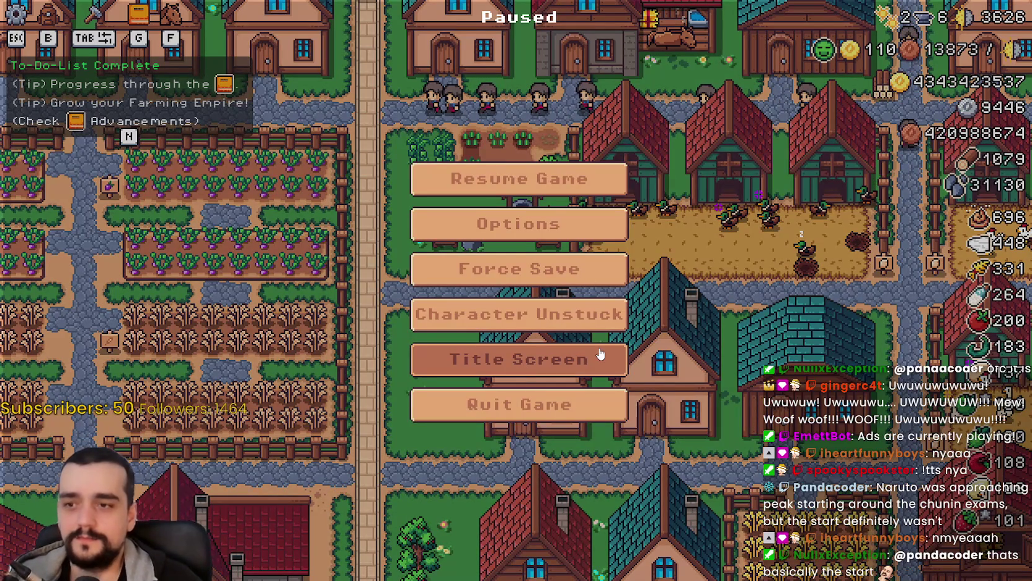
# Return to the title screen and load the Save 2 game
pyautogui.click(595, 340)
pyautogui.click(514, 248)
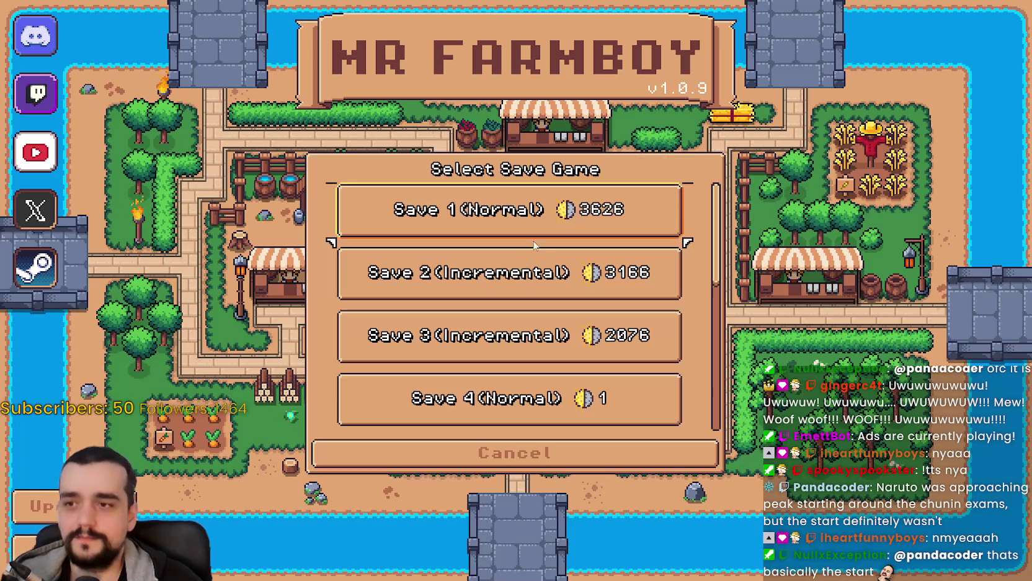
pyautogui.click(514, 273)
pyautogui.click(442, 286)
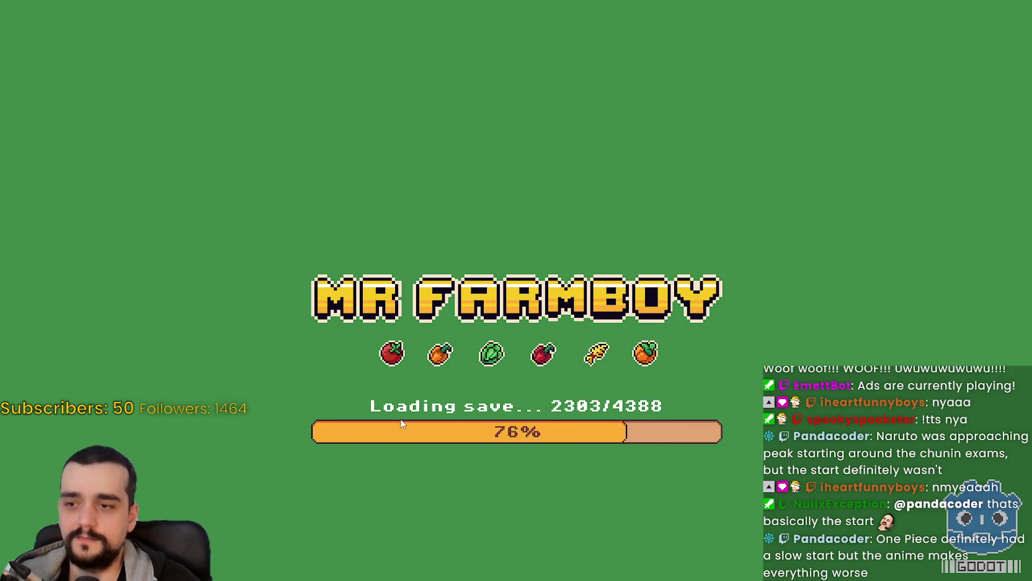
# Walk the character around with WASD, then pause and quit the game
pyautogui.press('d')
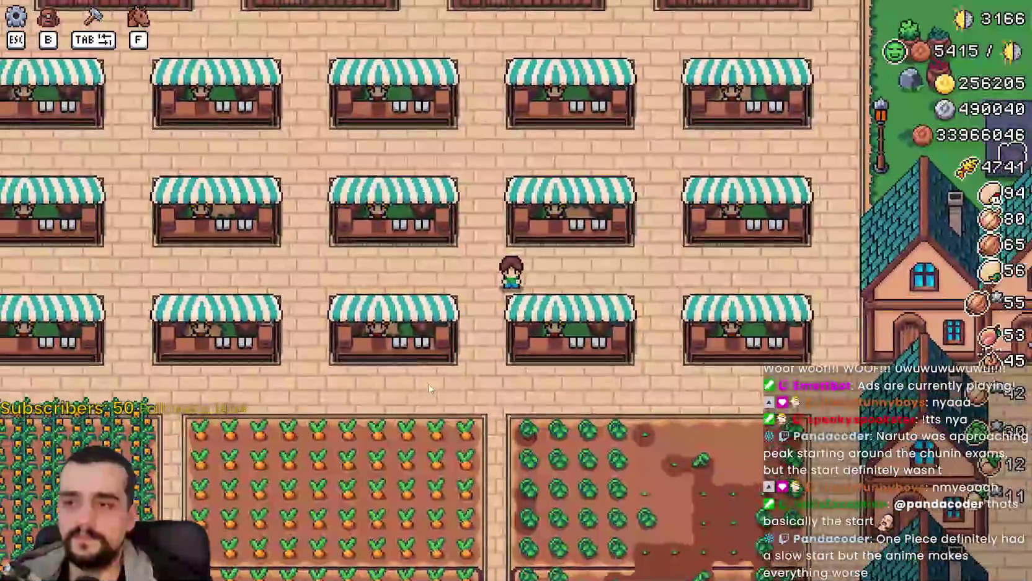
pyautogui.press('a')
pyautogui.press('d')
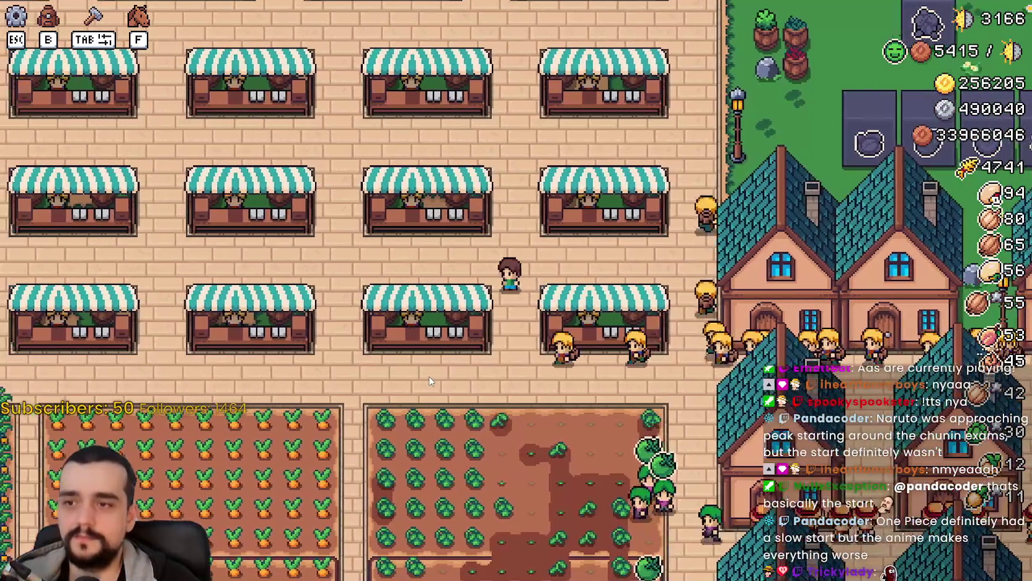
pyautogui.press('s')
pyautogui.press('w')
pyautogui.press('a')
pyautogui.press('a')
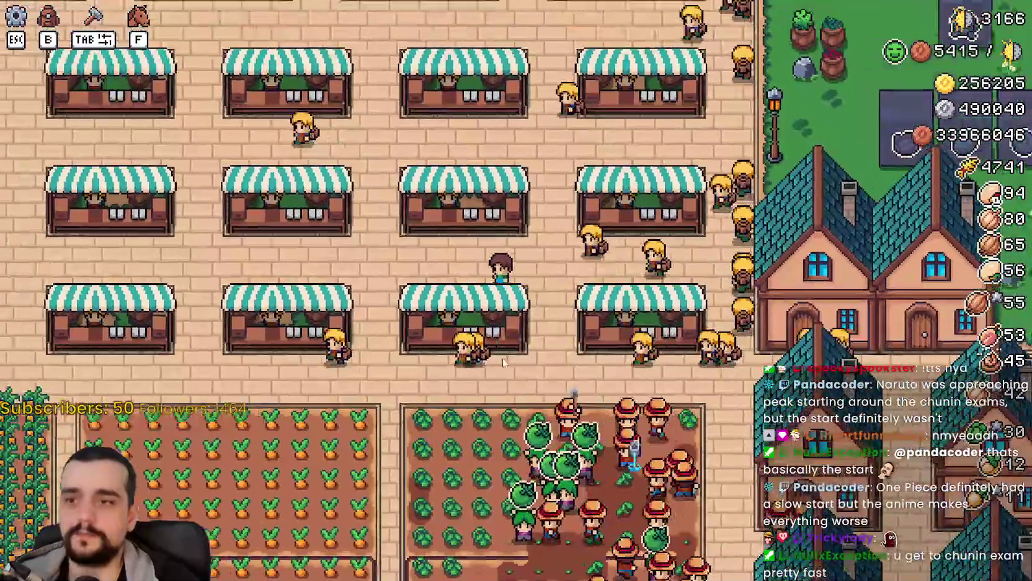
pyautogui.press('Escape')
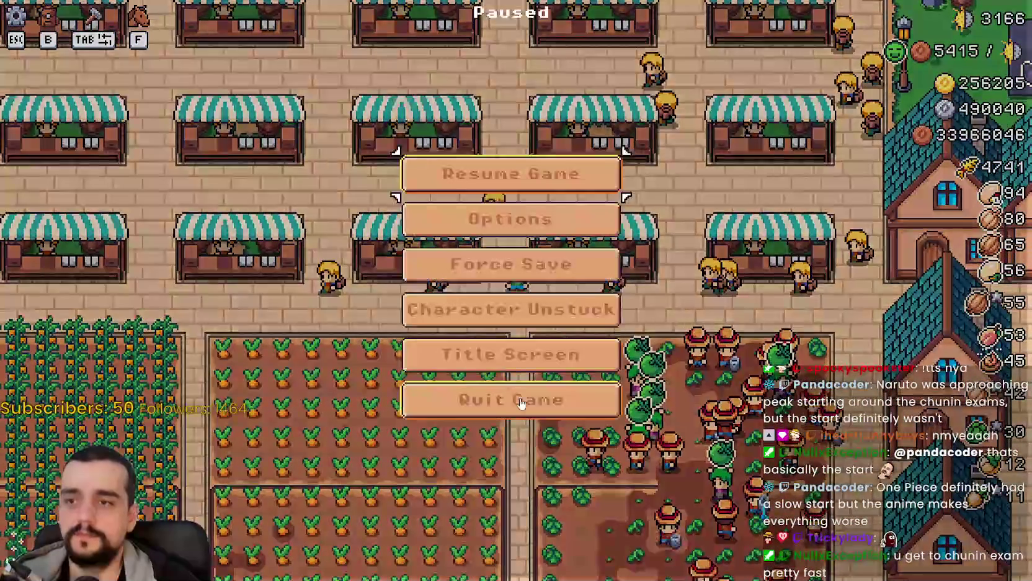
pyautogui.click(563, 410)
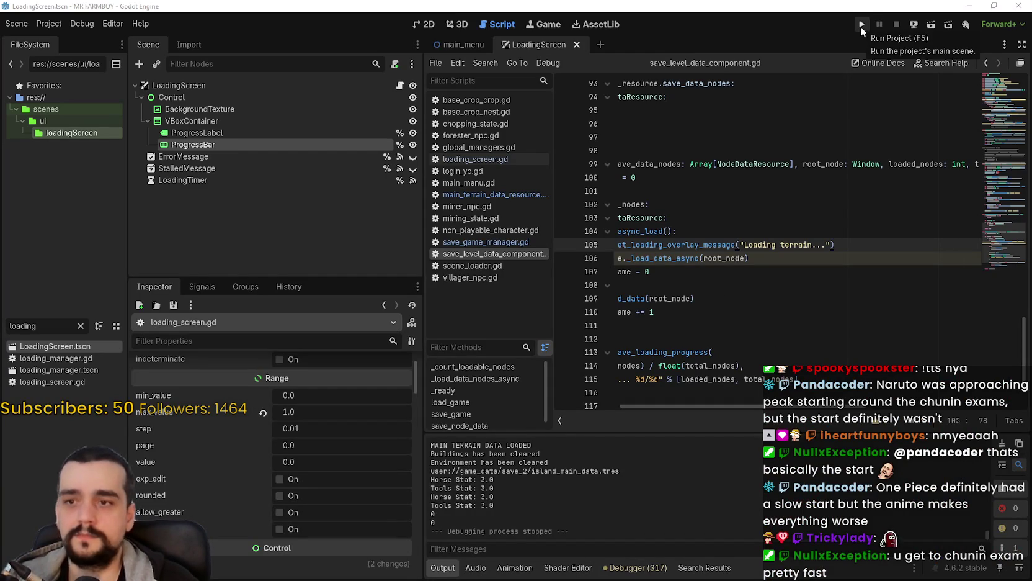
# Run the project again and load the Save 1 game from Continue
pyautogui.click(860, 26)
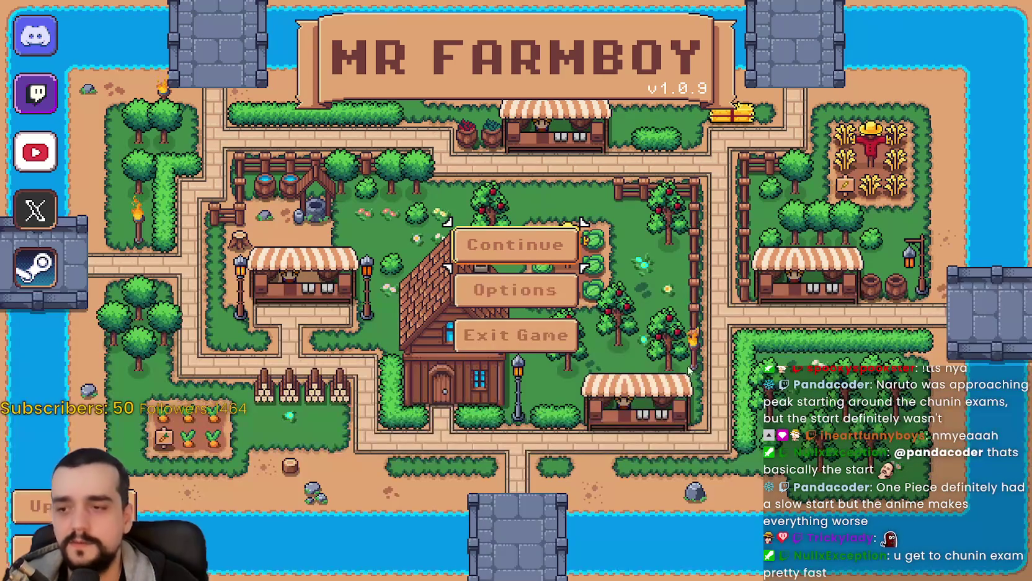
pyautogui.click(537, 245)
pyautogui.click(540, 239)
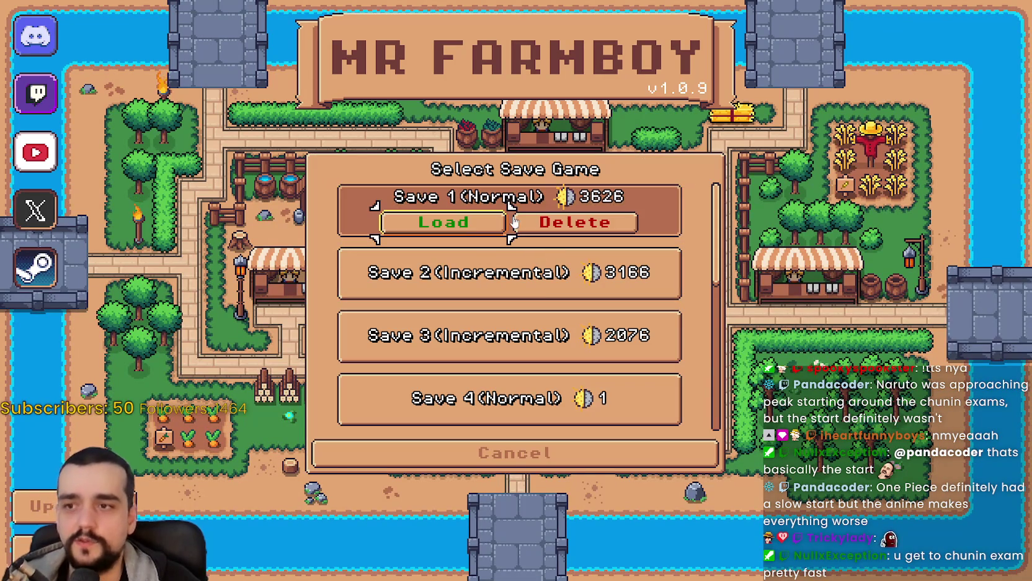
pyautogui.click(463, 227)
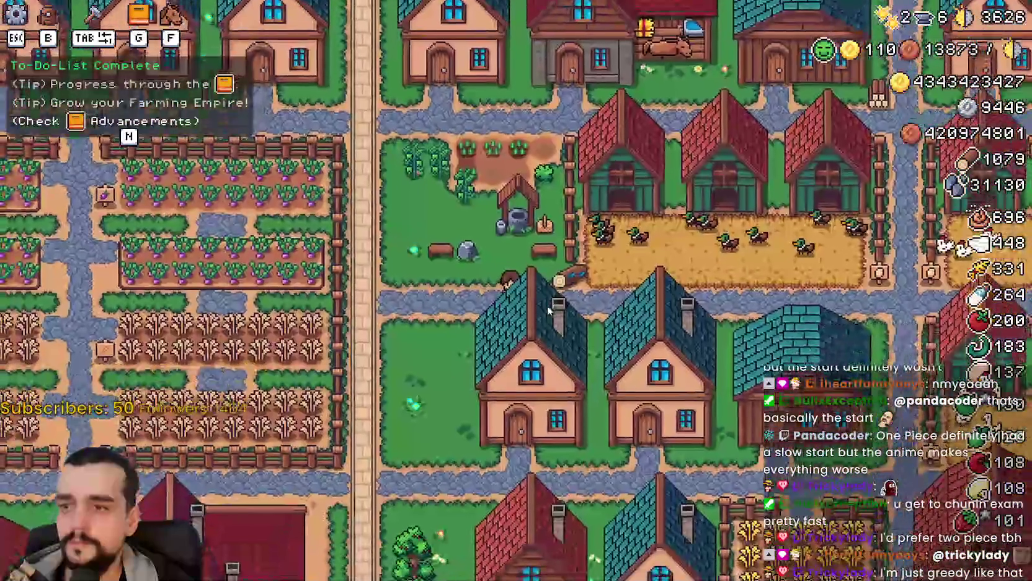
# Walk the player north between the houses, then pause and quit to the editor
pyautogui.scroll(-5, 546, 304)
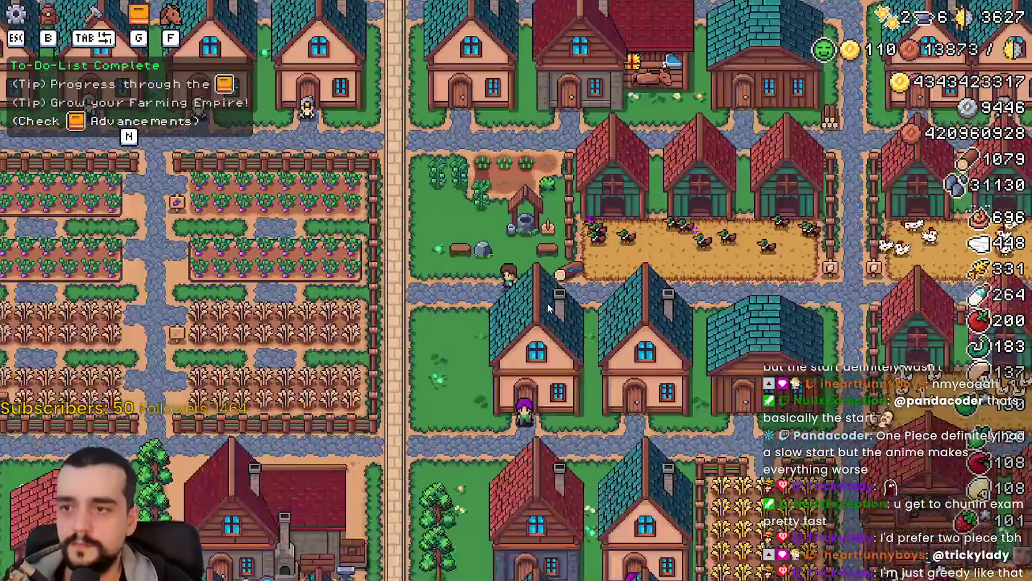
pyautogui.scroll(5, 547, 302)
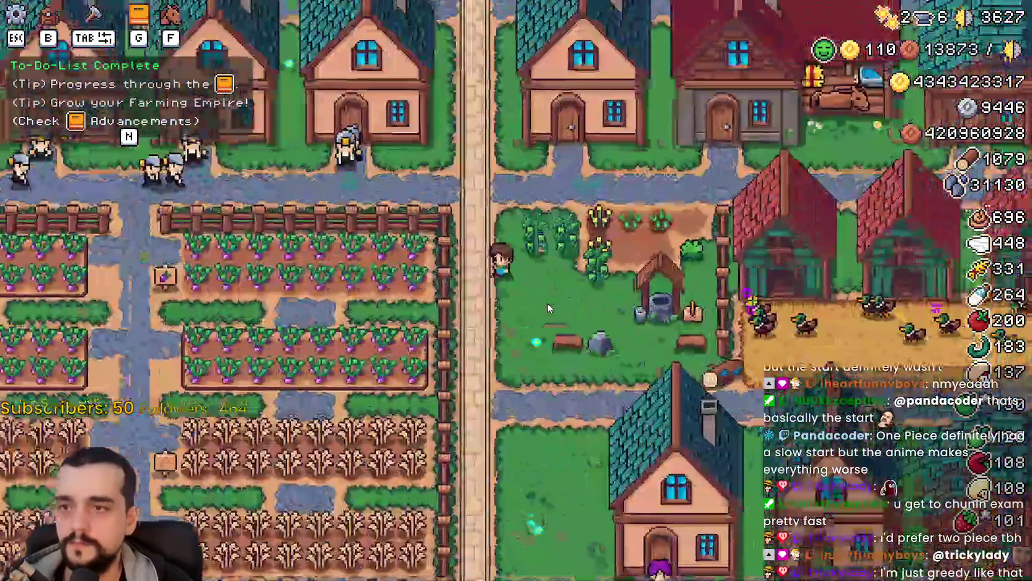
pyautogui.press('w')
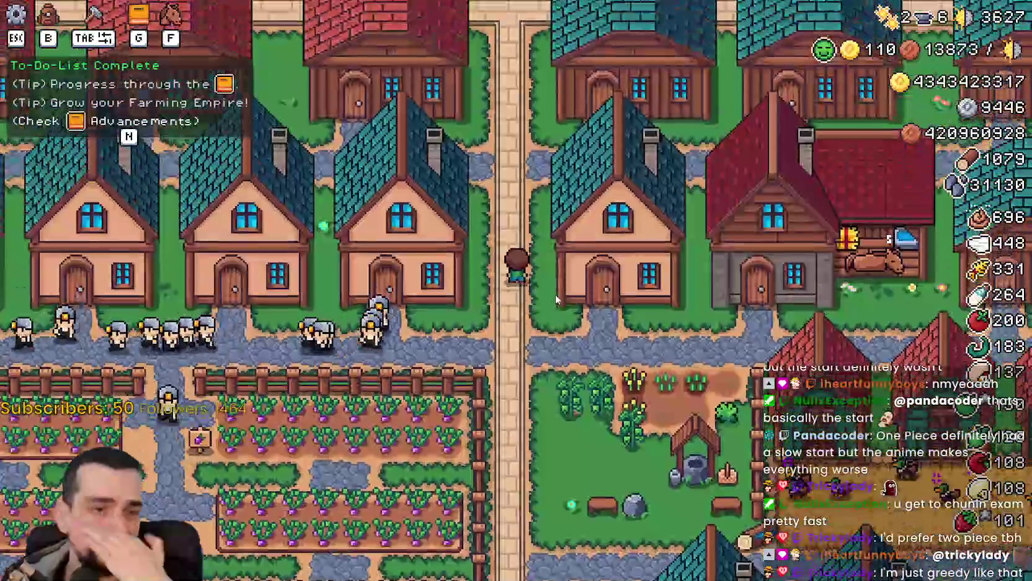
pyautogui.press('Escape')
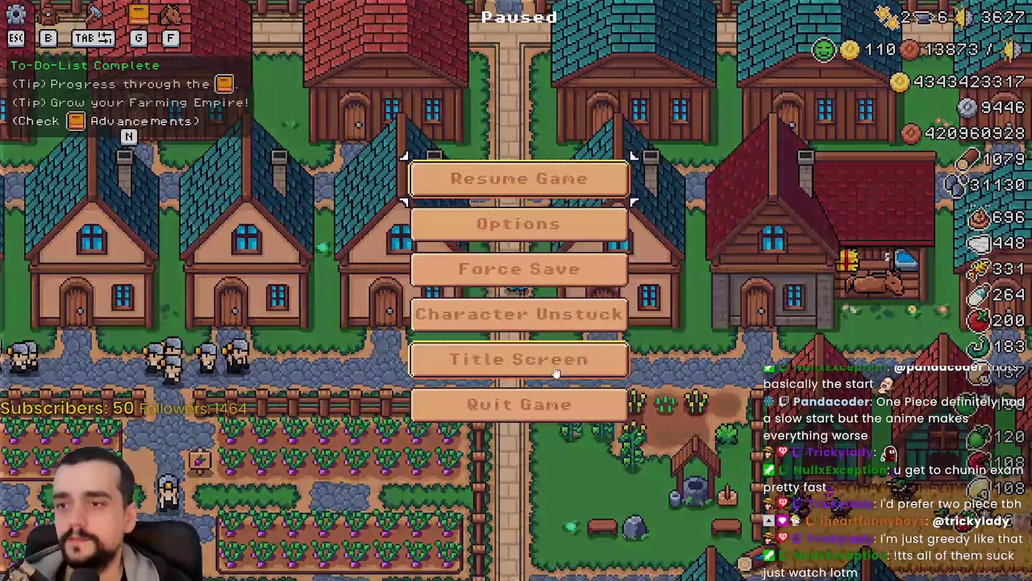
pyautogui.click(567, 406)
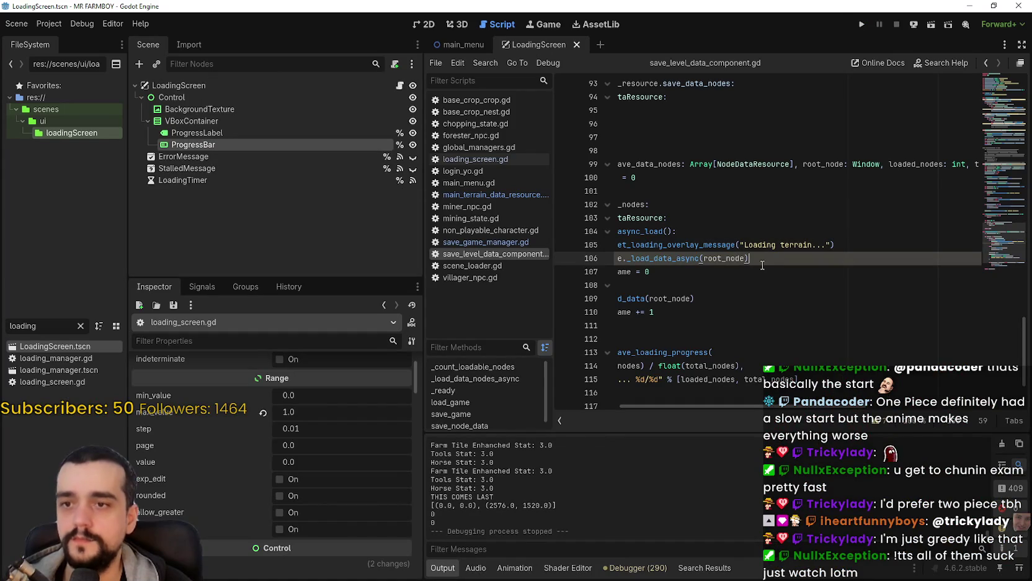
pyautogui.doubleClick(806, 243)
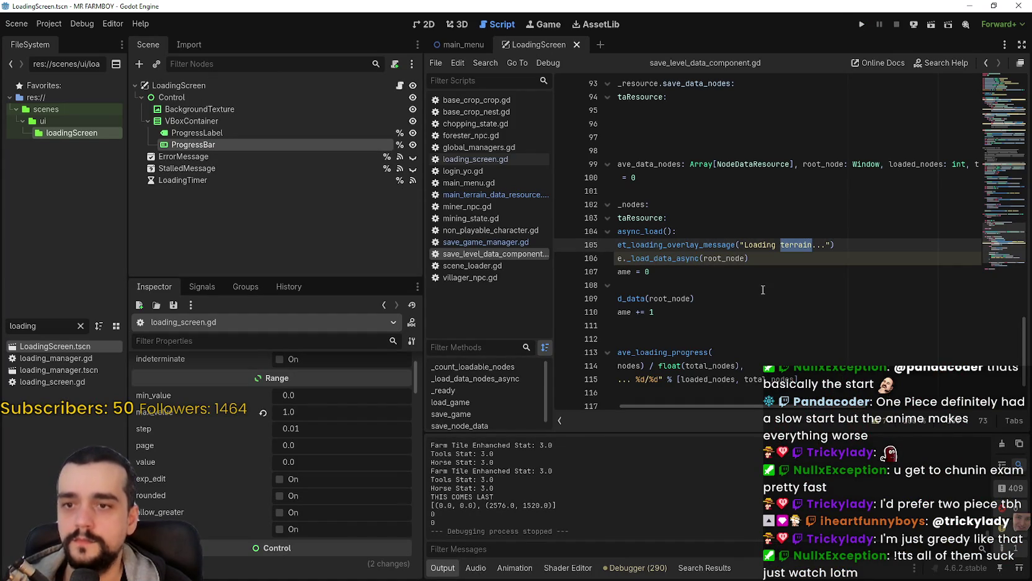
pyautogui.click(767, 263)
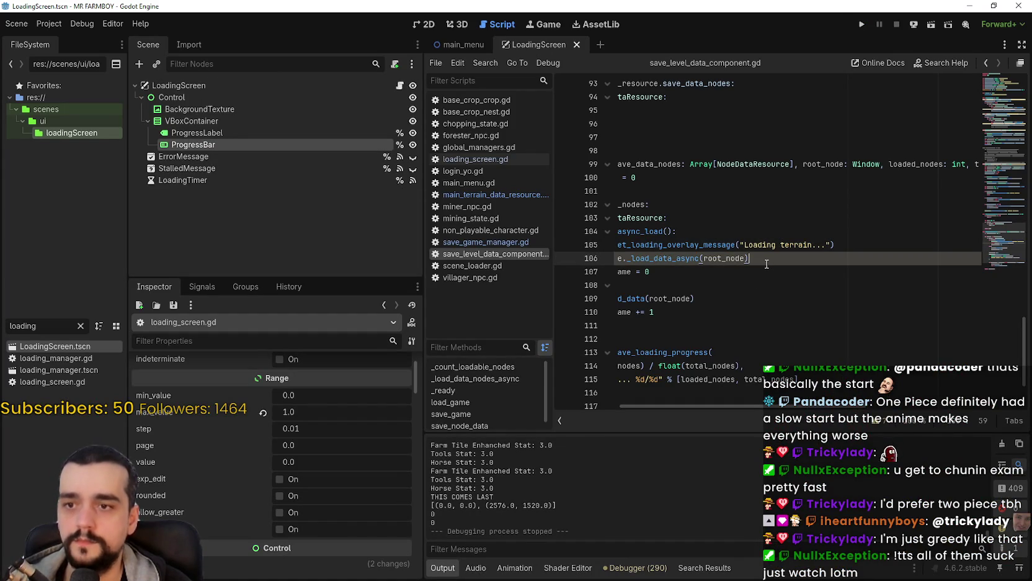
pyautogui.hotkey('ctrl', 'shift', 'f')
pyautogui.write('Loading terrai')
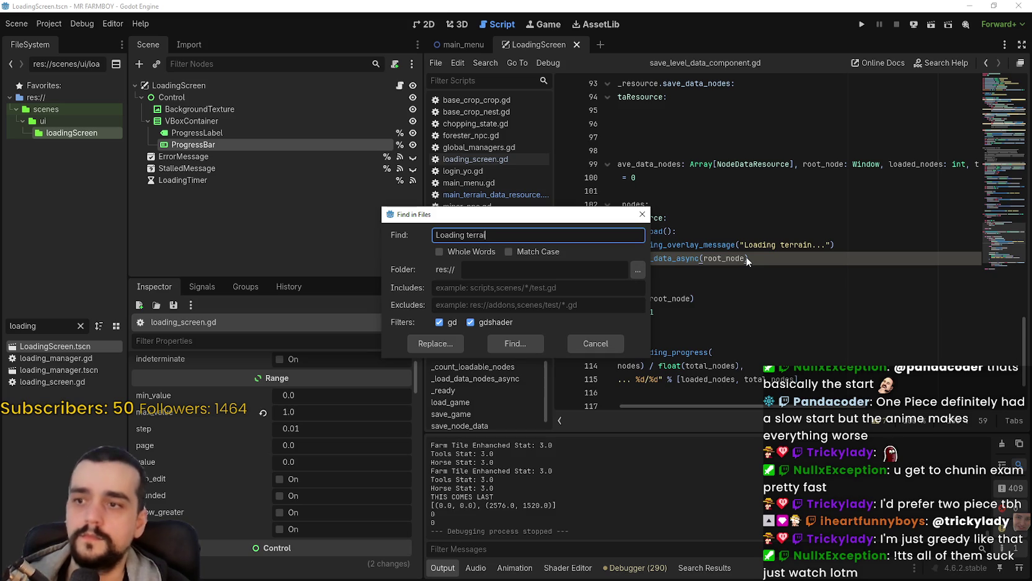
pyautogui.write('n')
pyautogui.press('Return')
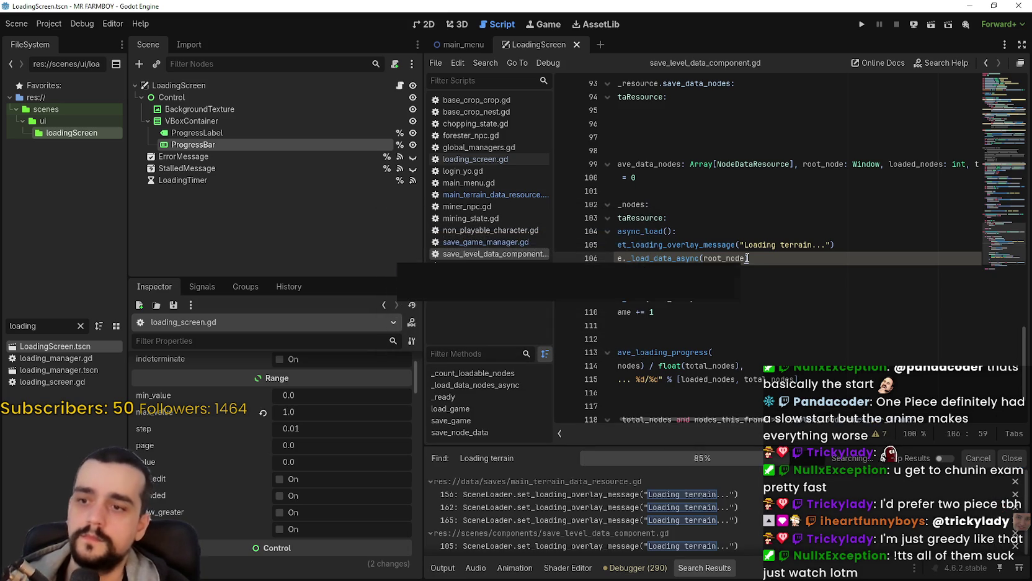
pyautogui.click(677, 496)
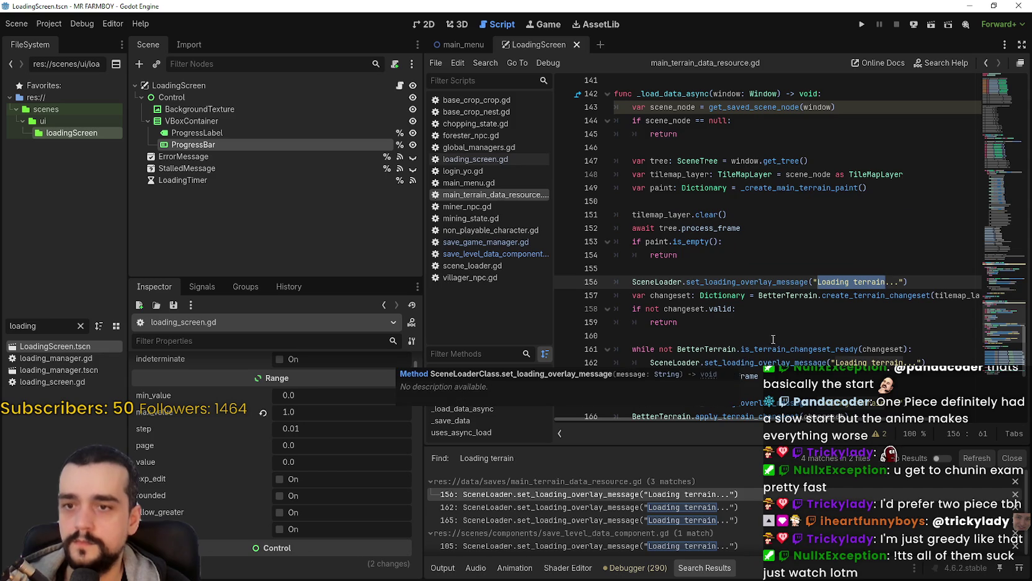
pyautogui.scroll(-2, 819, 212)
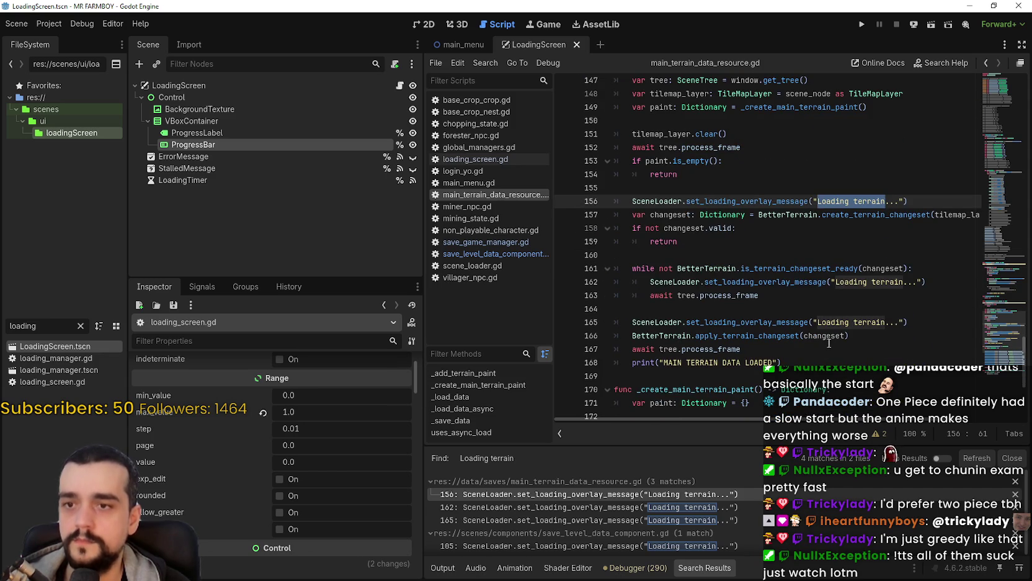
pyautogui.click(881, 281)
pyautogui.doubleClick(882, 281)
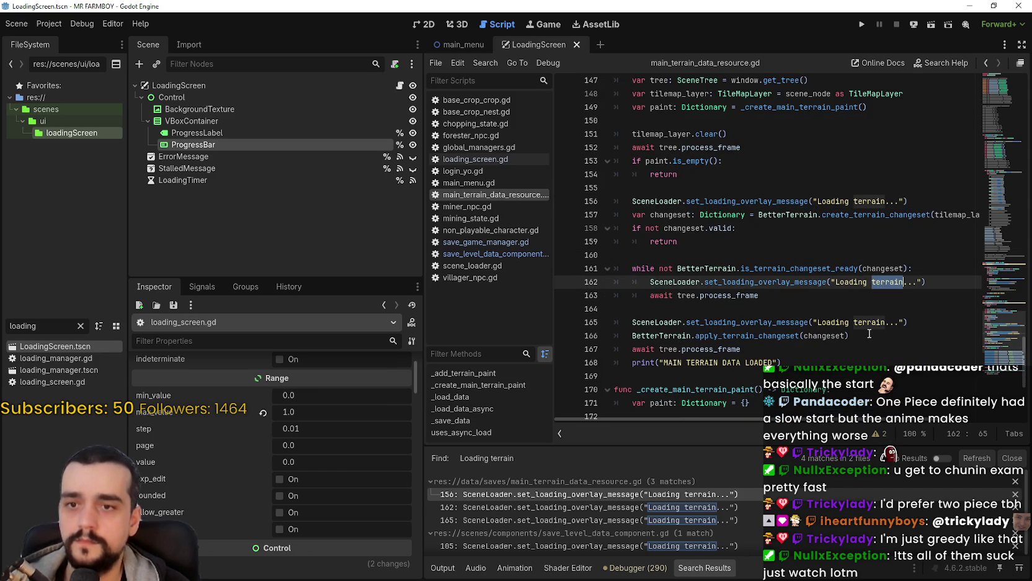
pyautogui.moveTo(841, 423)
pyautogui.mouseDown()
pyautogui.moveTo(891, 421)
pyautogui.moveTo(810, 420)
pyautogui.mouseUp()
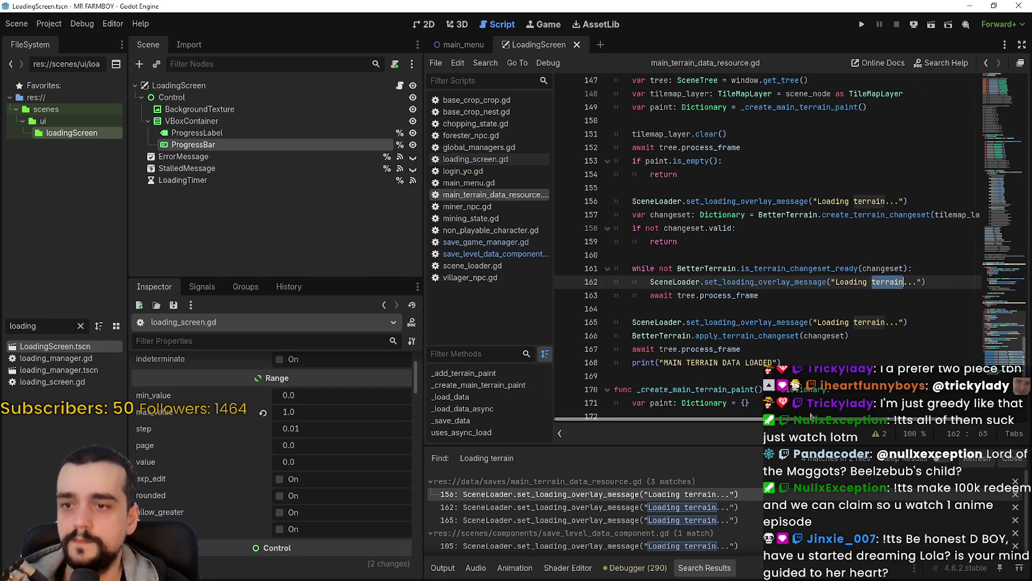
pyautogui.scroll(-6, 824, 347)
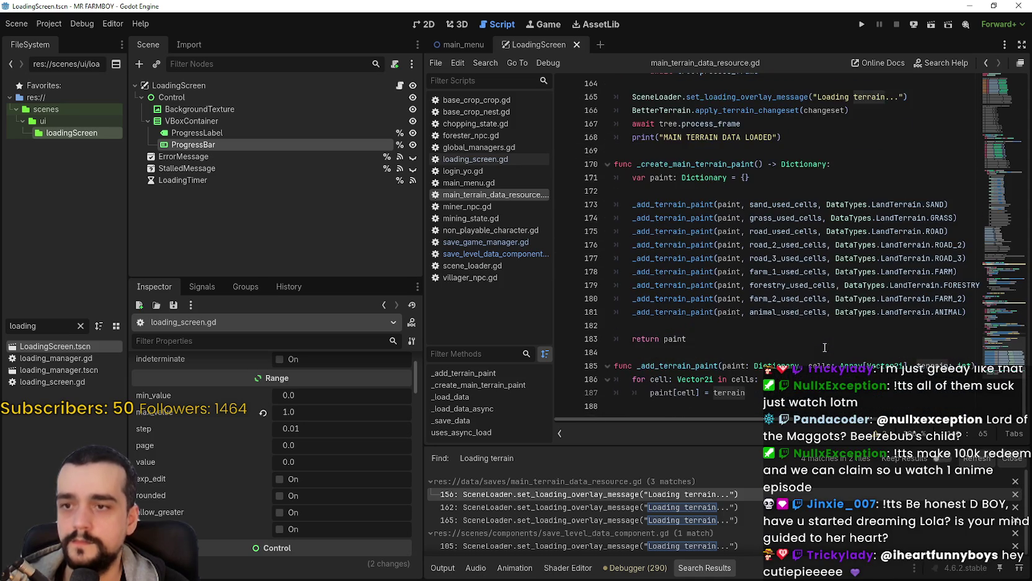
pyautogui.scroll(6, 825, 342)
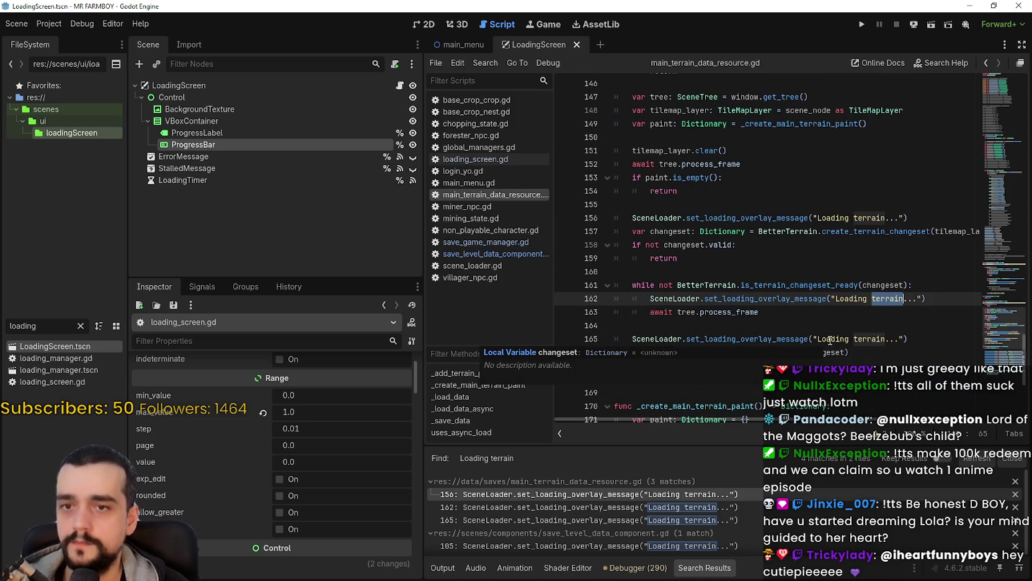
pyautogui.scroll(-1, 830, 340)
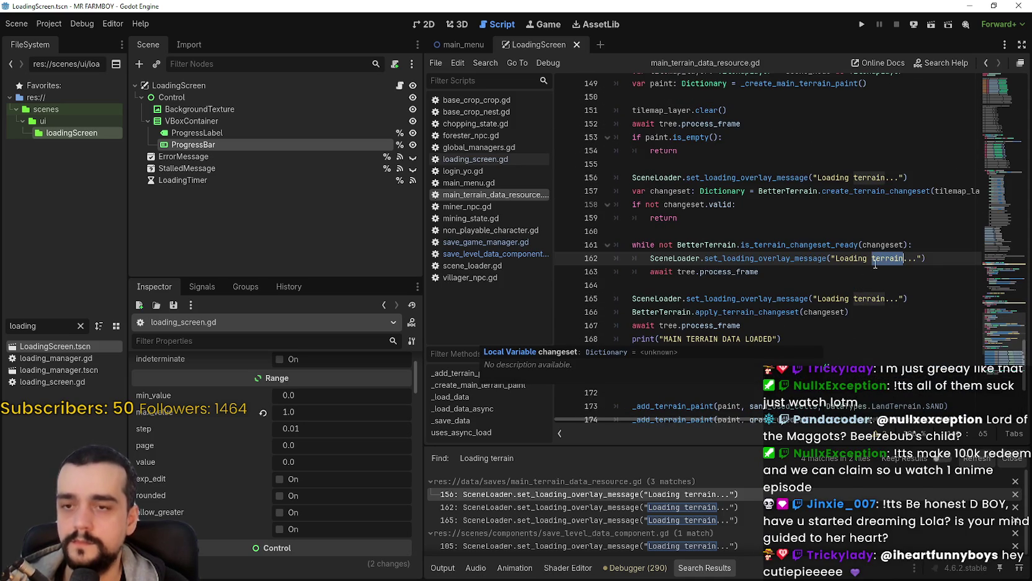
pyautogui.click(895, 178)
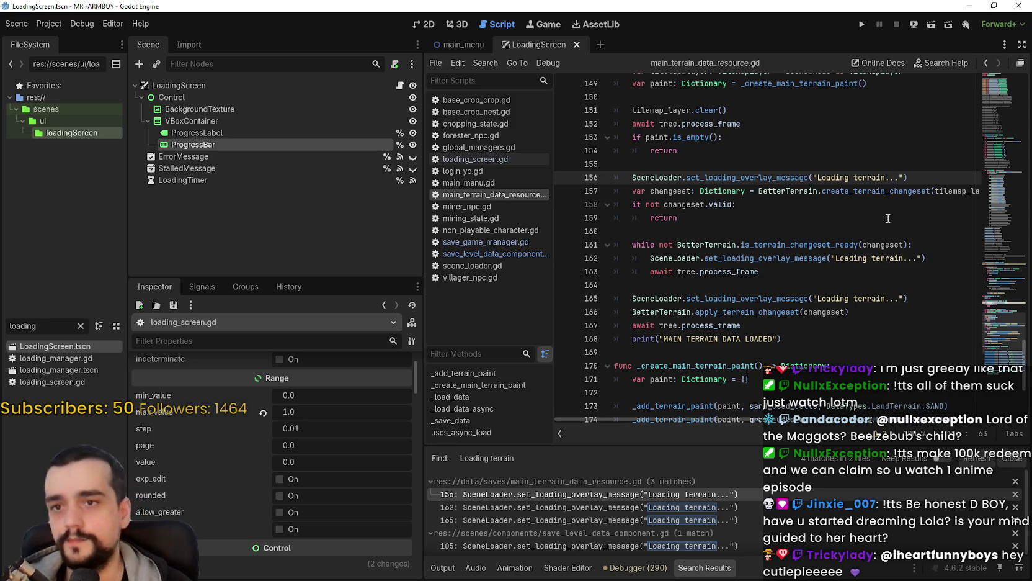
pyautogui.scroll(-1, 781, 494)
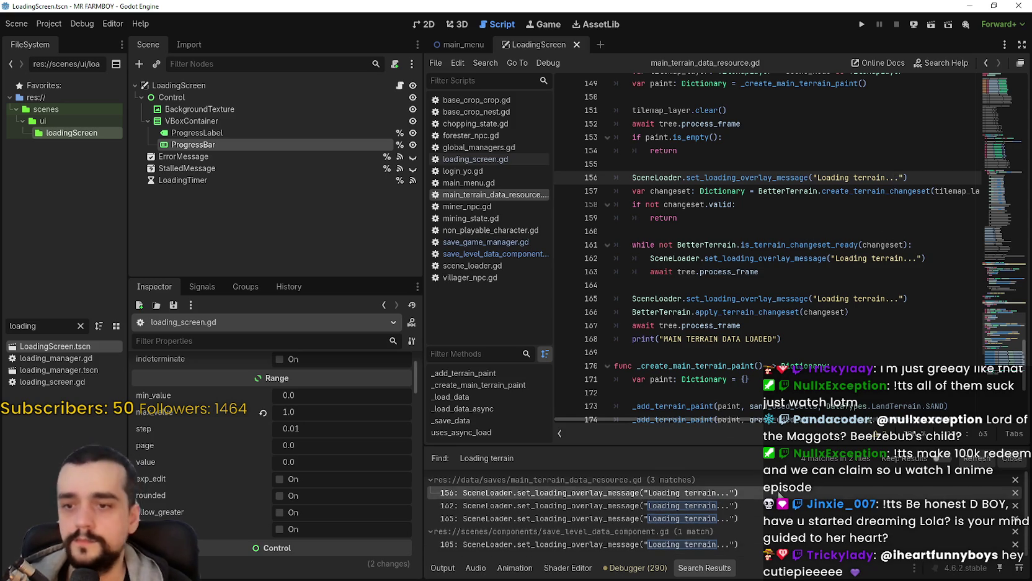
pyautogui.scroll(3, 772, 332)
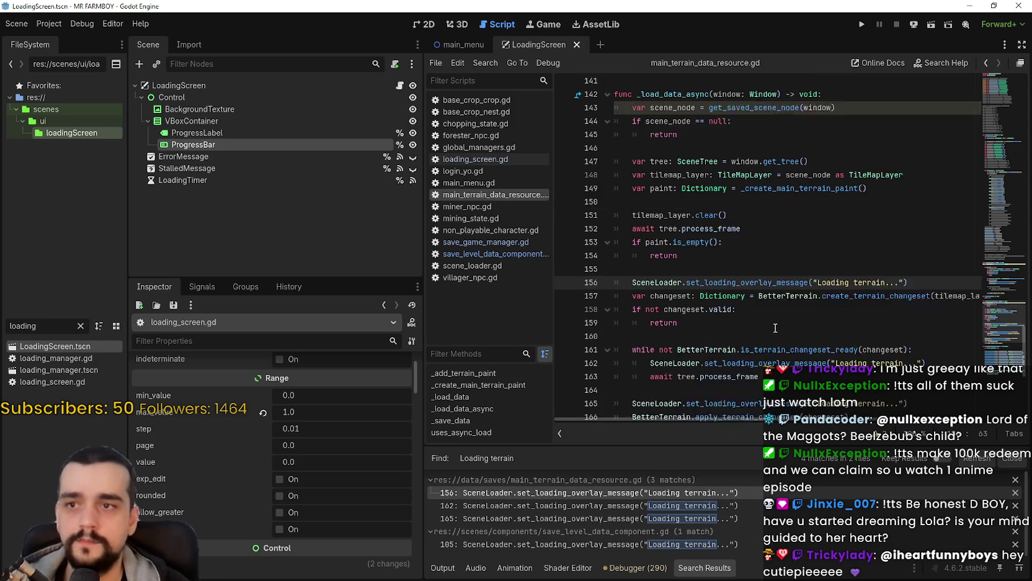
pyautogui.scroll(-2, 774, 328)
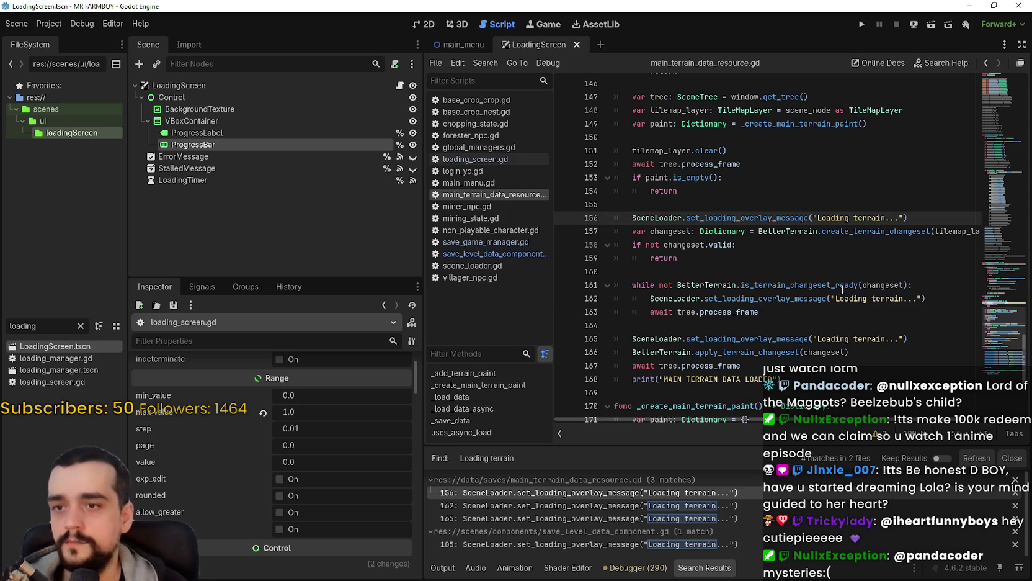
pyautogui.doubleClick(881, 284)
pyautogui.scroll(2, 853, 279)
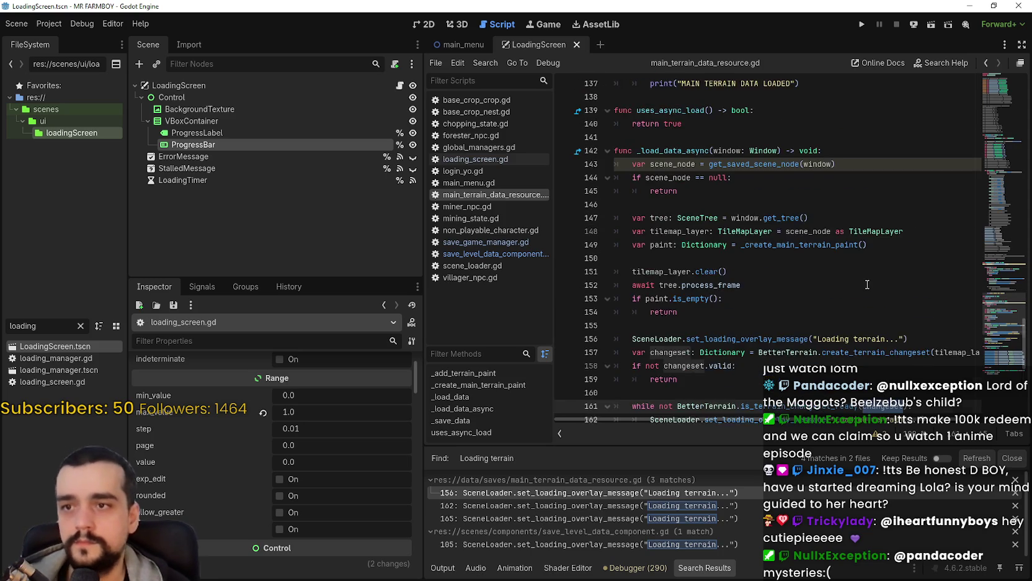
pyautogui.scroll(-3, 856, 278)
pyautogui.scroll(-5, 853, 276)
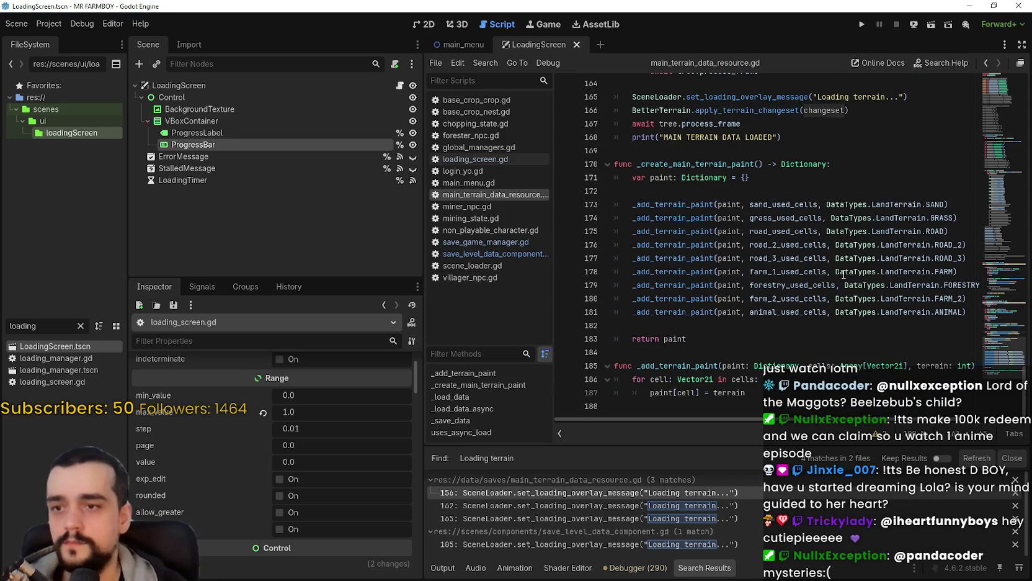
pyautogui.scroll(2, 843, 273)
pyautogui.scroll(3, 843, 275)
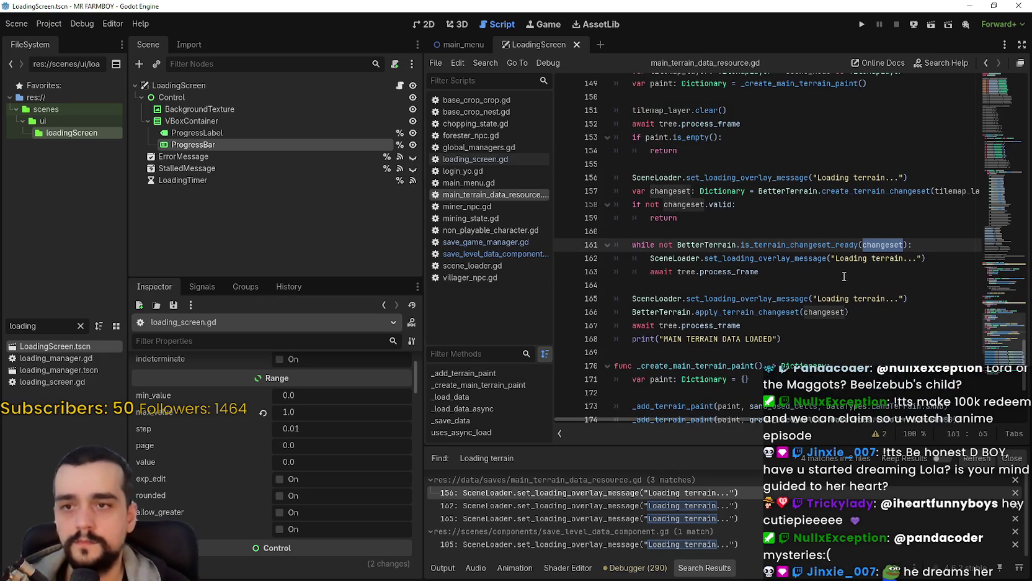
pyautogui.click(851, 274)
pyautogui.click(856, 285)
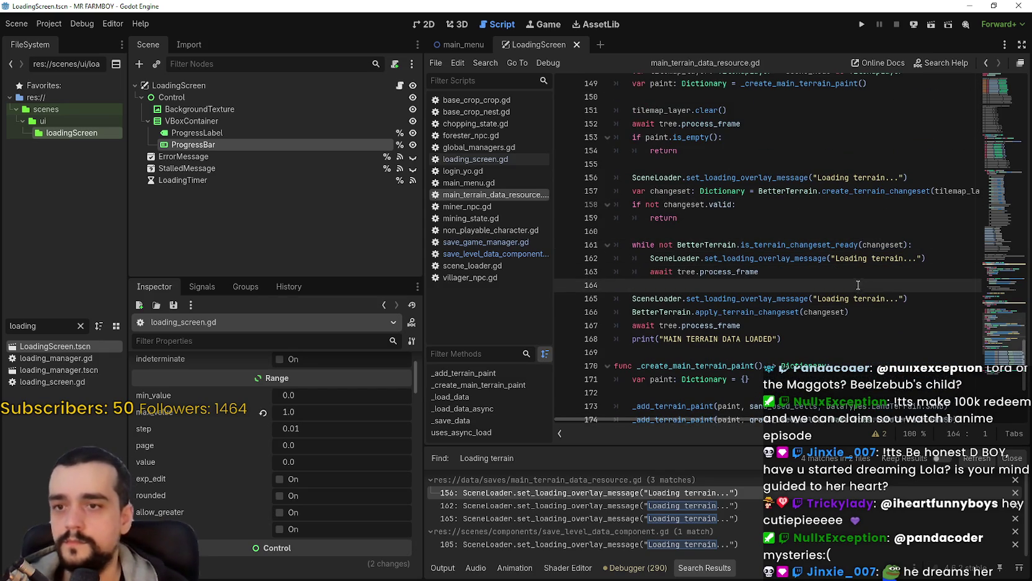
pyautogui.hscroll(2, 807, 420)
pyautogui.hscroll(-2, 797, 307)
pyautogui.scroll(1, 797, 307)
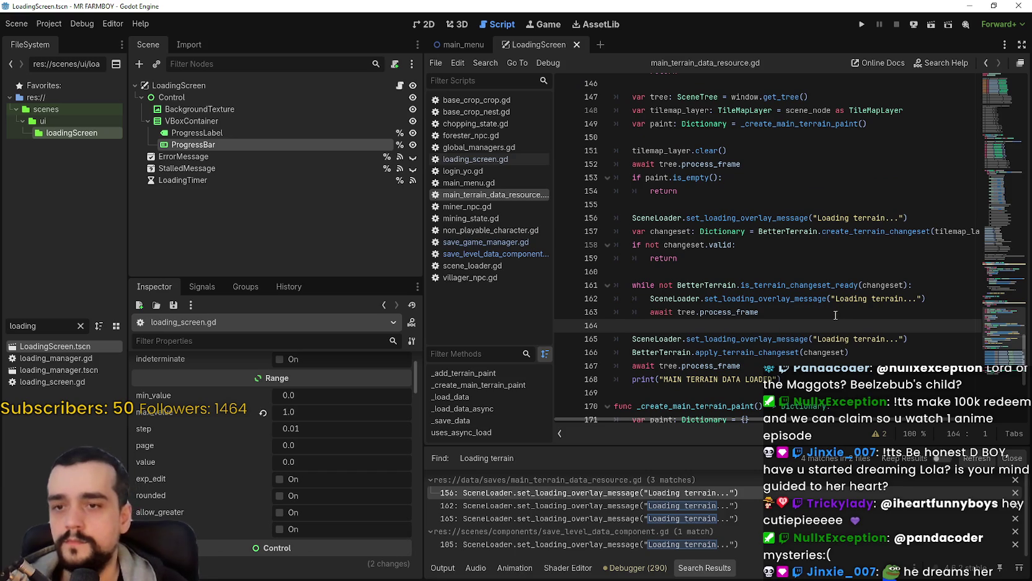
pyautogui.click(877, 298)
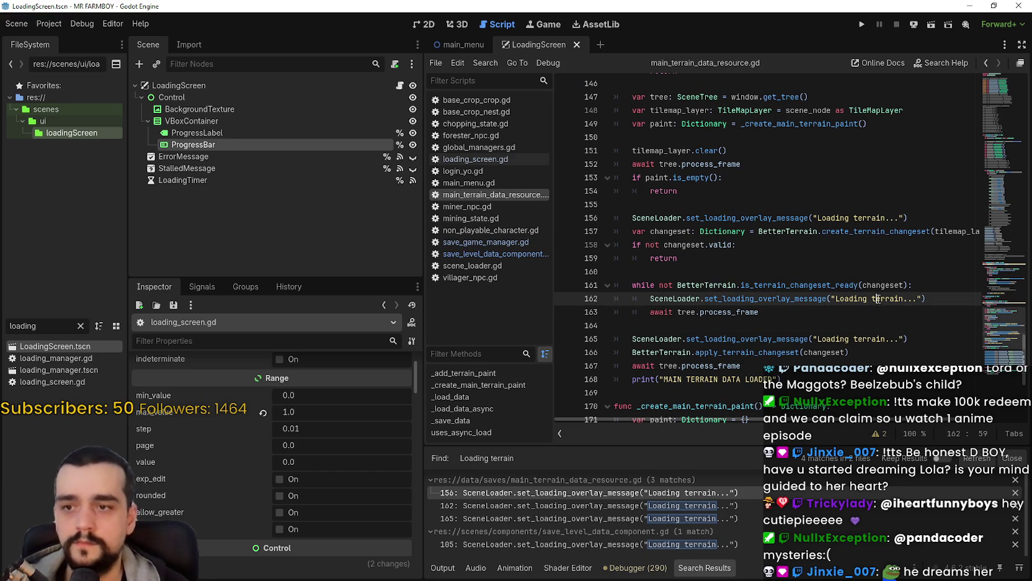
pyautogui.doubleClick(881, 300)
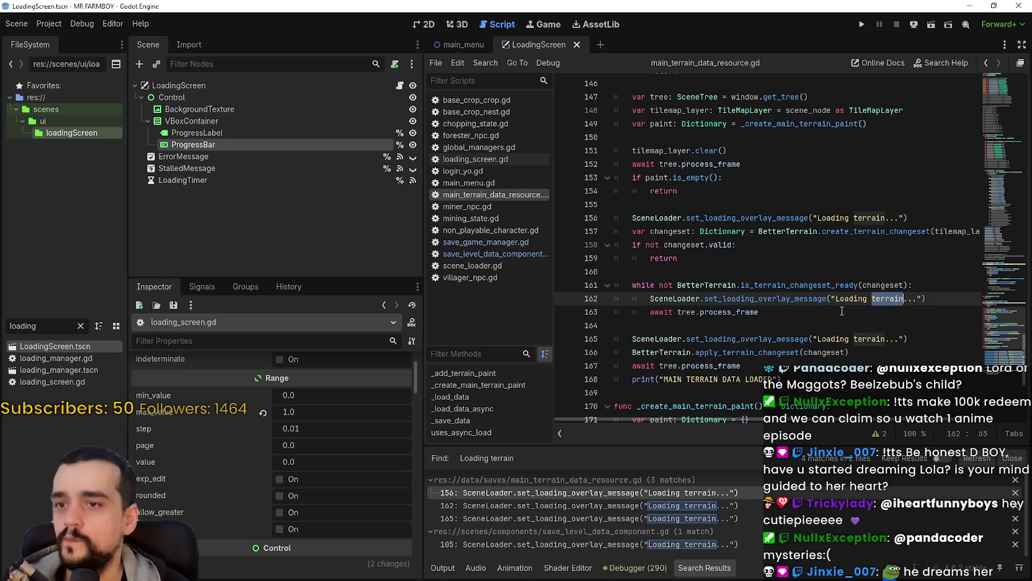
pyautogui.scroll(-2, 840, 313)
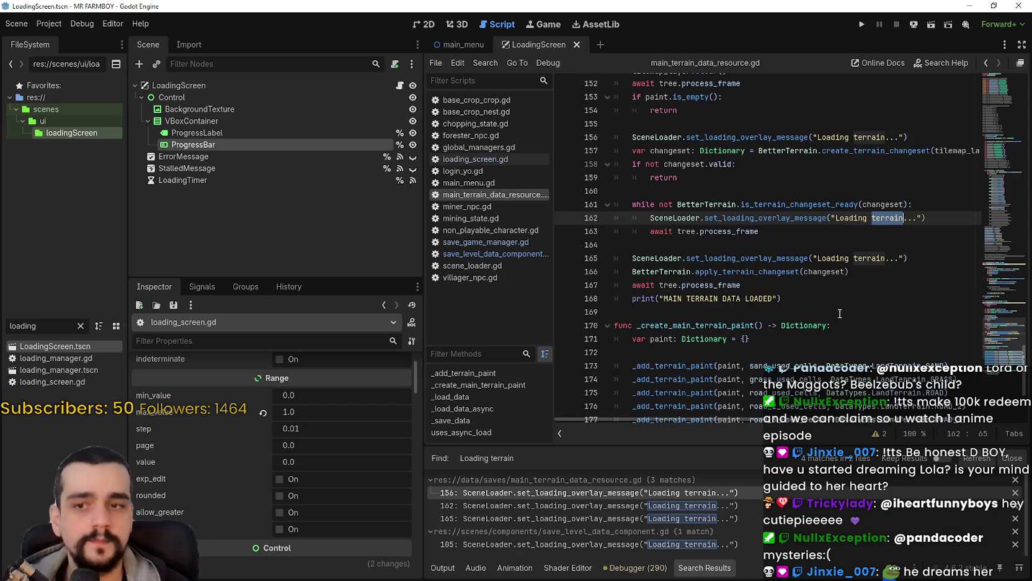
pyautogui.scroll(1, 865, 284)
pyautogui.scroll(-1, 853, 286)
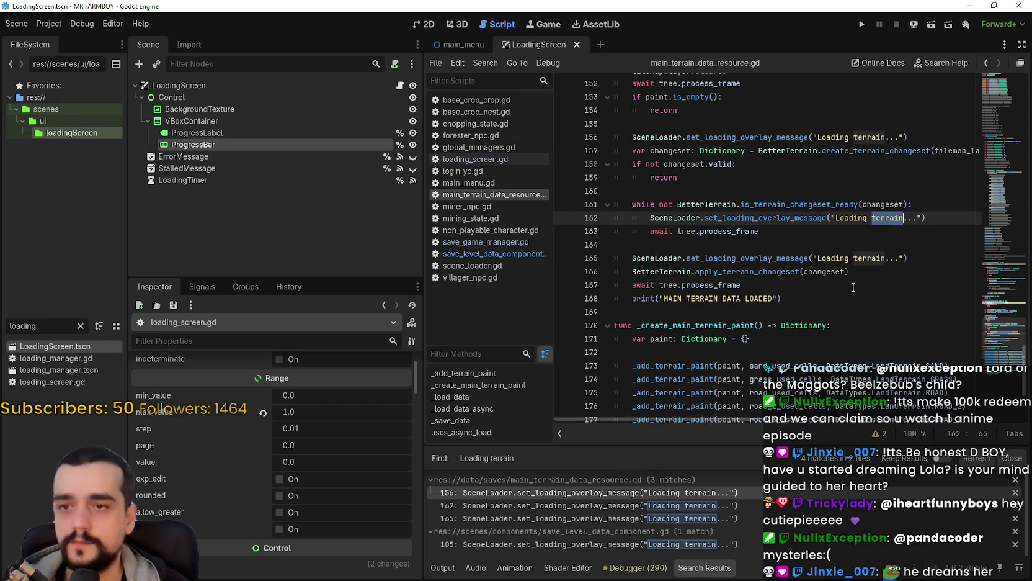
pyautogui.scroll(-2, 852, 287)
pyautogui.scroll(2, 855, 286)
pyautogui.press('Down')
pyautogui.press('Down')
pyautogui.press('Down')
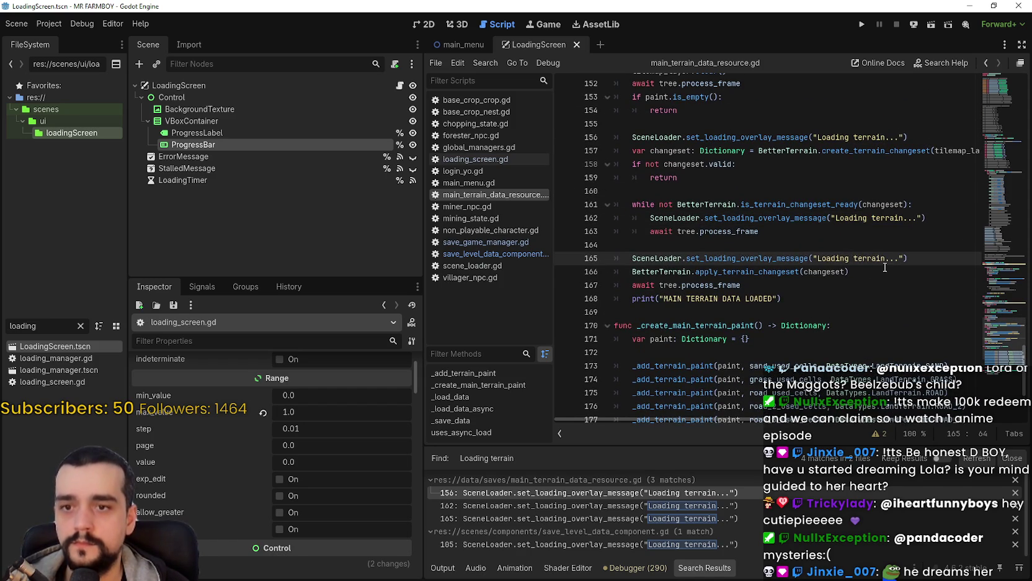
pyautogui.press('Down')
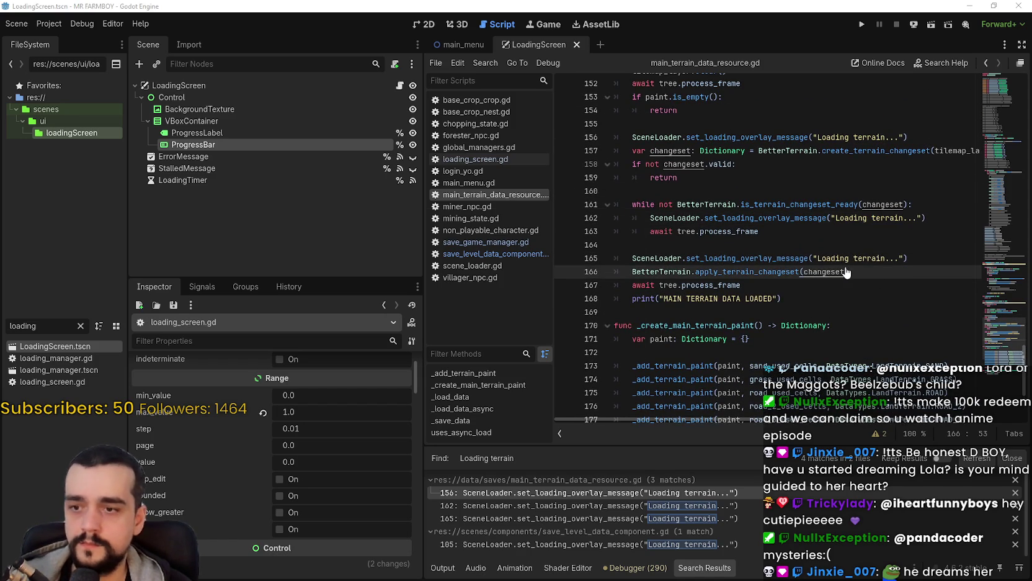
pyautogui.hotkey('ctrl', 'shift', 'f')
# Search the project for 'Loading save' and open the line 75 match in save_level_data_component.gd
pyautogui.write('Loading save')
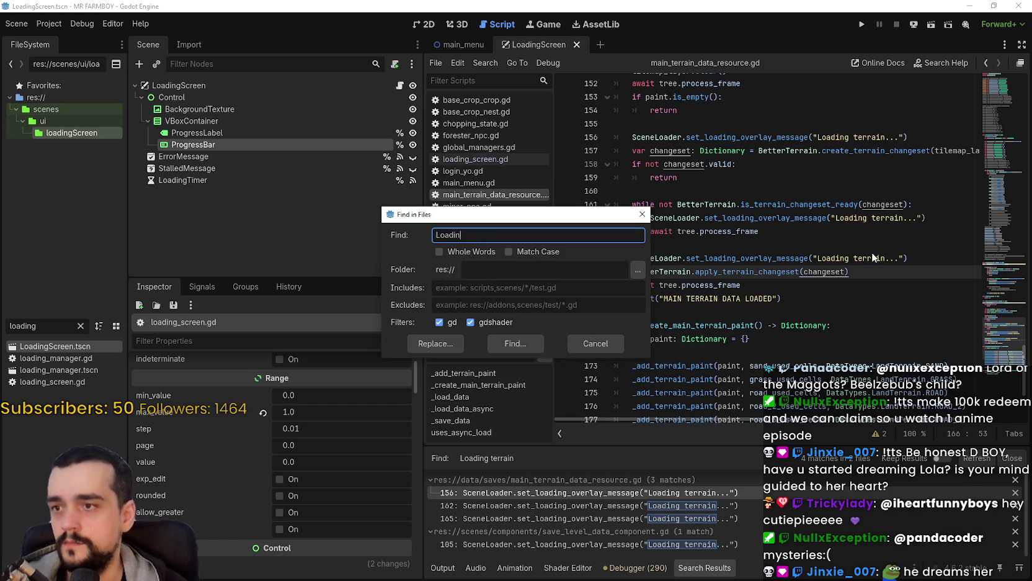
pyautogui.press('Return')
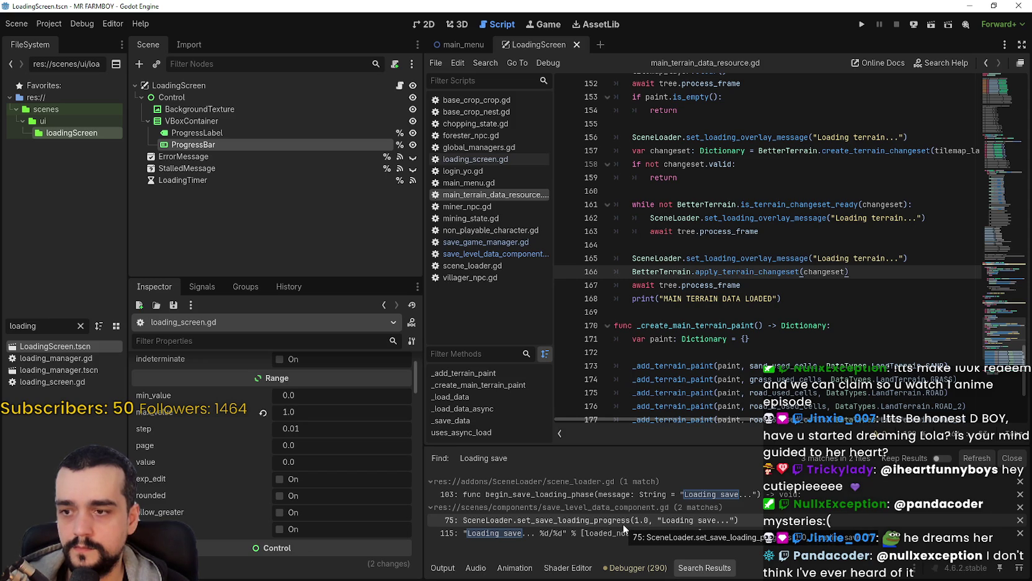
pyautogui.click(623, 521)
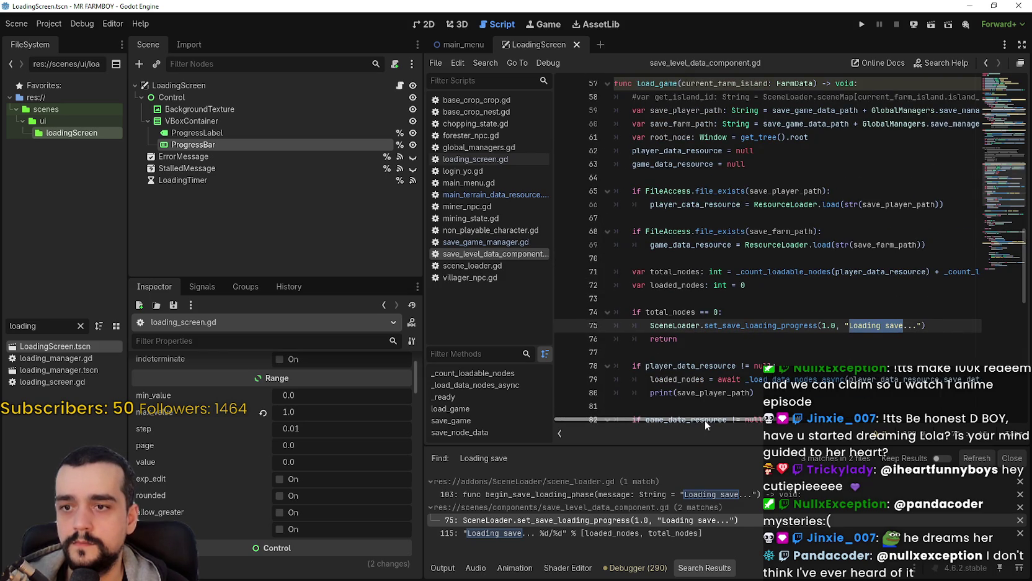
# Look up the set_save_loading_progress call to jump to its definition in scene_loader.gd
pyautogui.moveTo(718, 420)
pyautogui.mouseDown()
pyautogui.moveTo(868, 399)
pyautogui.moveTo(693, 397)
pyautogui.mouseUp()
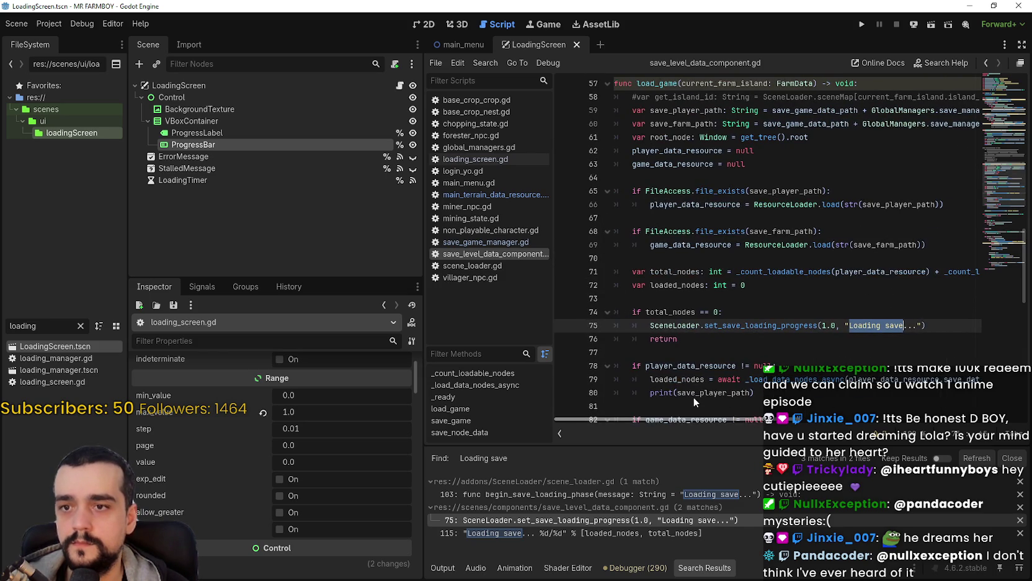
pyautogui.rightClick(748, 325)
pyautogui.click(788, 497)
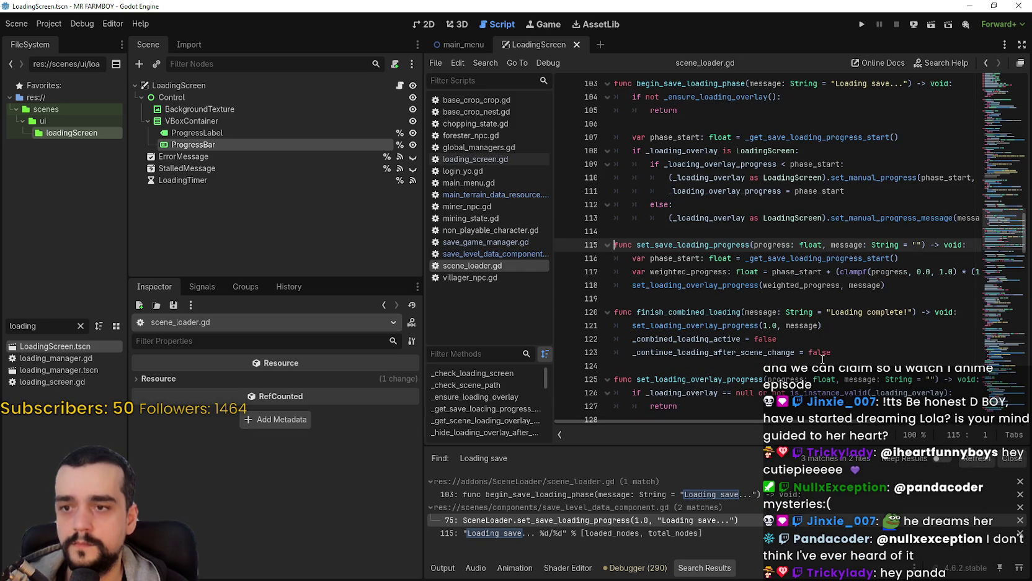
# Highlight uses of phase_start, _get_save_loading_progress_start and the message argument in scene_loader.gd
pyautogui.moveTo(791, 420)
pyautogui.mouseDown()
pyautogui.moveTo(856, 420)
pyautogui.moveTo(771, 412)
pyautogui.mouseUp()
pyautogui.doubleClick(797, 272)
pyautogui.doubleClick(820, 258)
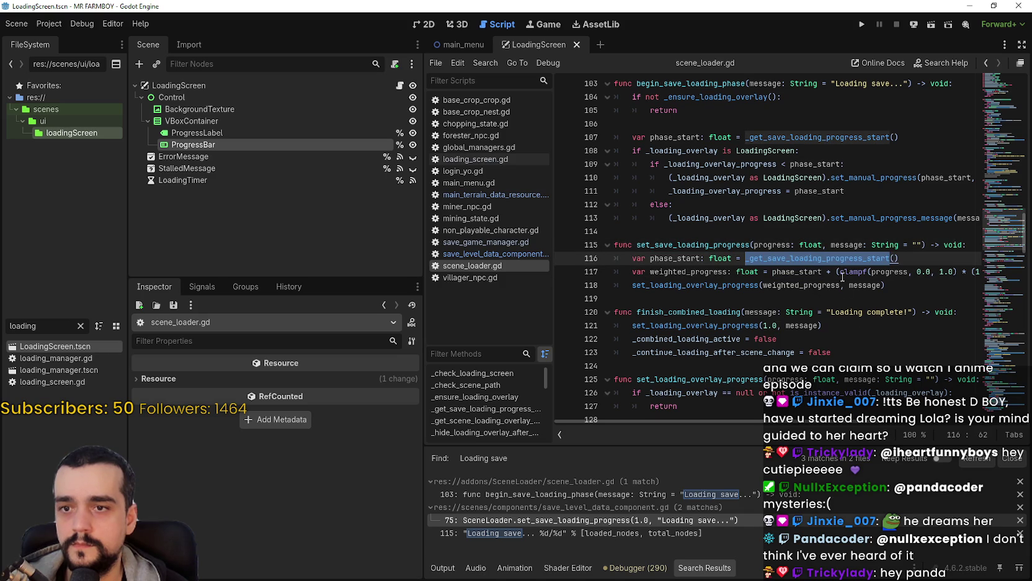
pyautogui.doubleClick(800, 285)
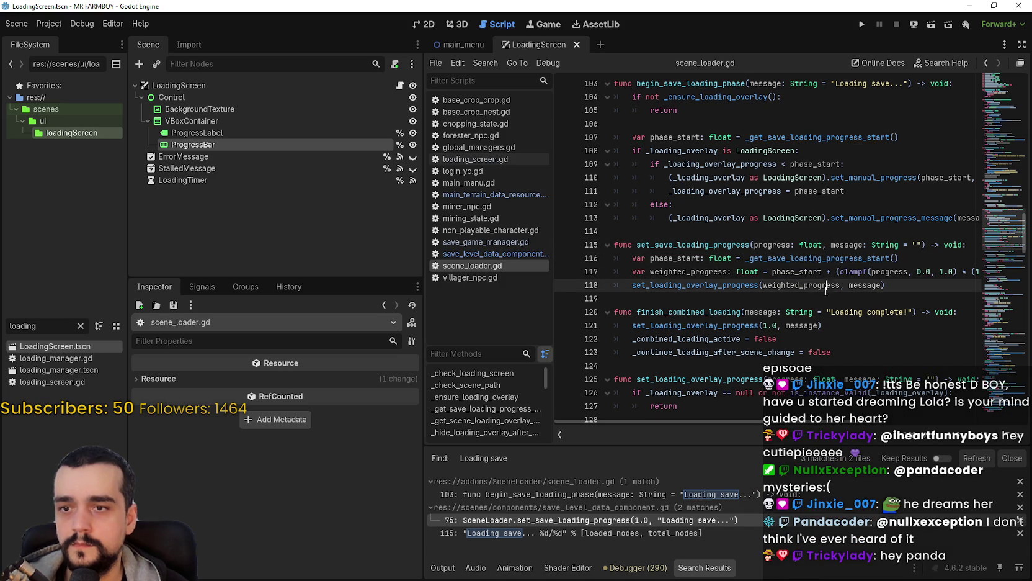
pyautogui.doubleClick(865, 285)
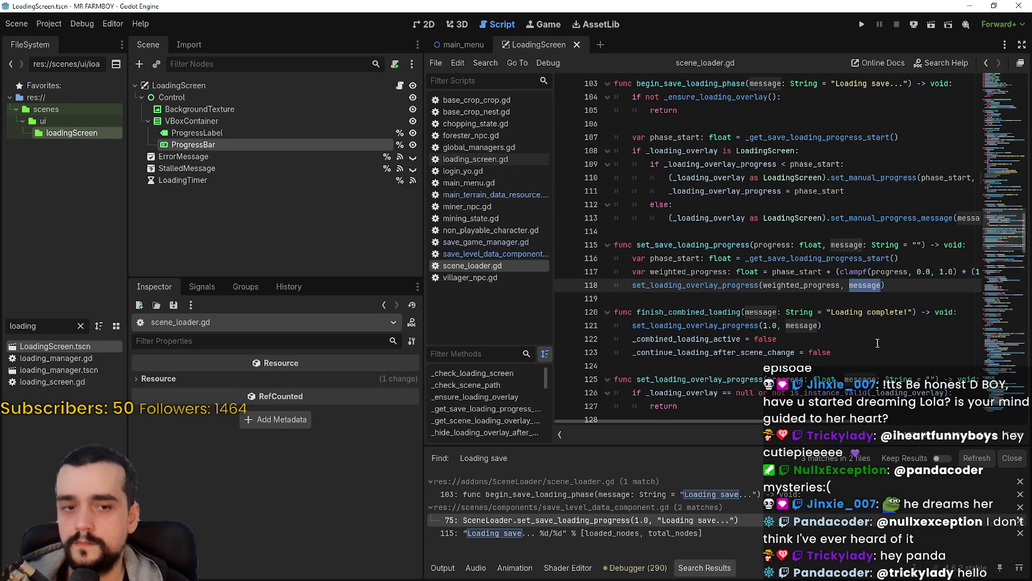
# Place the cursor on empty line 128 and bring up Find in Files
pyautogui.scroll(-3, 878, 343)
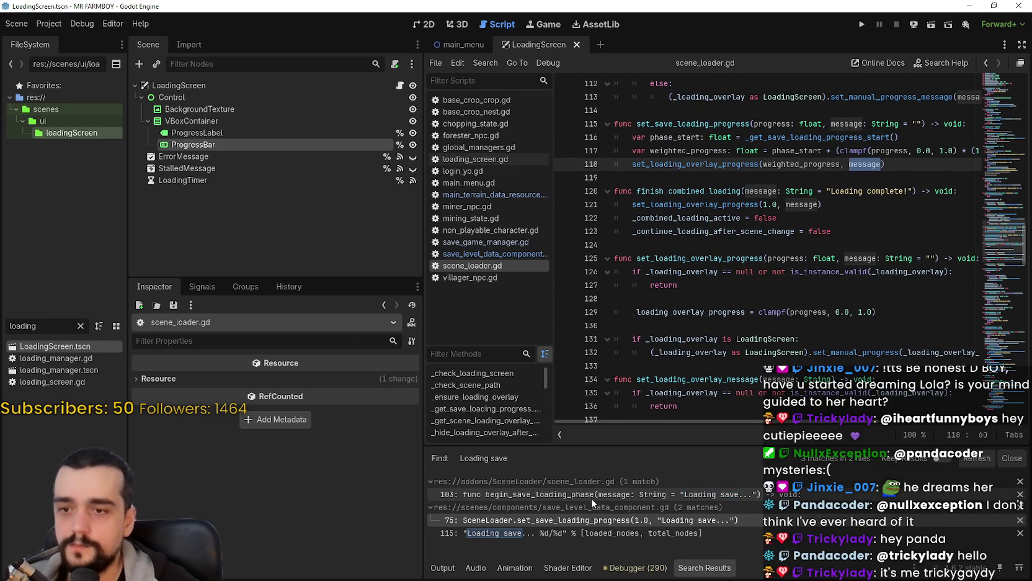
pyautogui.click(721, 296)
pyautogui.hotkey('ctrl', 'shift', 'f')
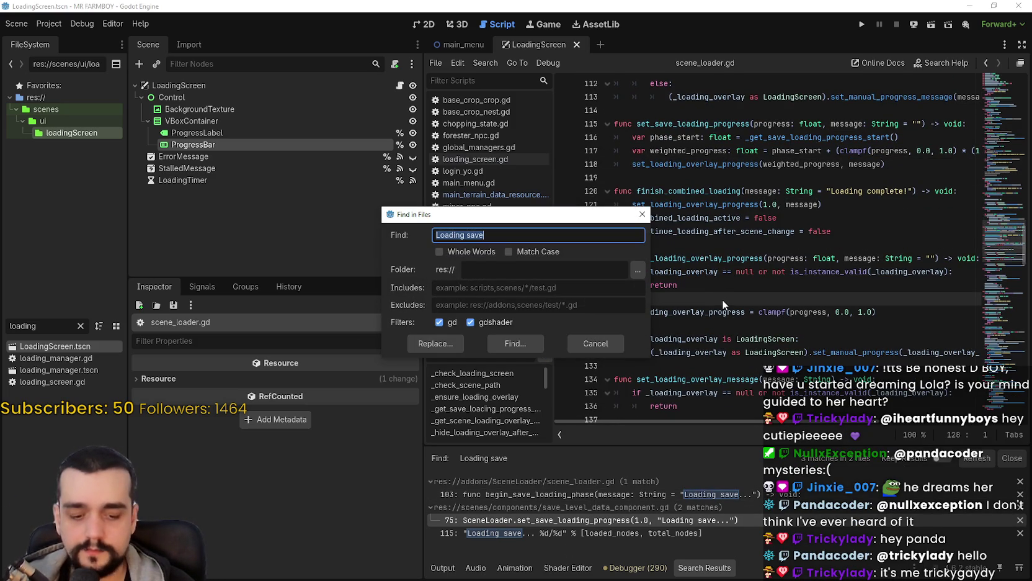
# Search for 'Loading terrain' and open main_terrain_data_resource.gd at line 156
pyautogui.write('Loading t')
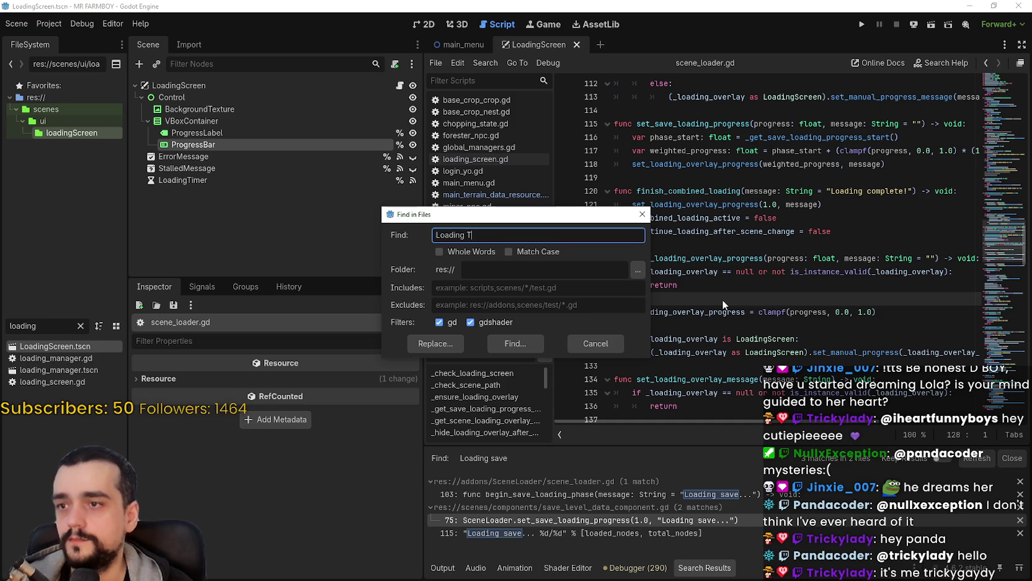
pyautogui.write('errain')
pyautogui.press('Return')
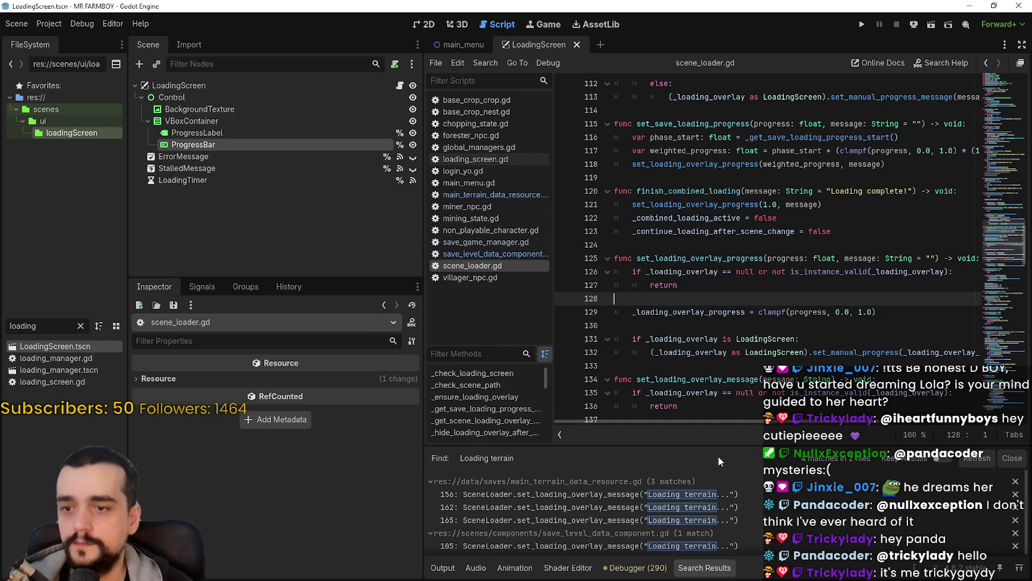
pyautogui.click(729, 494)
pyautogui.click(908, 231)
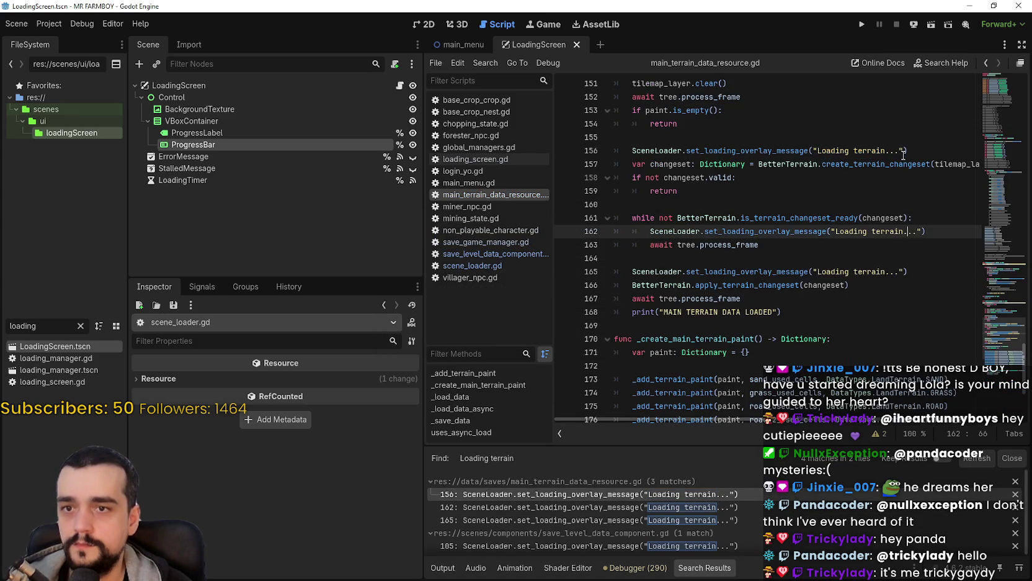
# Inspect the 'Loading terrain' message text on lines 162–163
pyautogui.doubleClick(884, 232)
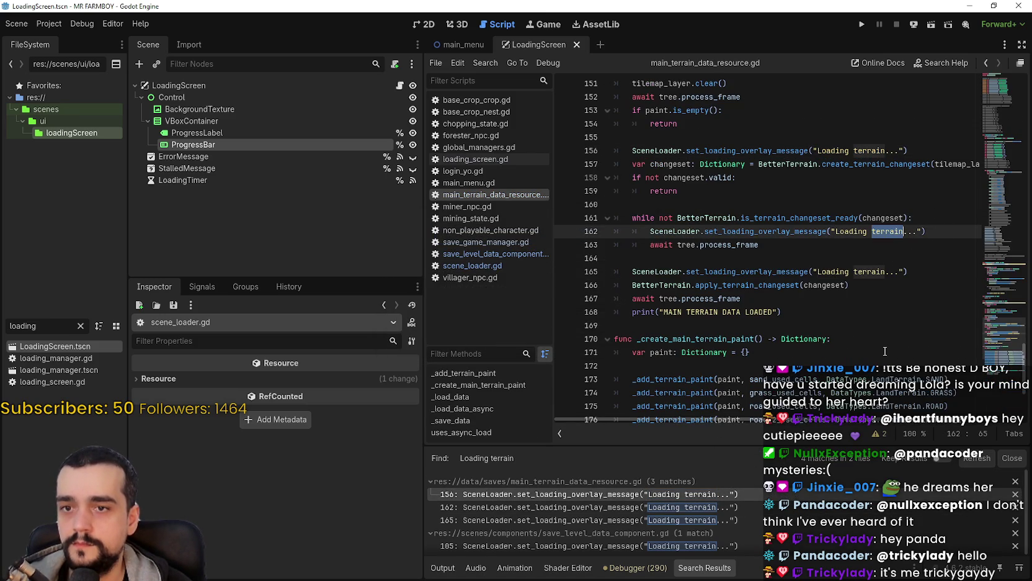
pyautogui.click(894, 240)
pyautogui.moveTo(921, 231); pyautogui.dragTo(890, 230)
pyautogui.click(893, 285)
pyautogui.scroll(-2, 862, 304)
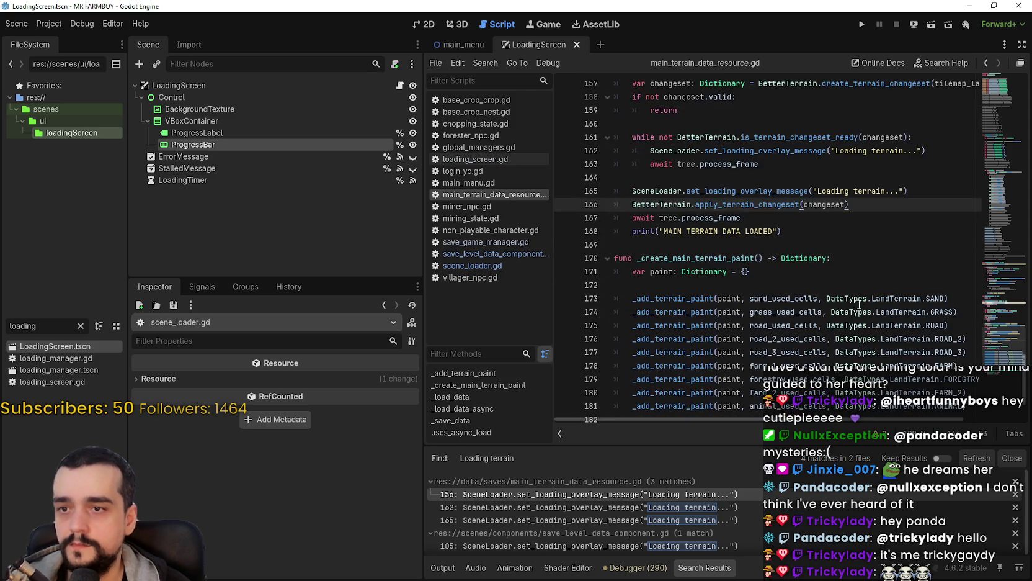
pyautogui.scroll(3, 861, 299)
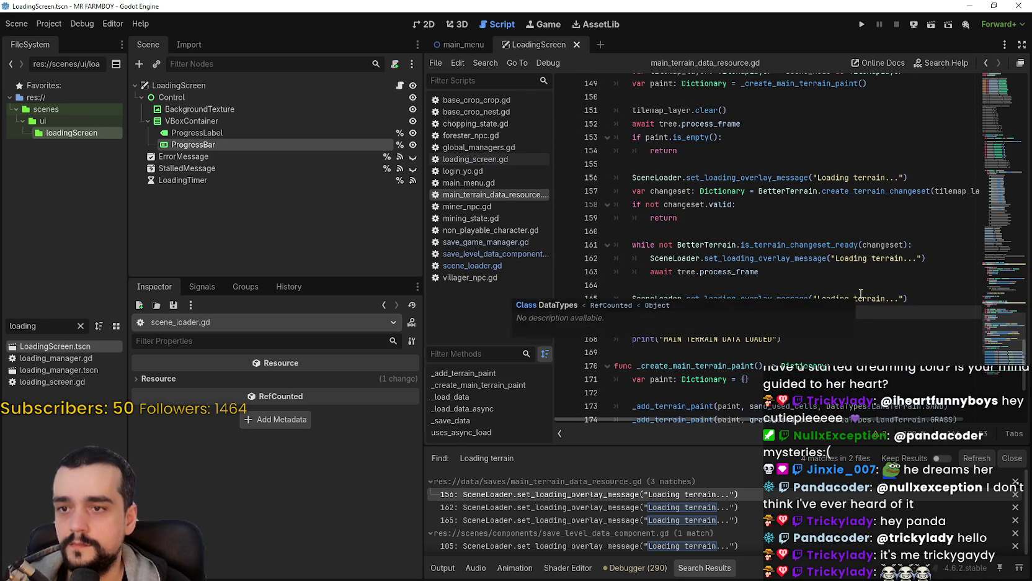
# Select apply_terrain_changeset on line 166 to review the changeset code
pyautogui.click(696, 222)
pyautogui.click(798, 340)
pyautogui.press('Up')
pyautogui.press('Up')
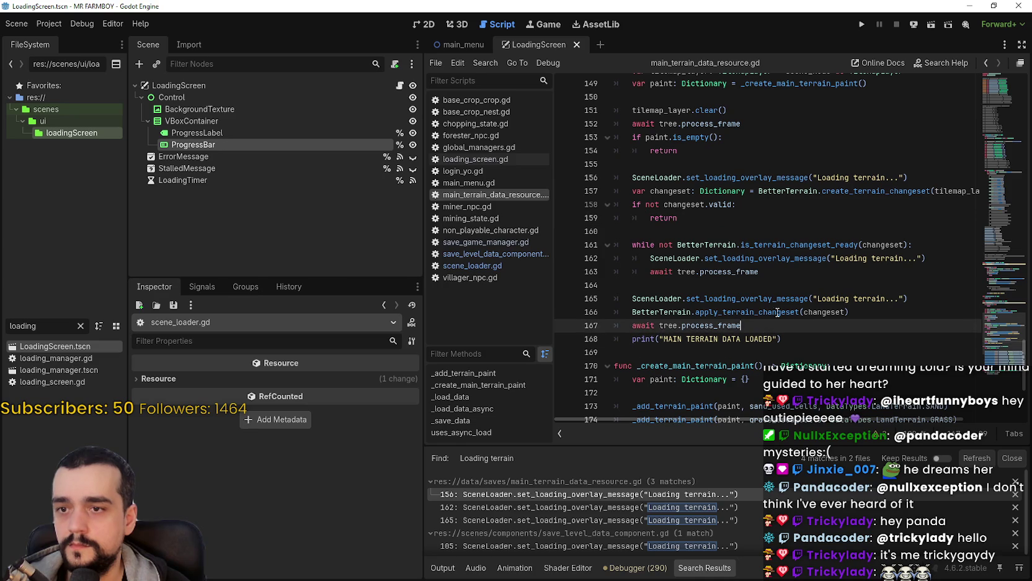
pyautogui.hotkey('ctrl', 'd')
pyautogui.click(800, 340)
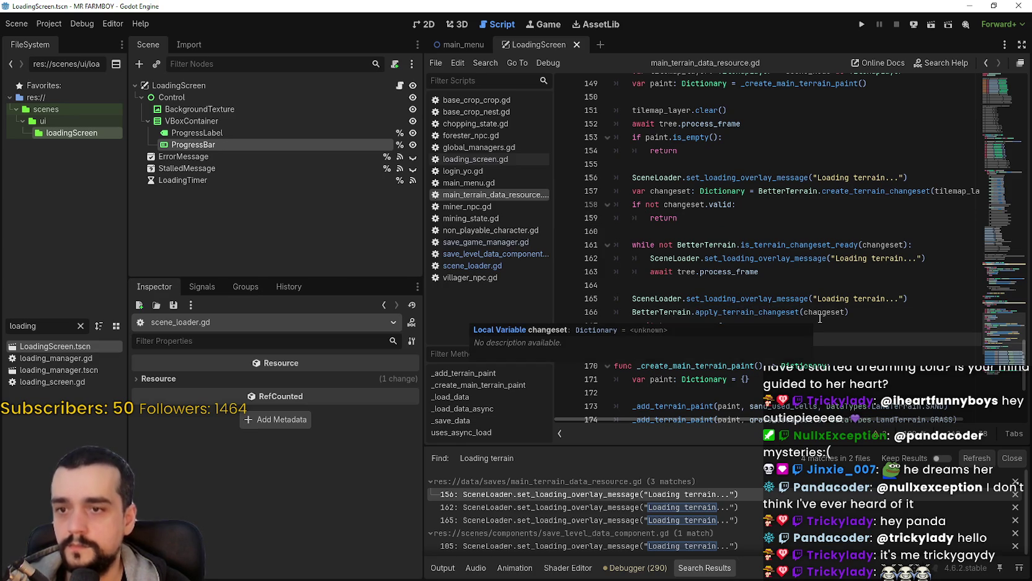
# Select process_frame and the whole while loop on lines 161–163
pyautogui.click(812, 298)
pyautogui.press('Up')
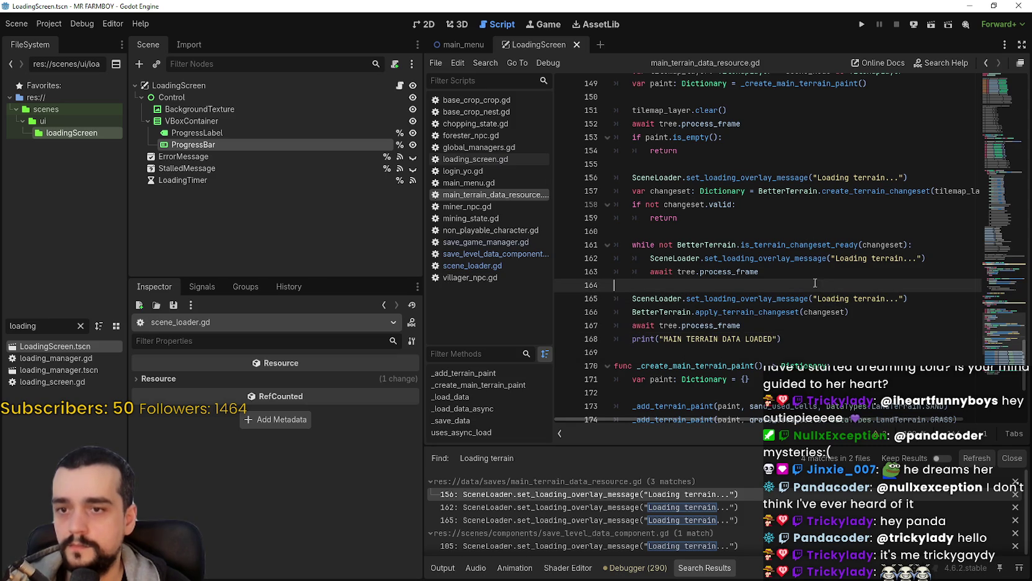
pyautogui.click(939, 293)
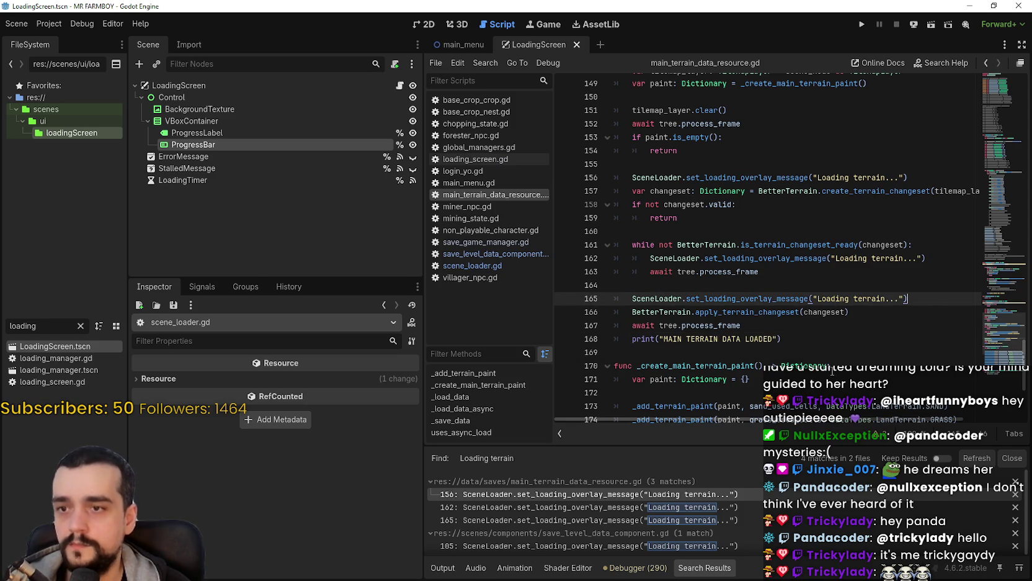
pyautogui.doubleClick(754, 272)
pyautogui.moveTo(753, 273); pyautogui.dragTo(593, 242)
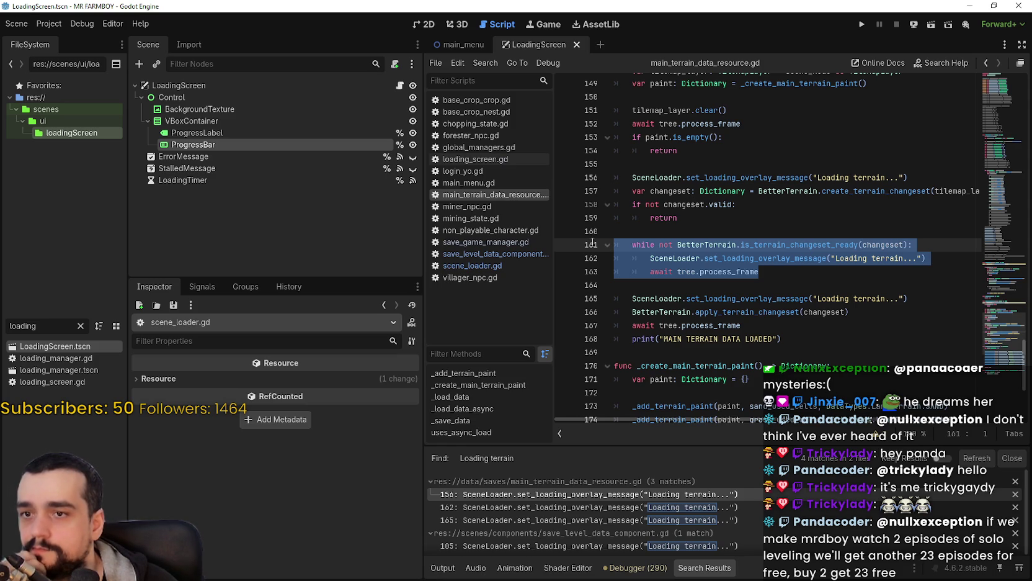
pyautogui.doubleClick(766, 245)
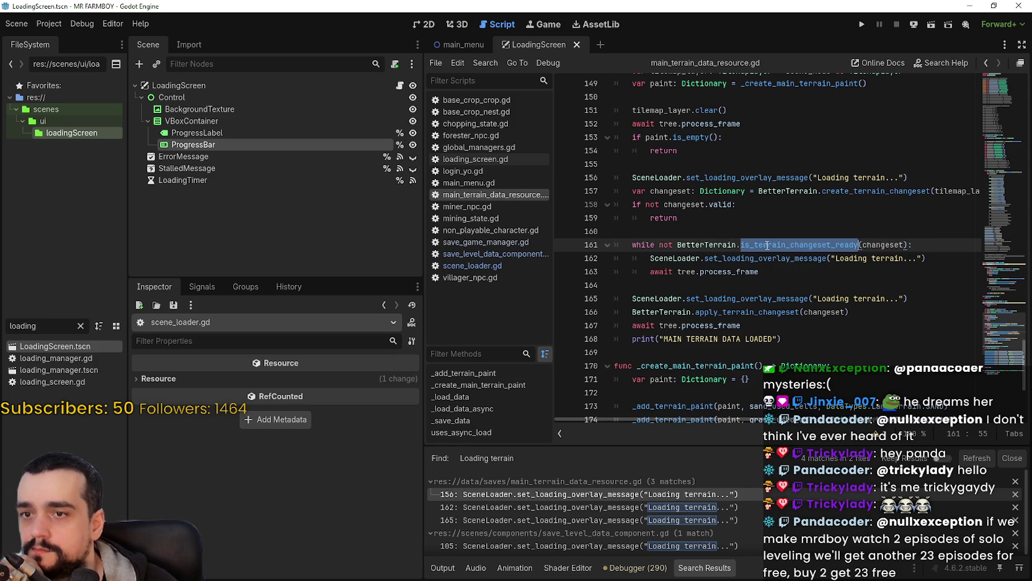
pyautogui.doubleClick(895, 244)
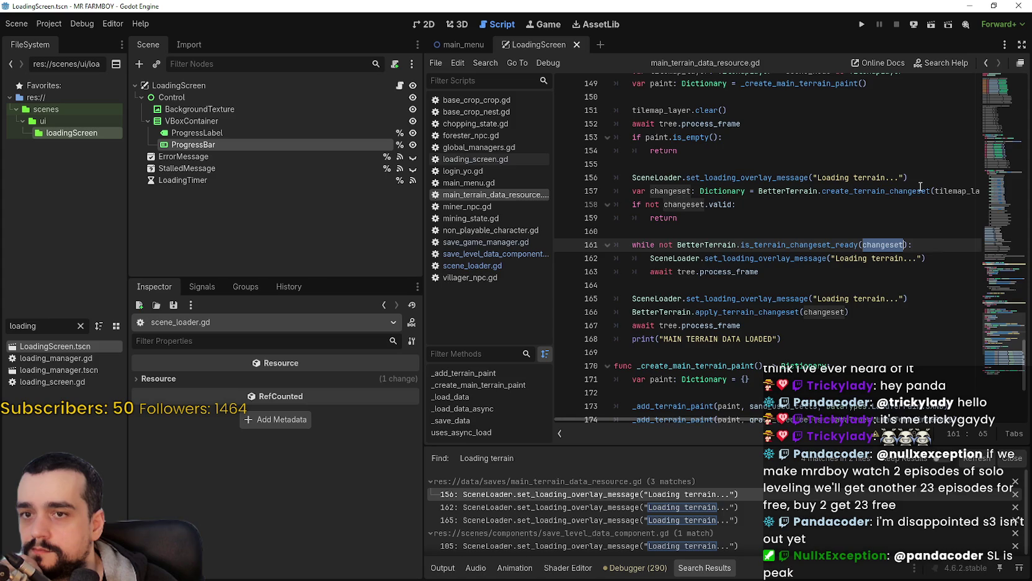
pyautogui.doubleClick(958, 191)
pyautogui.click(824, 192)
pyautogui.doubleClick(823, 192)
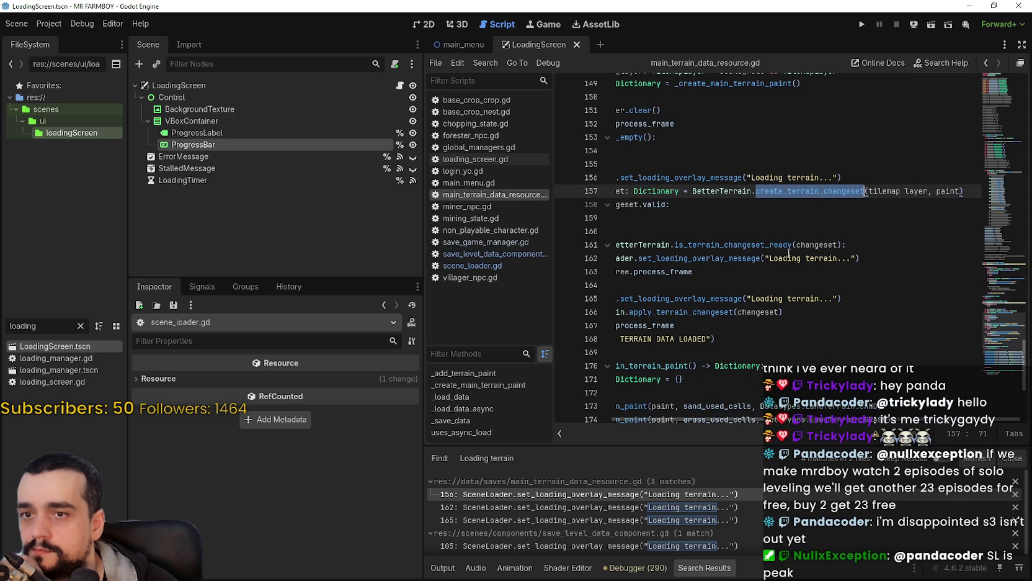
pyautogui.click(817, 245)
pyautogui.click(754, 272)
pyautogui.click(885, 245)
pyautogui.doubleClick(885, 245)
pyautogui.click(739, 229)
pyautogui.scroll(3, 750, 260)
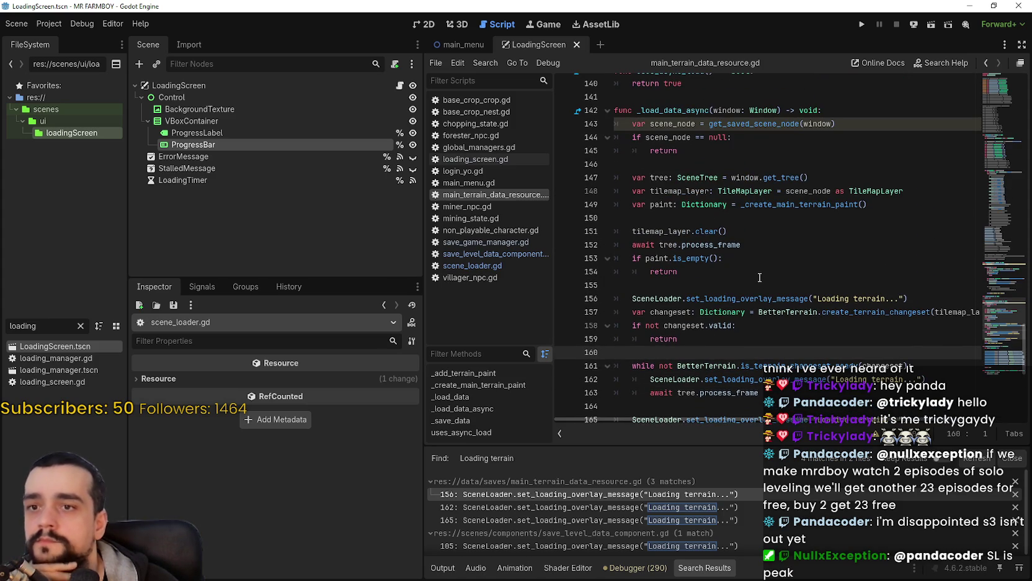
pyautogui.doubleClick(800, 204)
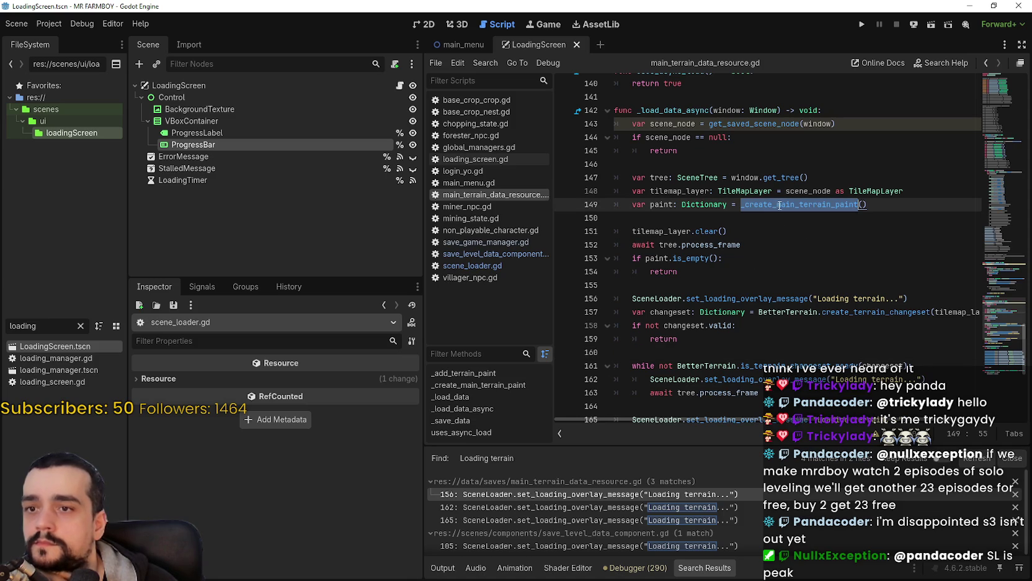
pyautogui.doubleClick(672, 204)
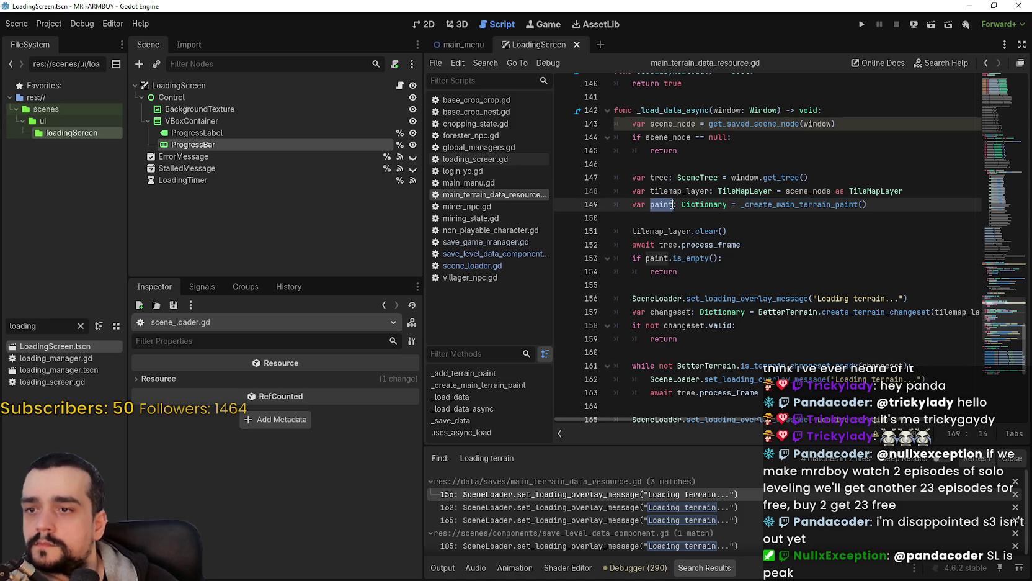
pyautogui.scroll(-5, 764, 270)
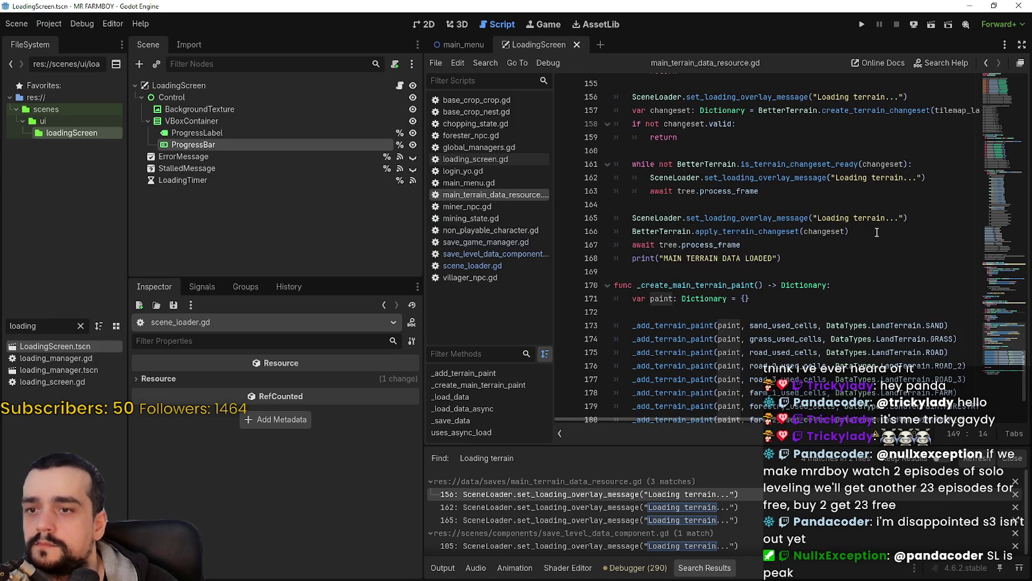
pyautogui.scroll(-2, 877, 232)
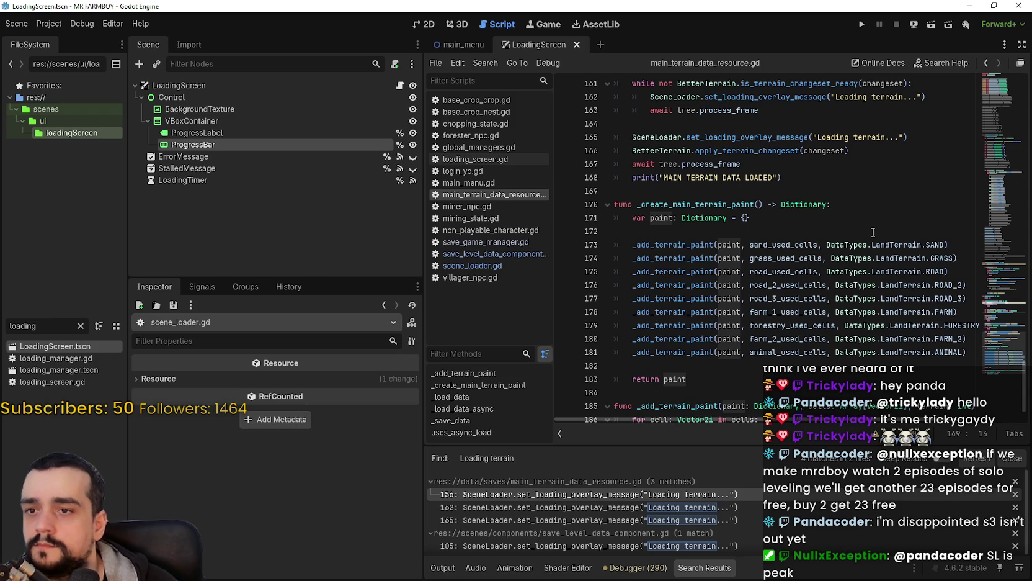
pyautogui.scroll(-1, 872, 231)
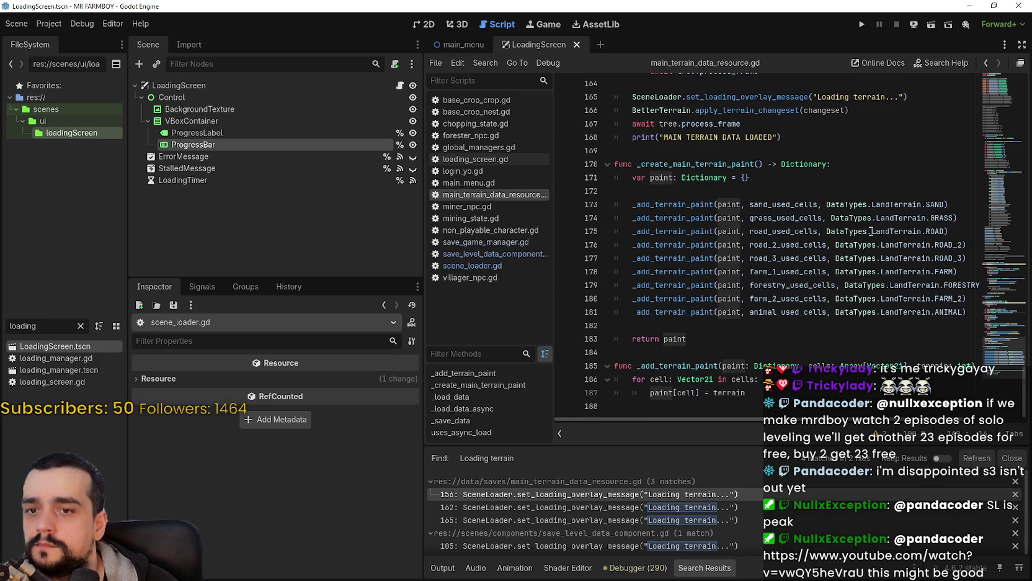
pyautogui.scroll(6, 872, 230)
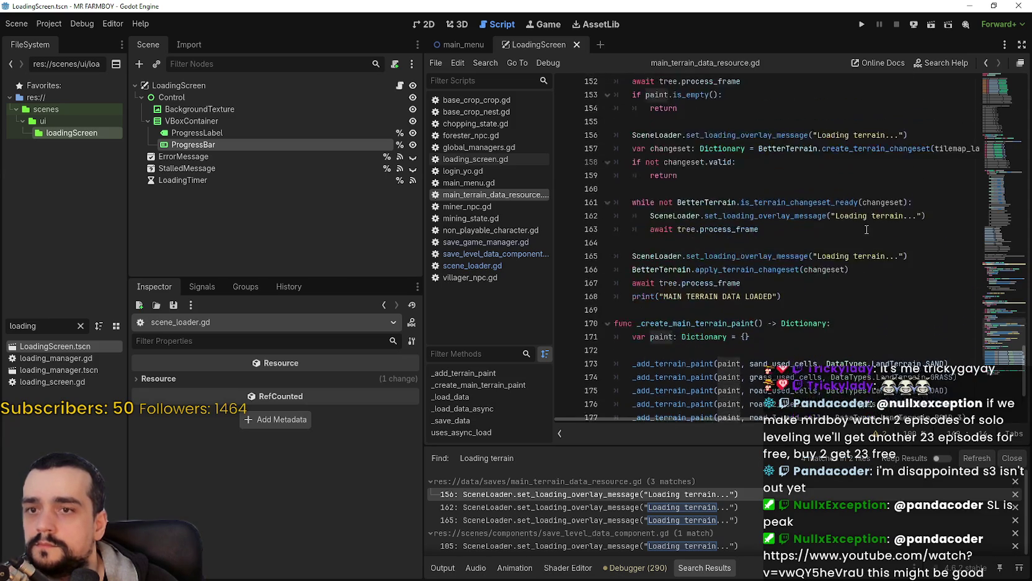
pyautogui.doubleClick(875, 336)
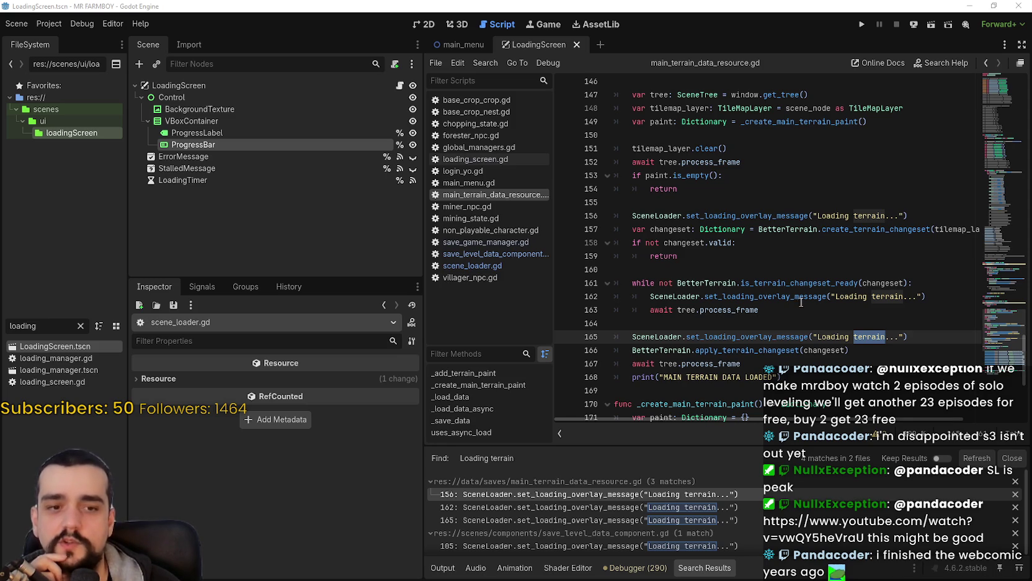
pyautogui.scroll(-2, 862, 286)
pyautogui.click(877, 302)
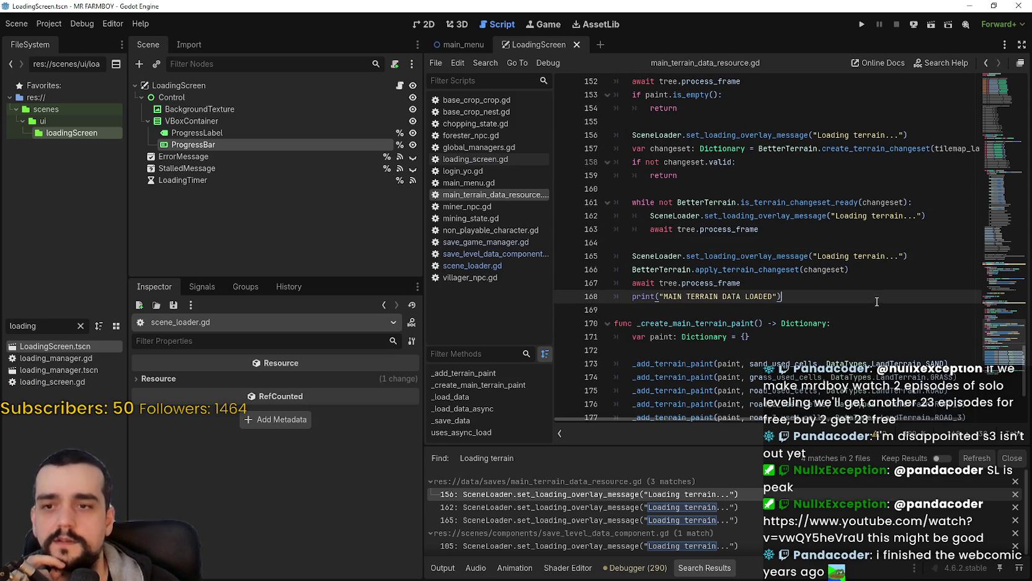